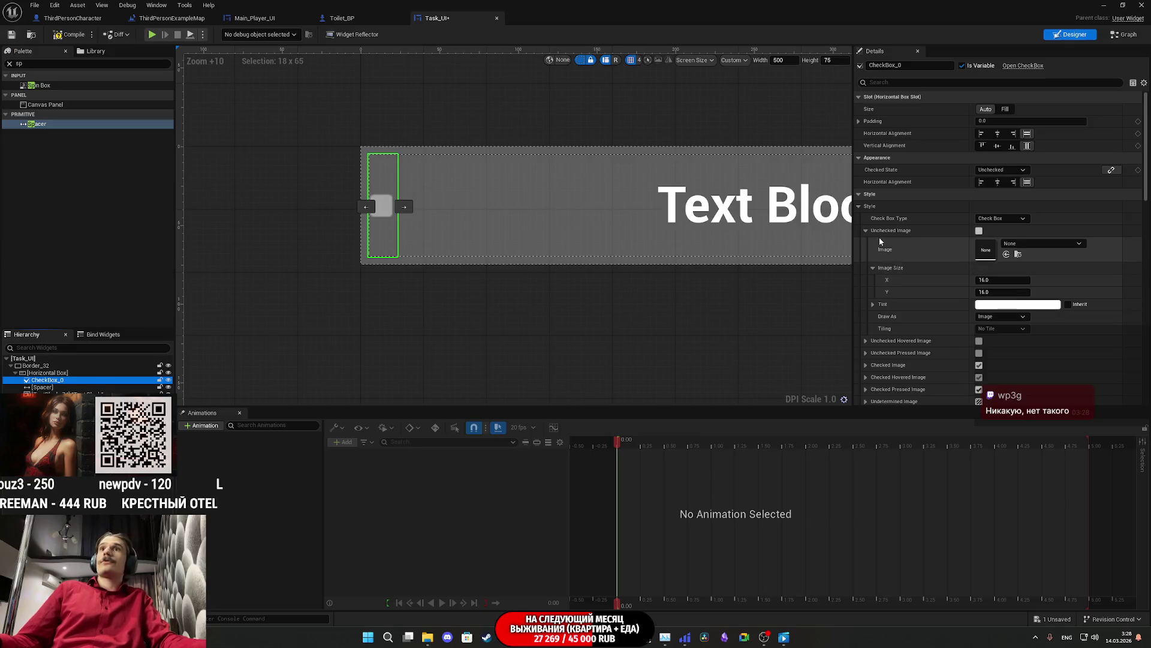
# Step: Set the Task_UI checkbox's unchecked image size to 32 × 32
pyautogui.click(997, 281)
pyautogui.write('3')
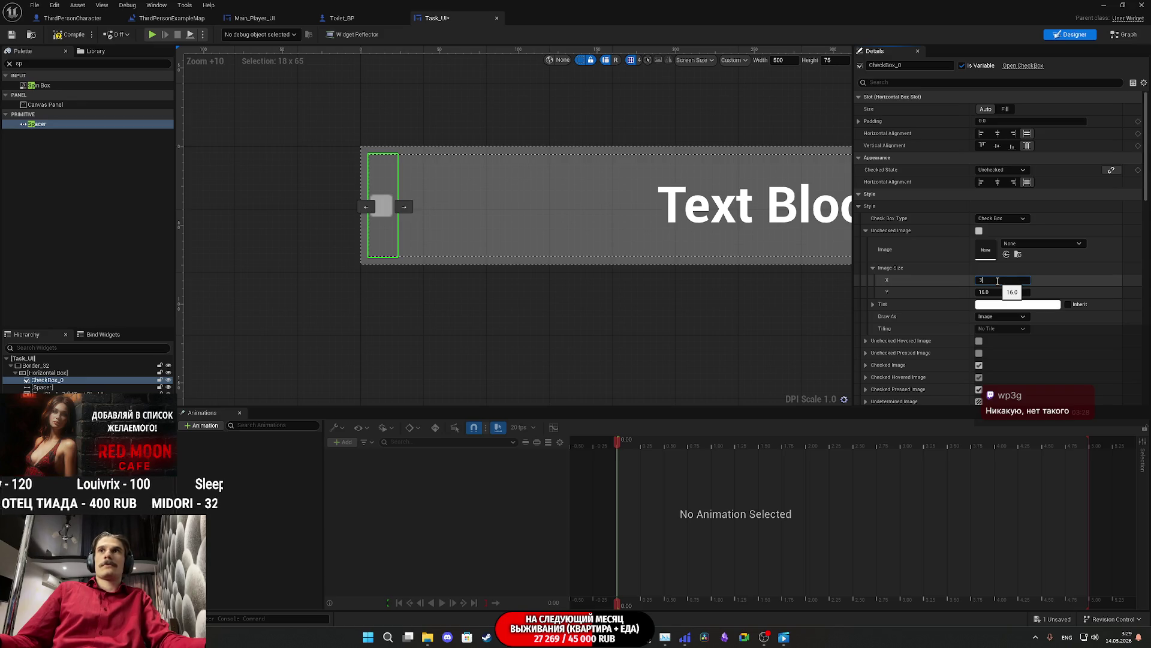
pyautogui.write('2')
pyautogui.press('Return')
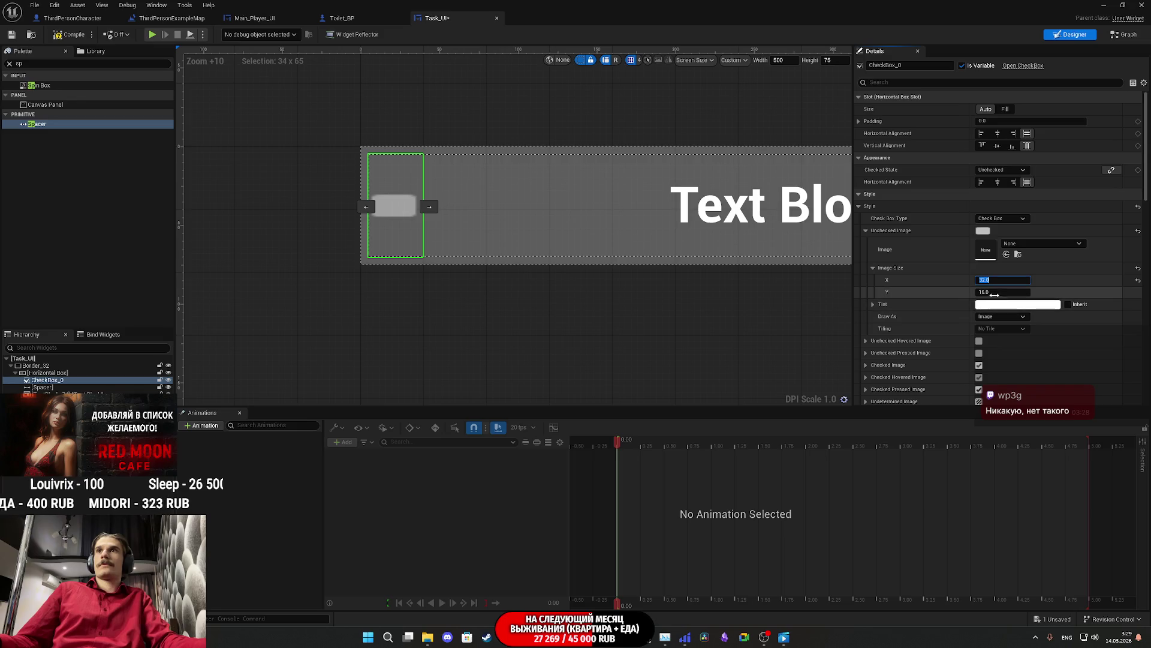
pyautogui.write('32')
pyautogui.press('Return')
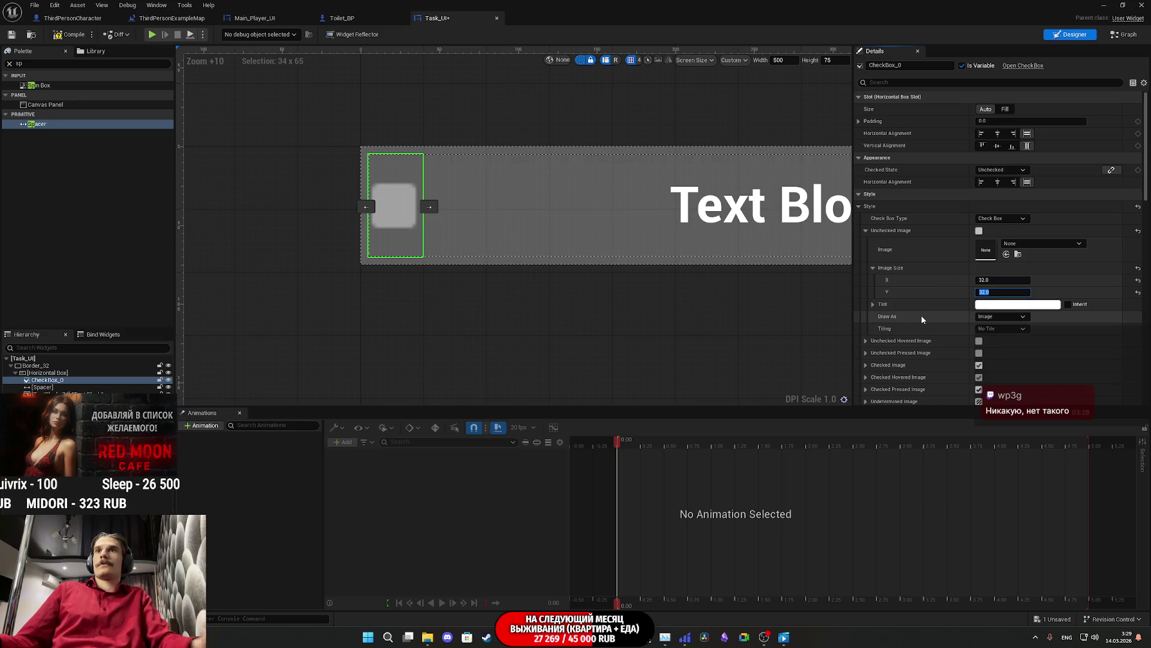
pyautogui.scroll(-3, 921, 315)
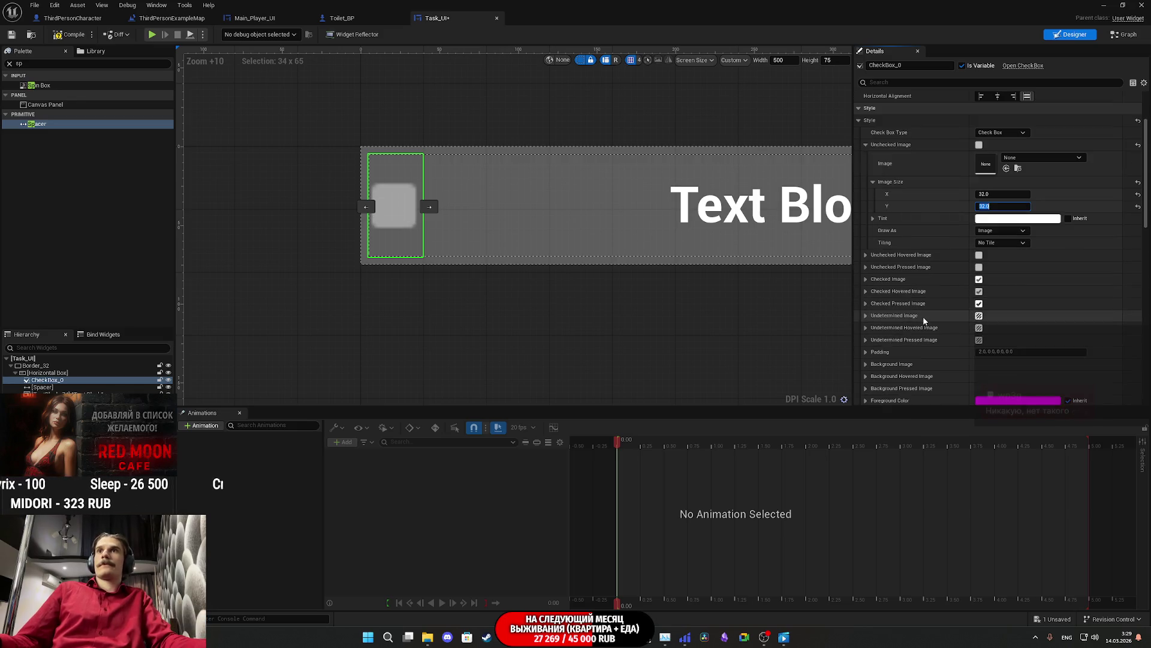
pyautogui.click(866, 280)
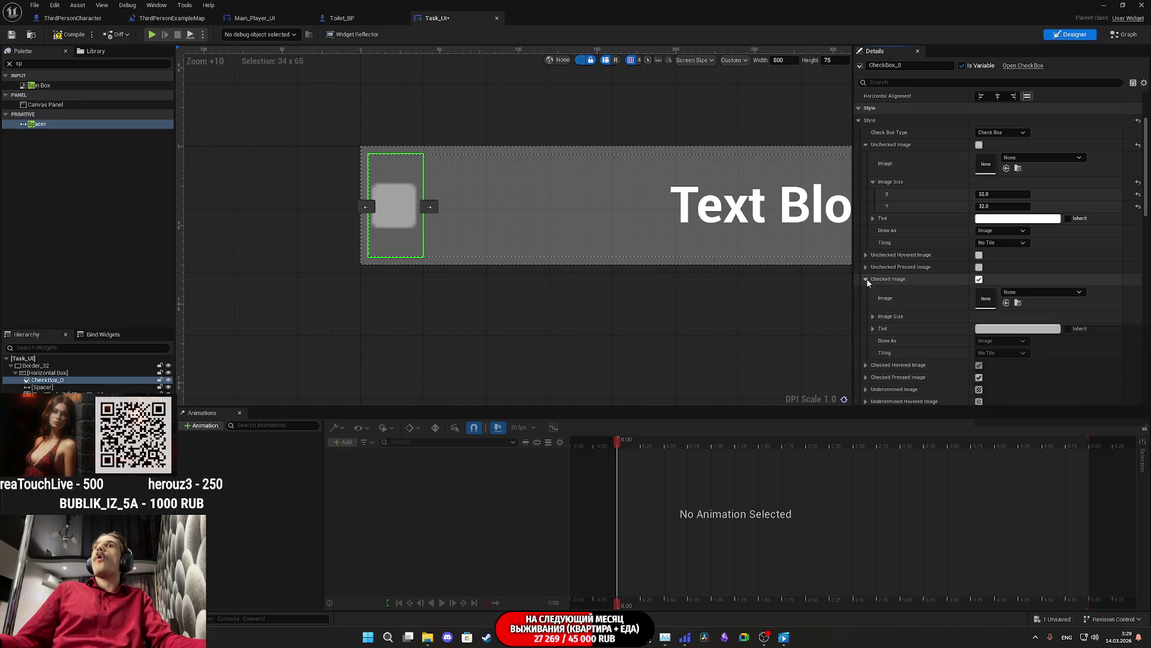
# Step: Set the checked image width to 32 in Style > Checked Image > Image Size
pyautogui.click(874, 316)
pyautogui.click(1000, 329)
pyautogui.write('32')
pyautogui.press('Return')
pyautogui.press('Return')
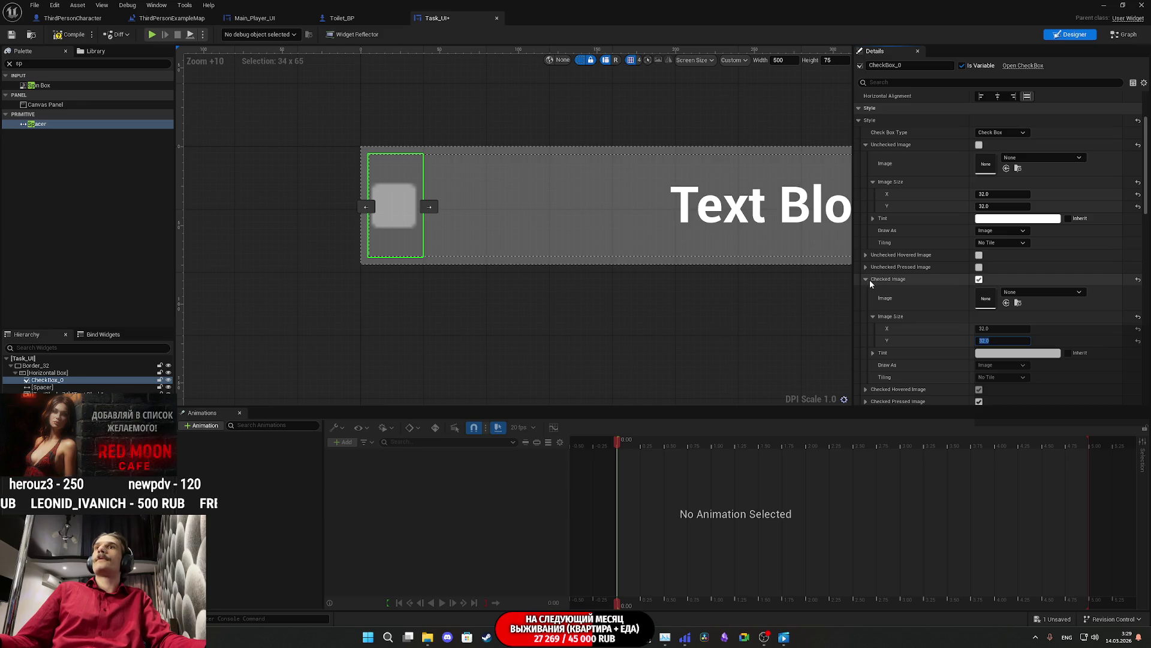
pyautogui.click(866, 279)
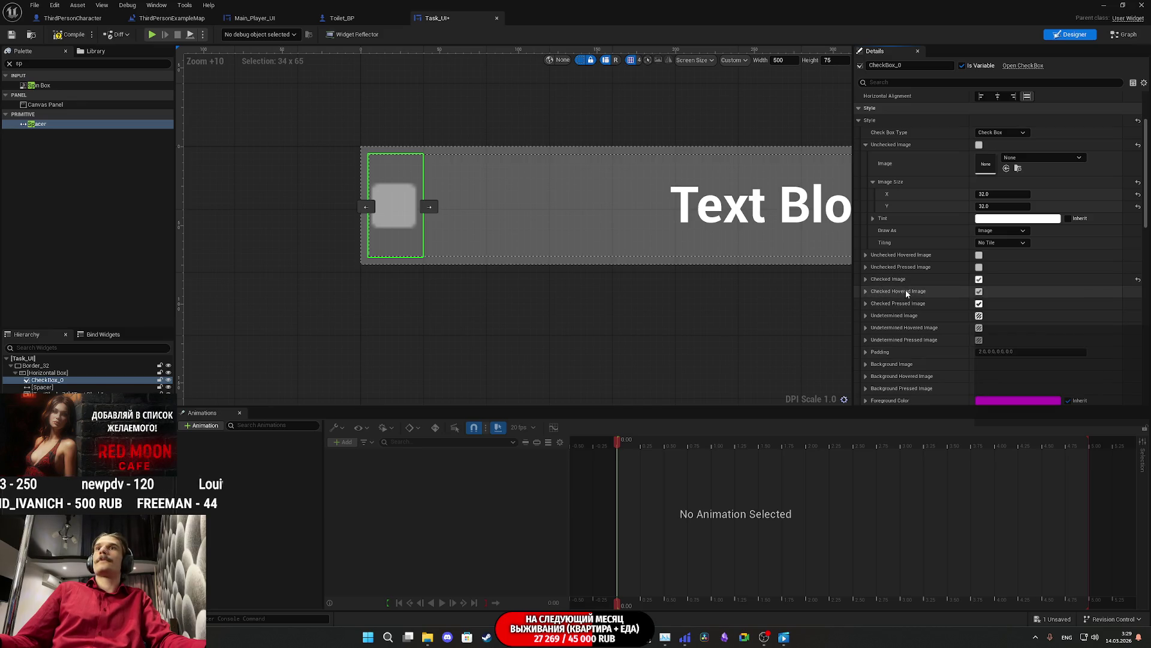
# Step: Browse down and back up through the remaining checkbox properties in Details
pyautogui.scroll(-2, 918, 305)
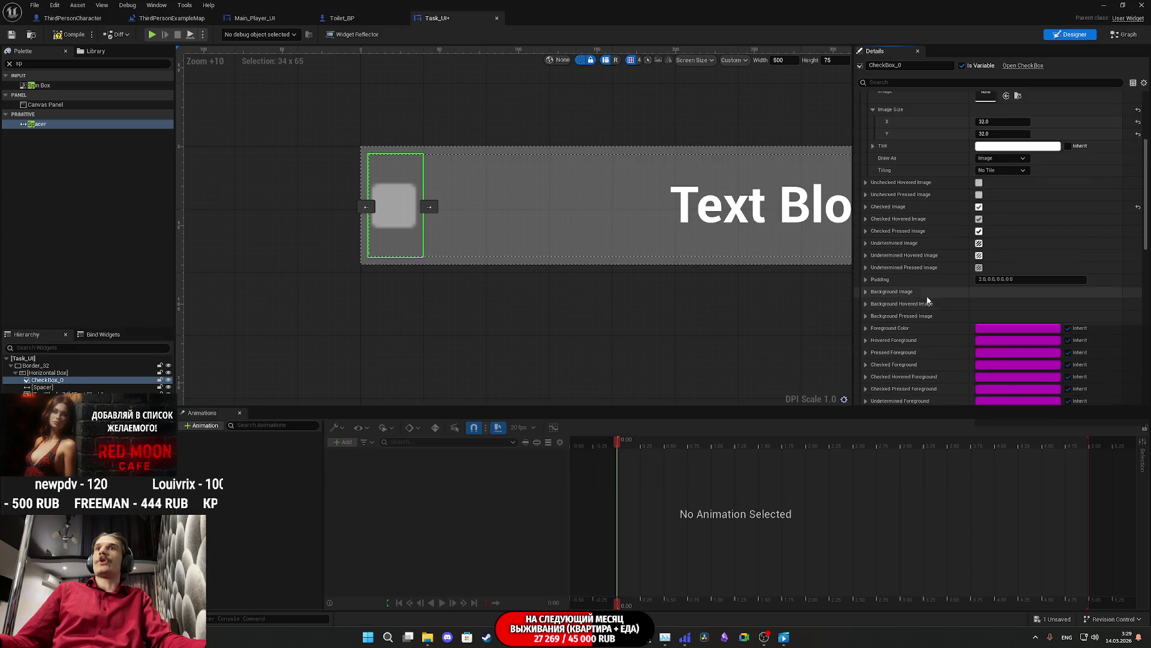
pyautogui.scroll(-5, 897, 288)
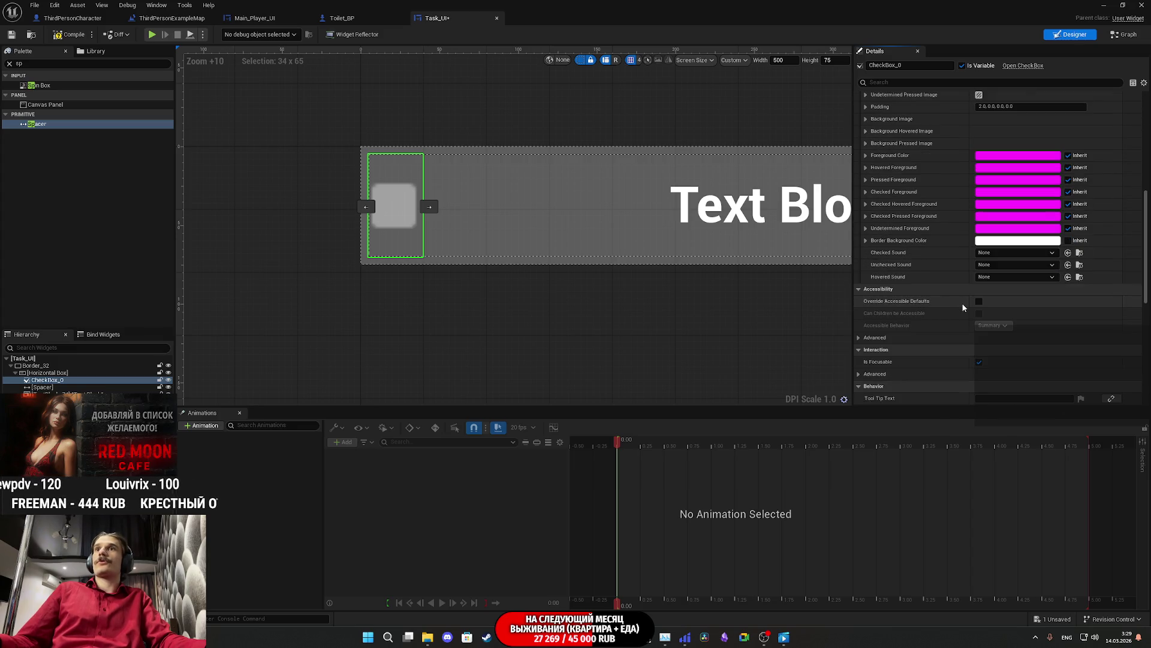
pyautogui.scroll(-3, 959, 318)
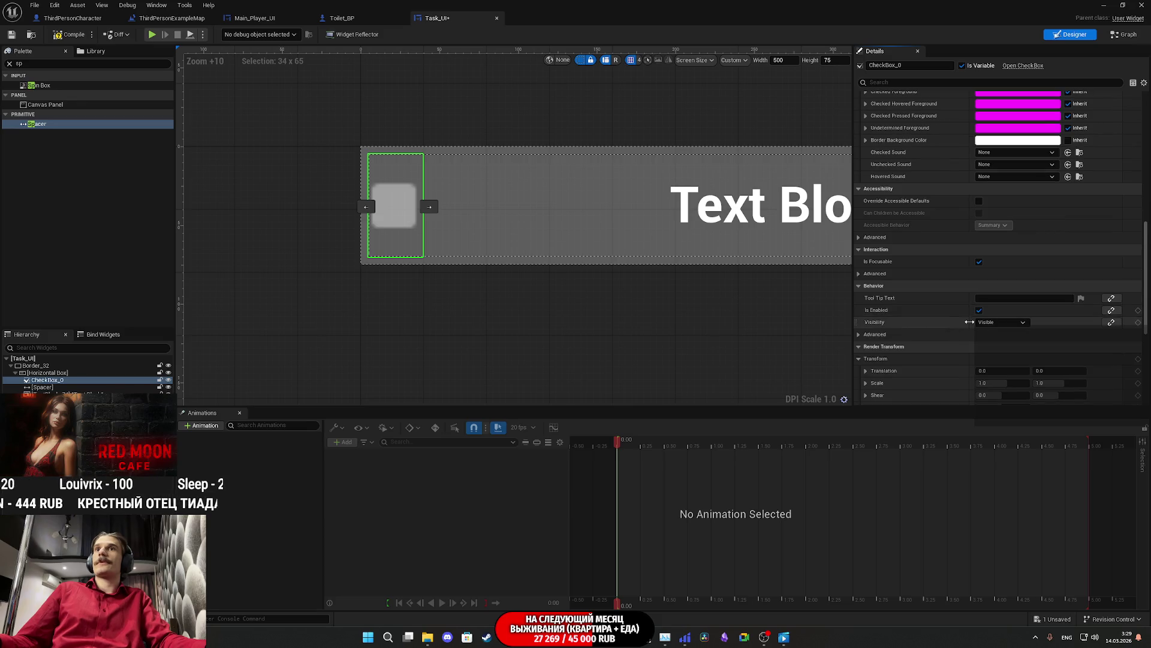
pyautogui.scroll(-3, 962, 318)
pyautogui.scroll(-4, 943, 318)
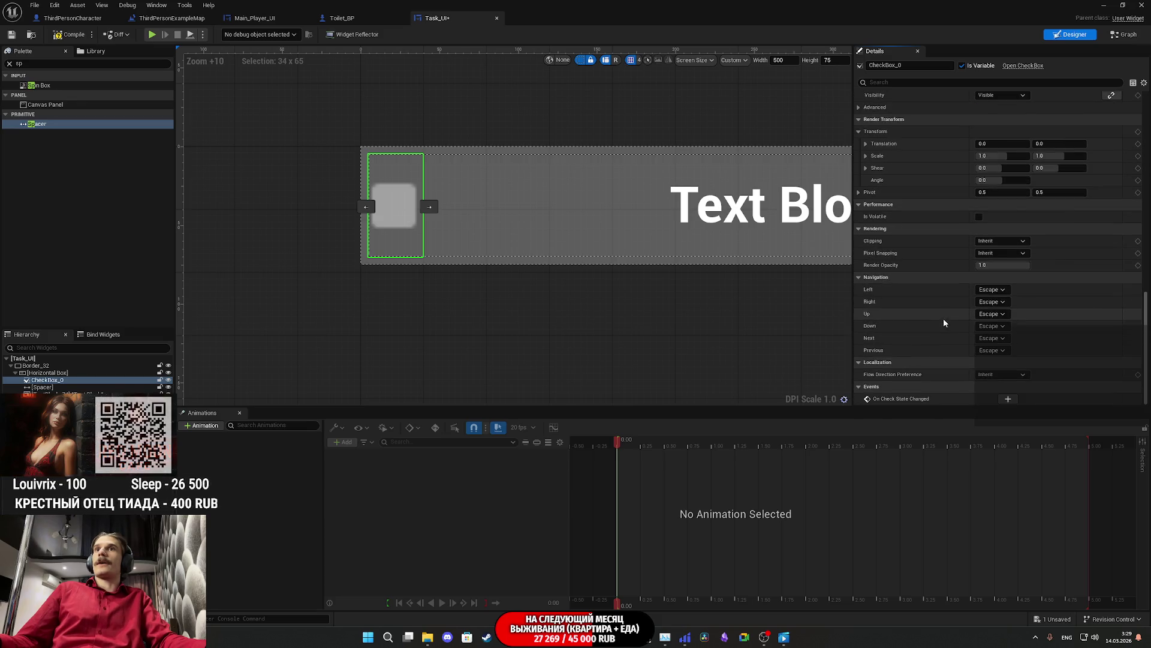
pyautogui.scroll(5, 920, 242)
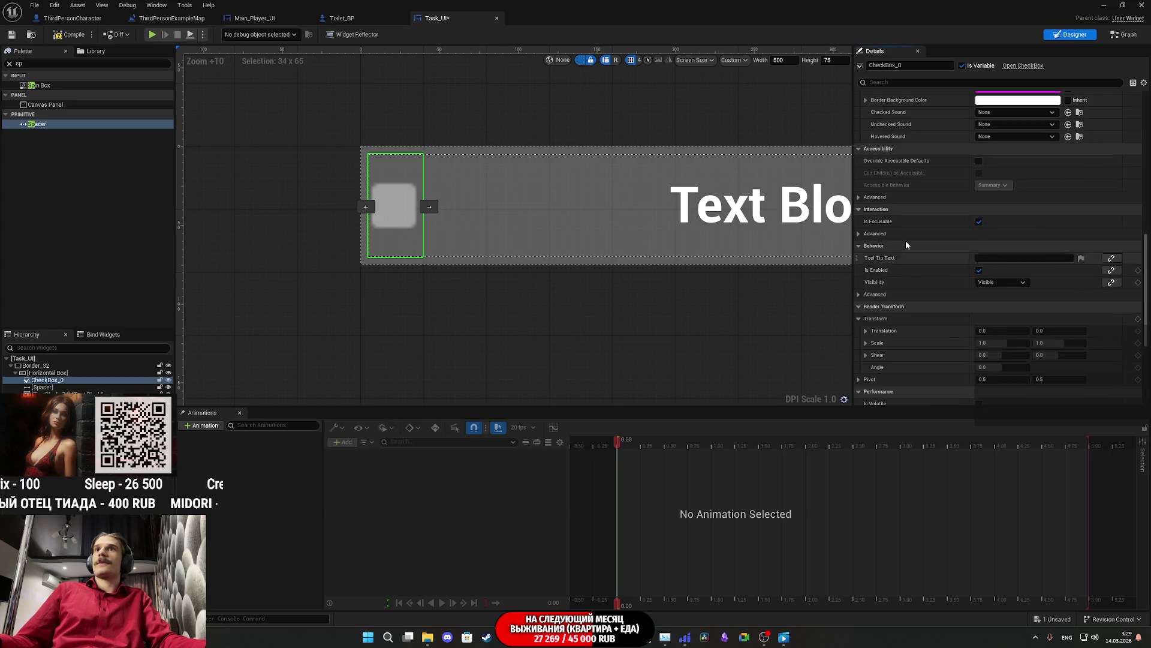
pyautogui.scroll(2, 907, 244)
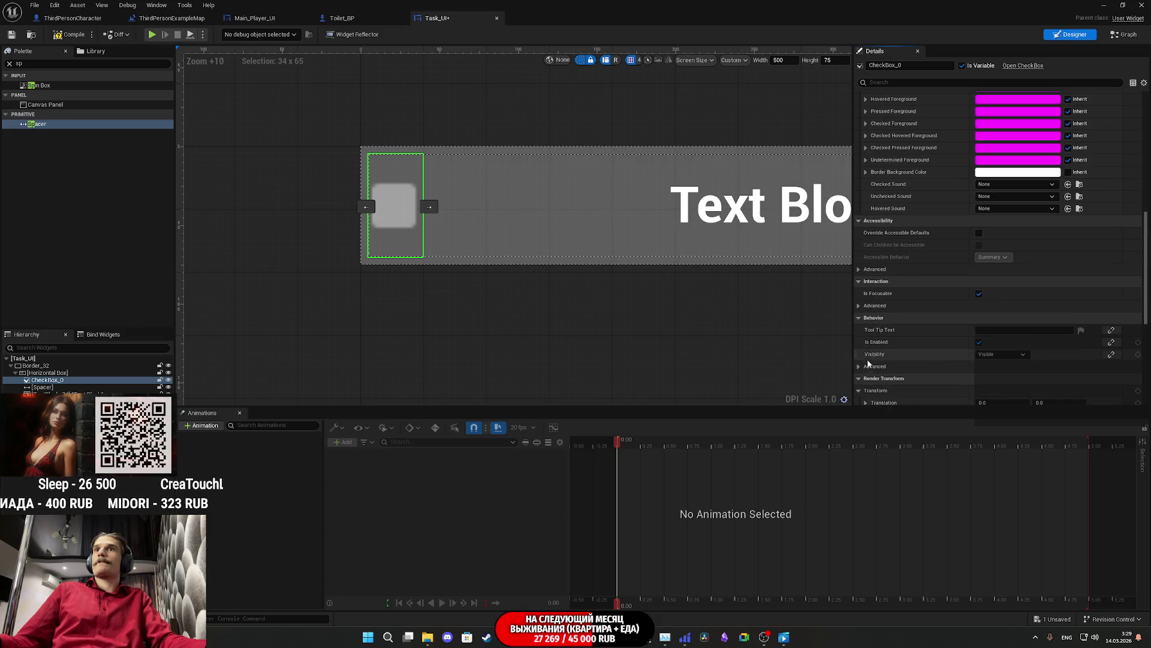
pyautogui.scroll(2, 881, 325)
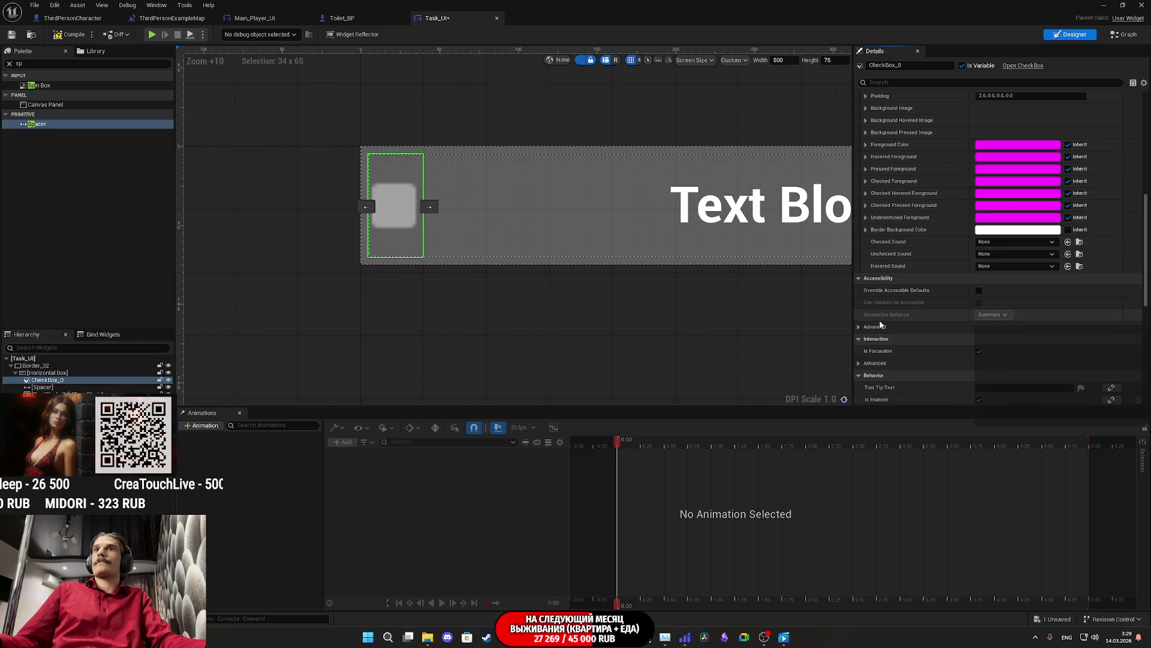
pyautogui.scroll(10, 880, 325)
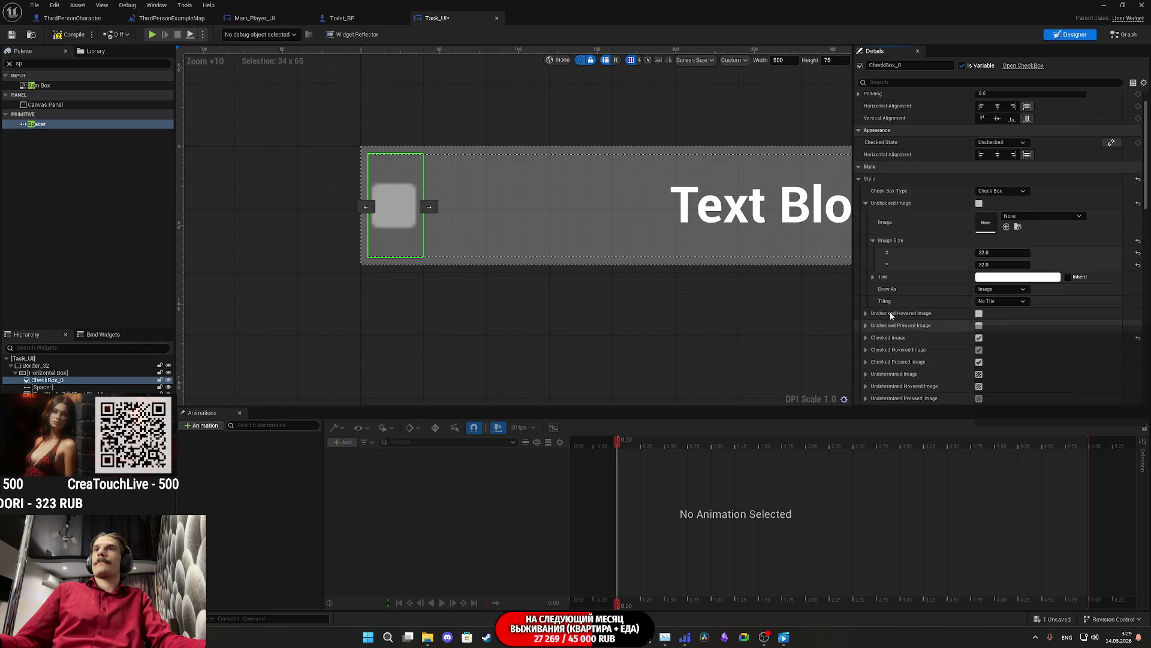
pyautogui.click(889, 82)
# Step: Search Details for 'ena', clear the search, and compile Task_UI
pyautogui.write('ena')
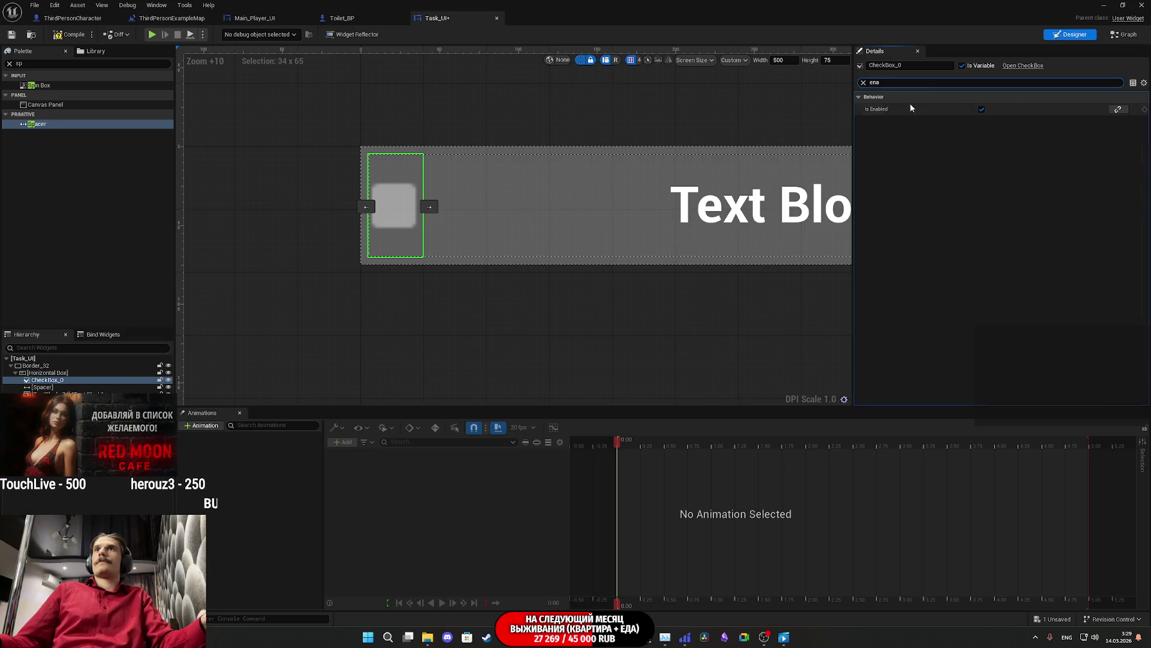
pyautogui.click(864, 82)
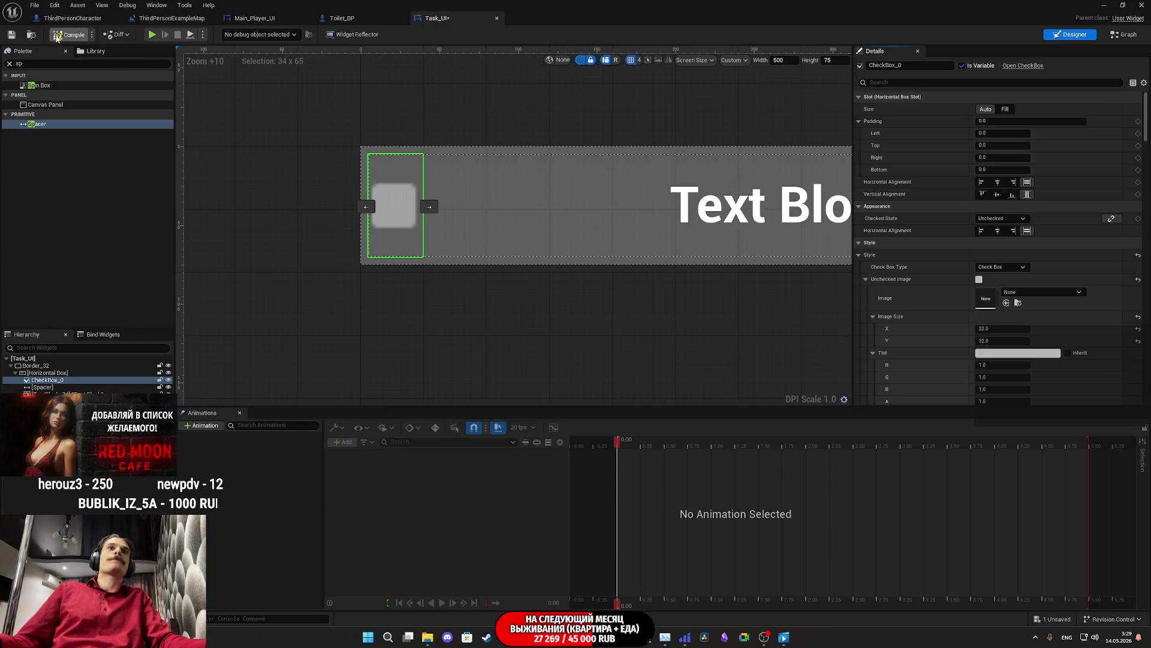
pyautogui.click(57, 38)
# Step: Toggle the Style section and expand the Checked Image settings
pyautogui.scroll(-10, 915, 299)
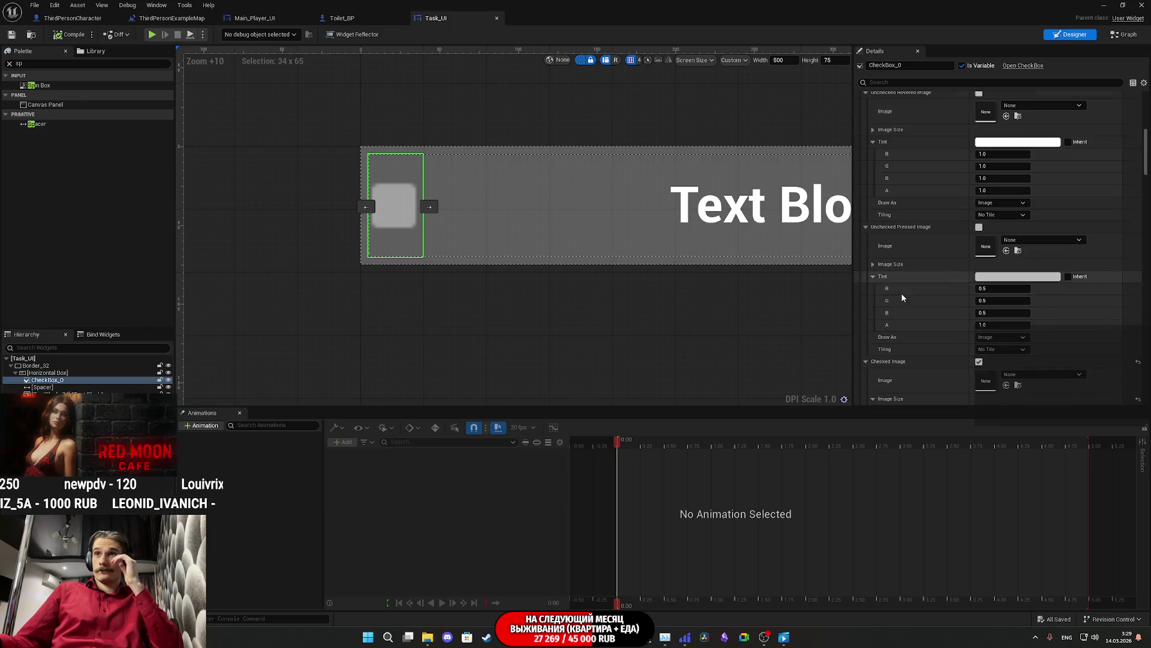
pyautogui.scroll(10, 901, 292)
pyautogui.click(858, 224)
pyautogui.click(859, 224)
pyautogui.click(859, 224)
pyautogui.click(859, 223)
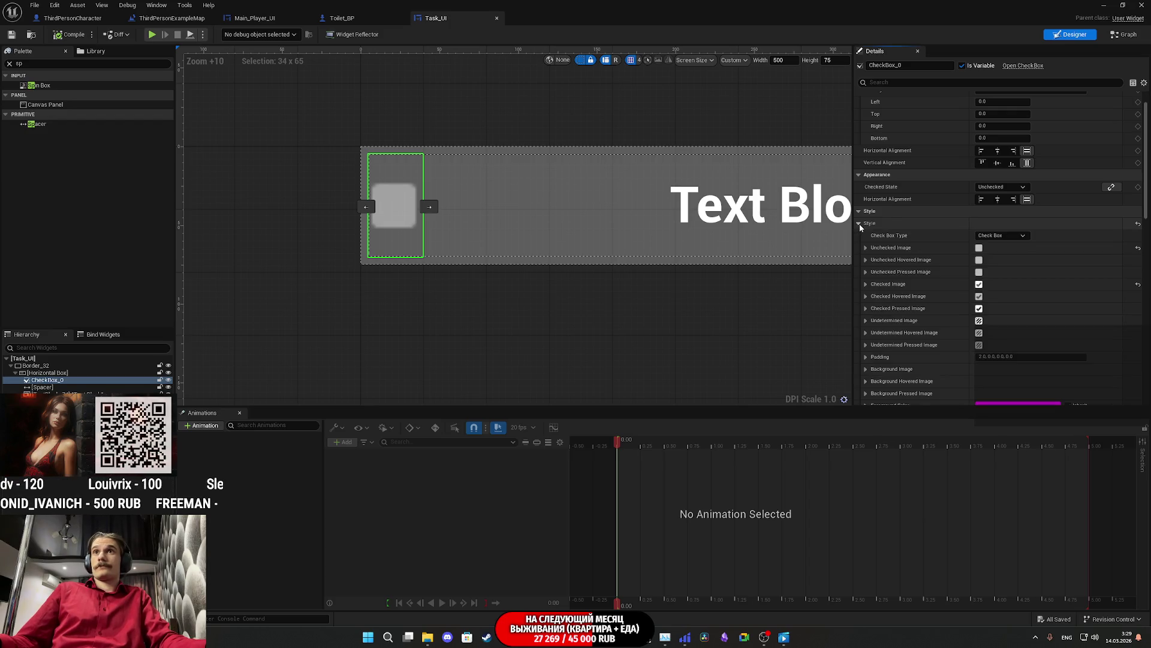
pyautogui.scroll(-2, 876, 225)
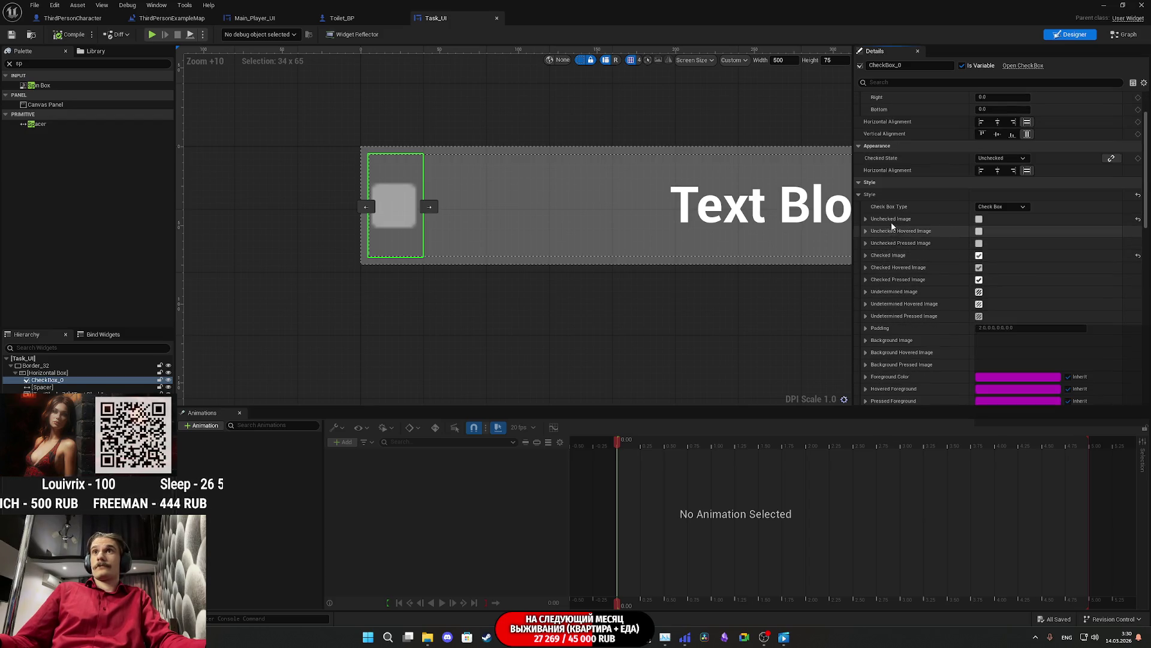
pyautogui.click(866, 255)
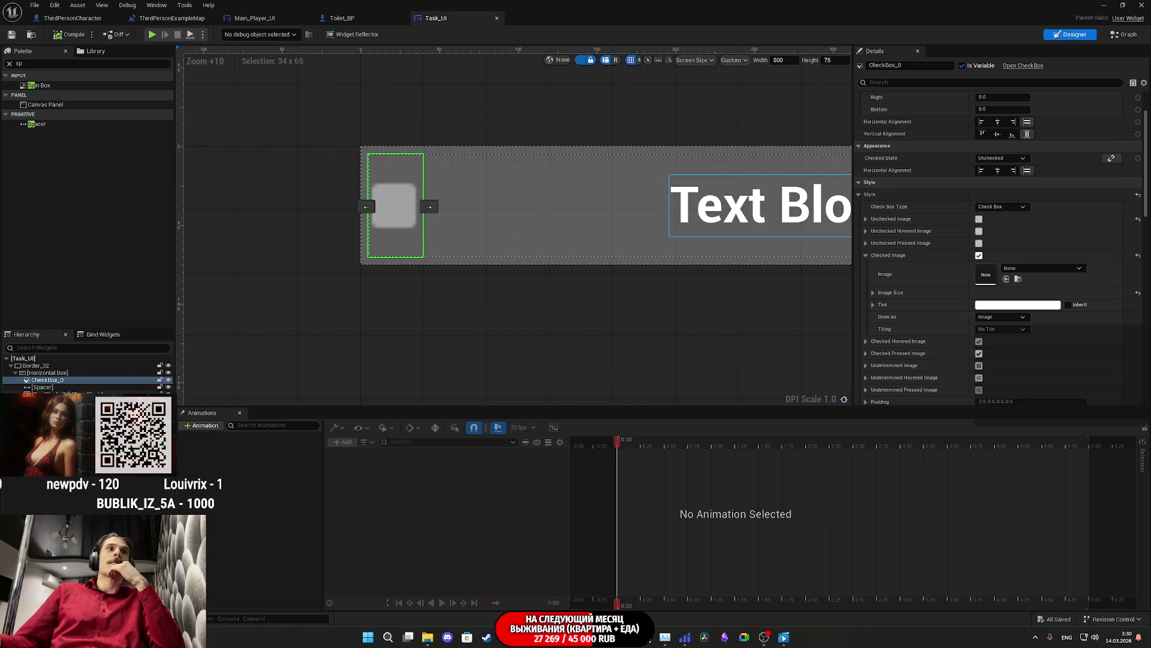
# Step: Set the Text Block's Horizontal Alignment to Left so it sits beside the checkbox
pyautogui.click(60, 394)
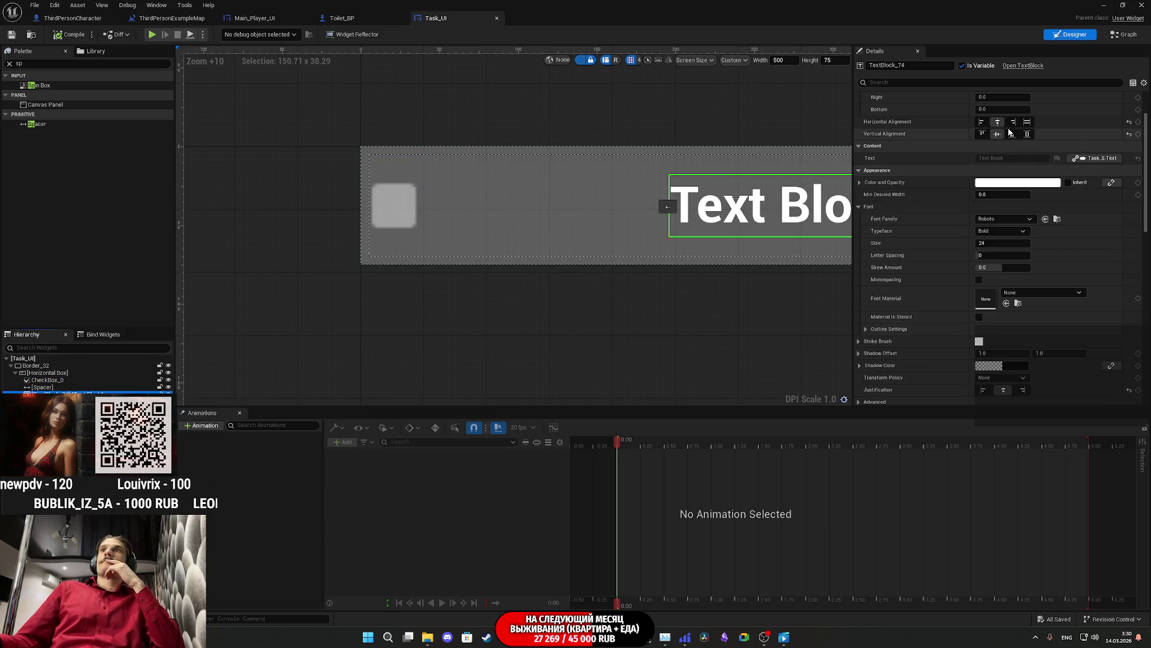
pyautogui.click(982, 121)
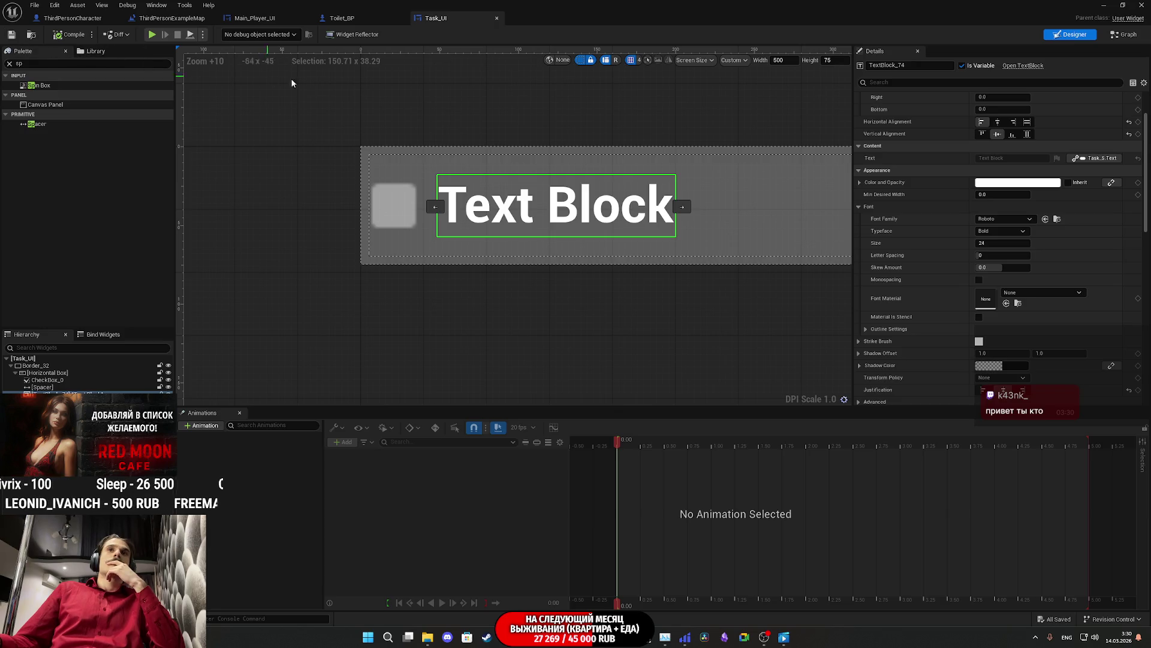
pyautogui.click(1125, 34)
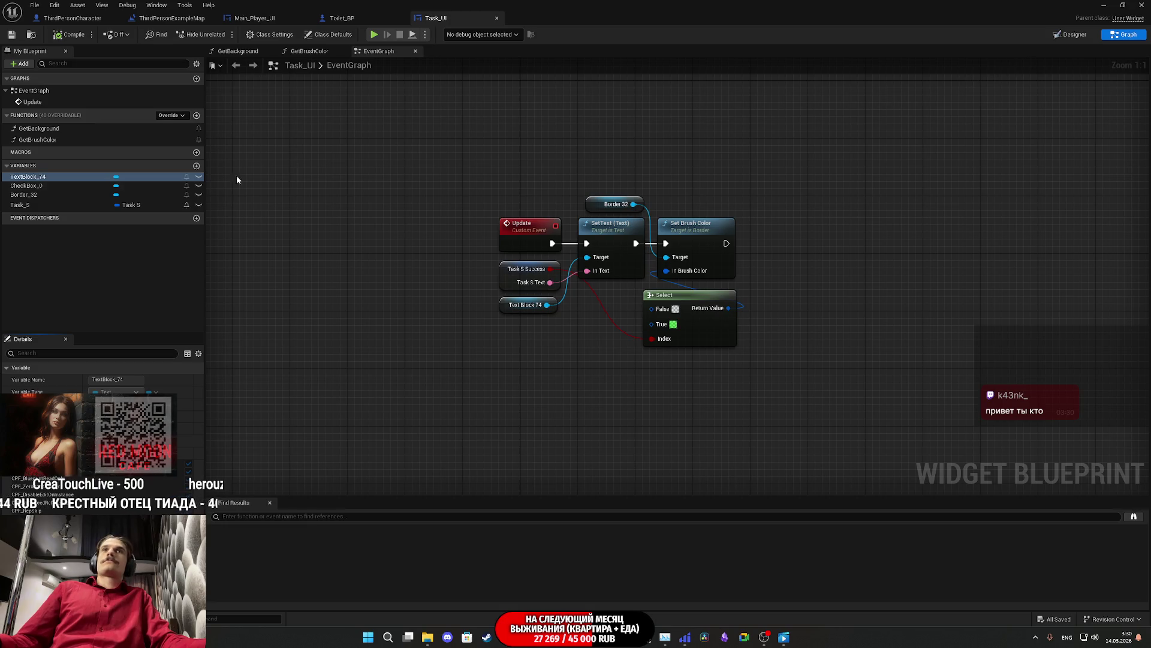
# Step: Place a Check Box 0 reference in the graph and add a Set Is Checked node from it
pyautogui.moveTo(32, 190); pyautogui.dragTo(495, 386)
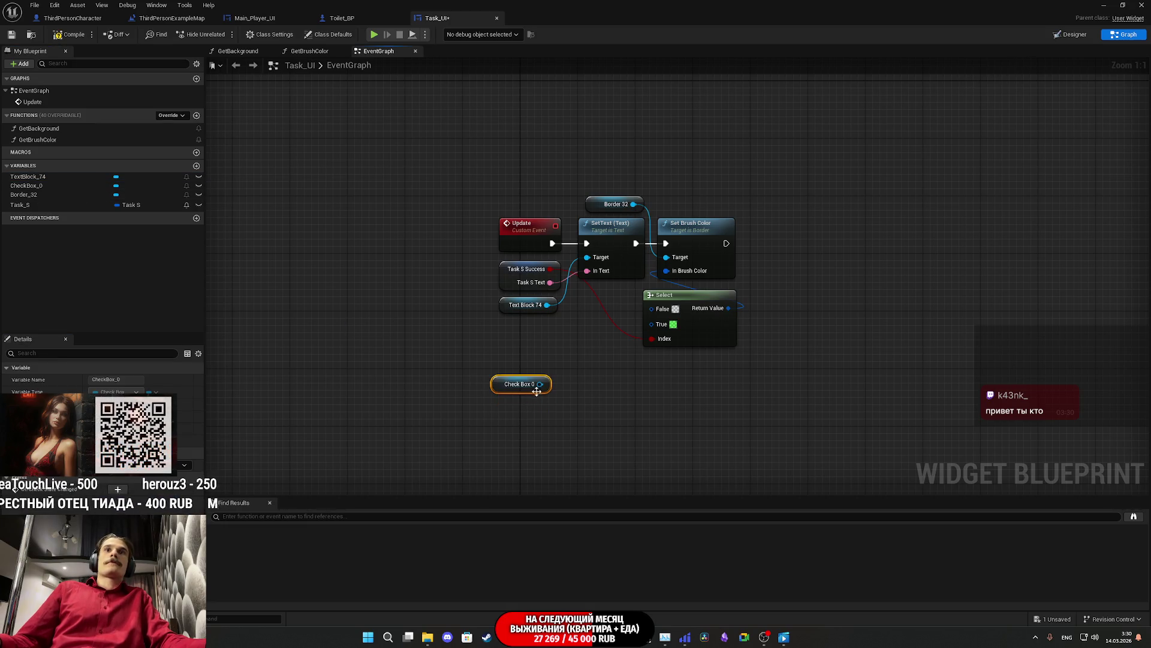
pyautogui.moveTo(573, 376); pyautogui.dragTo(573, 376)
pyautogui.write('set')
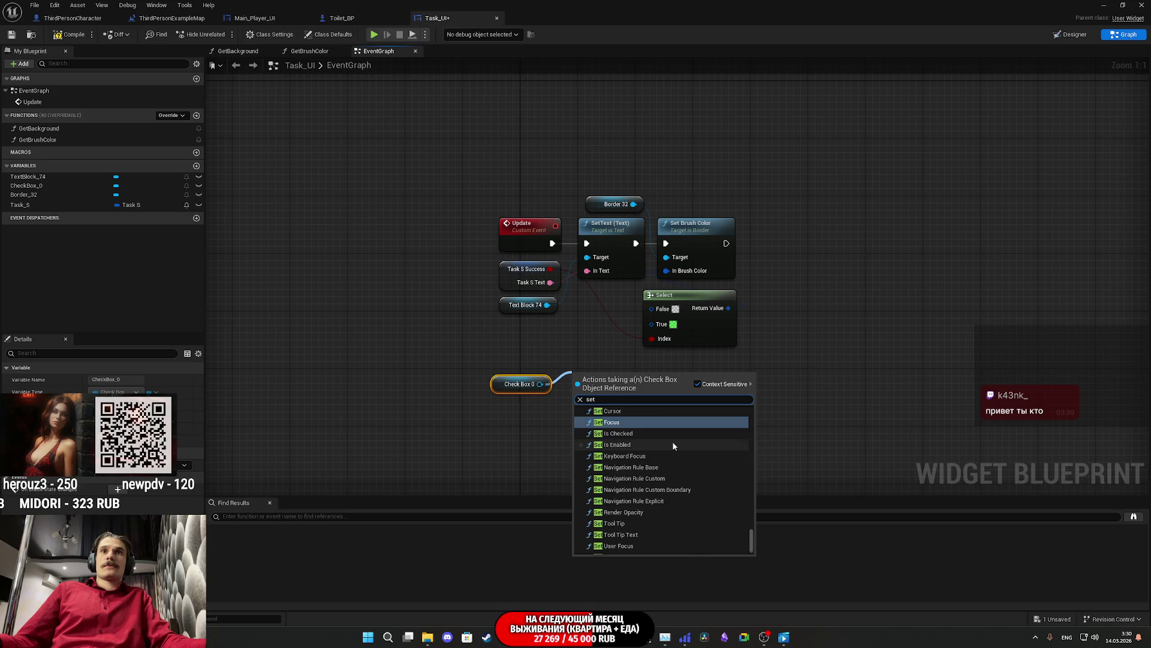
pyautogui.scroll(3, 671, 440)
pyautogui.click(633, 505)
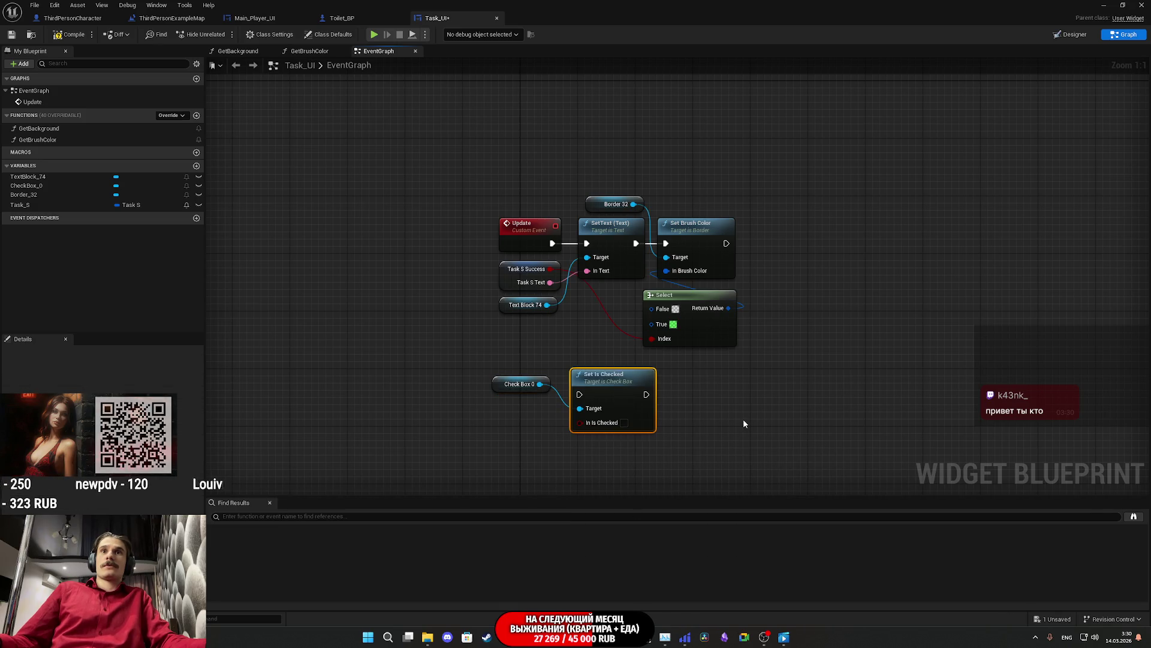
pyautogui.click(1059, 34)
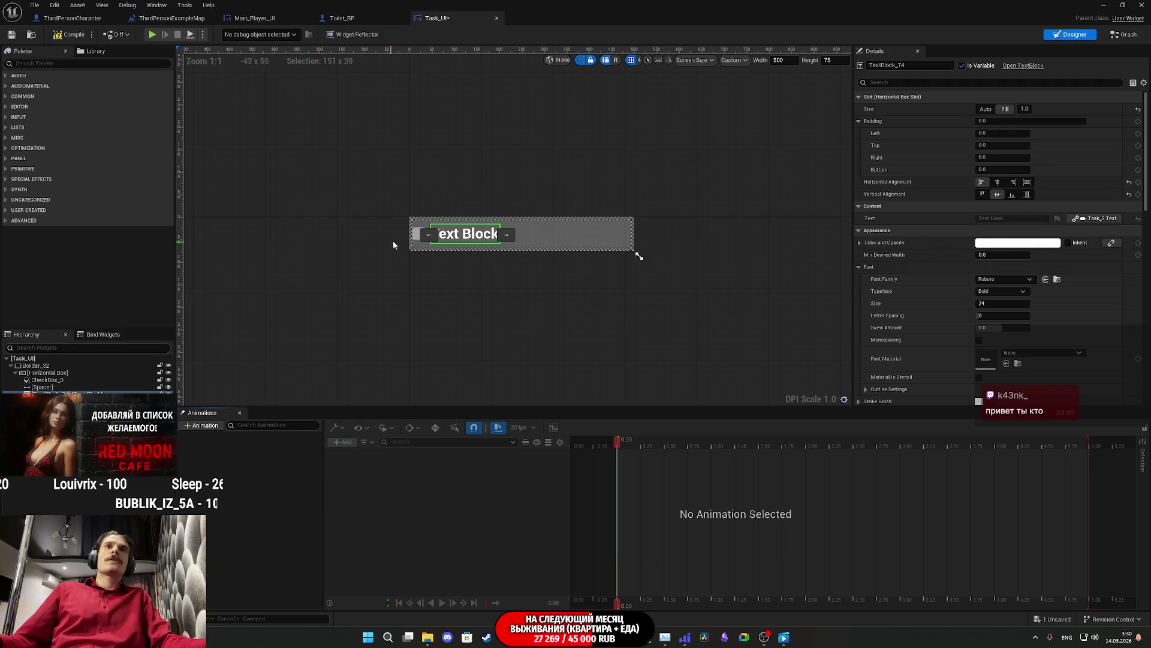
# Step: Select CheckBox_0 and collapse its Checked Image style group in Details
pyautogui.click(418, 236)
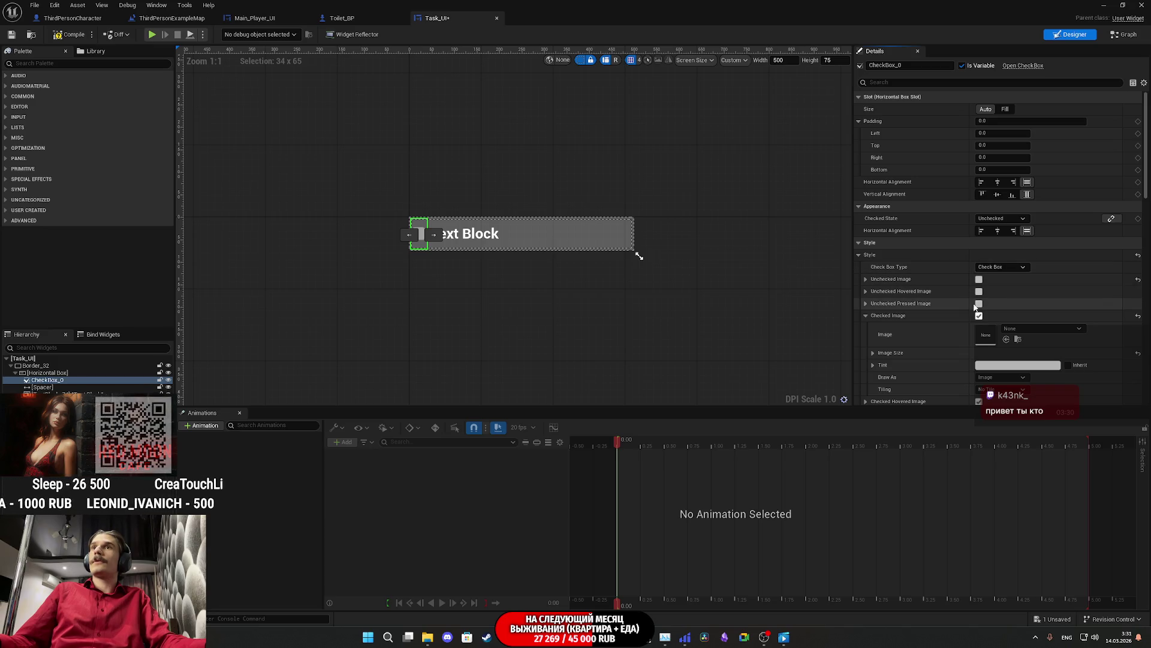
pyautogui.click(866, 315)
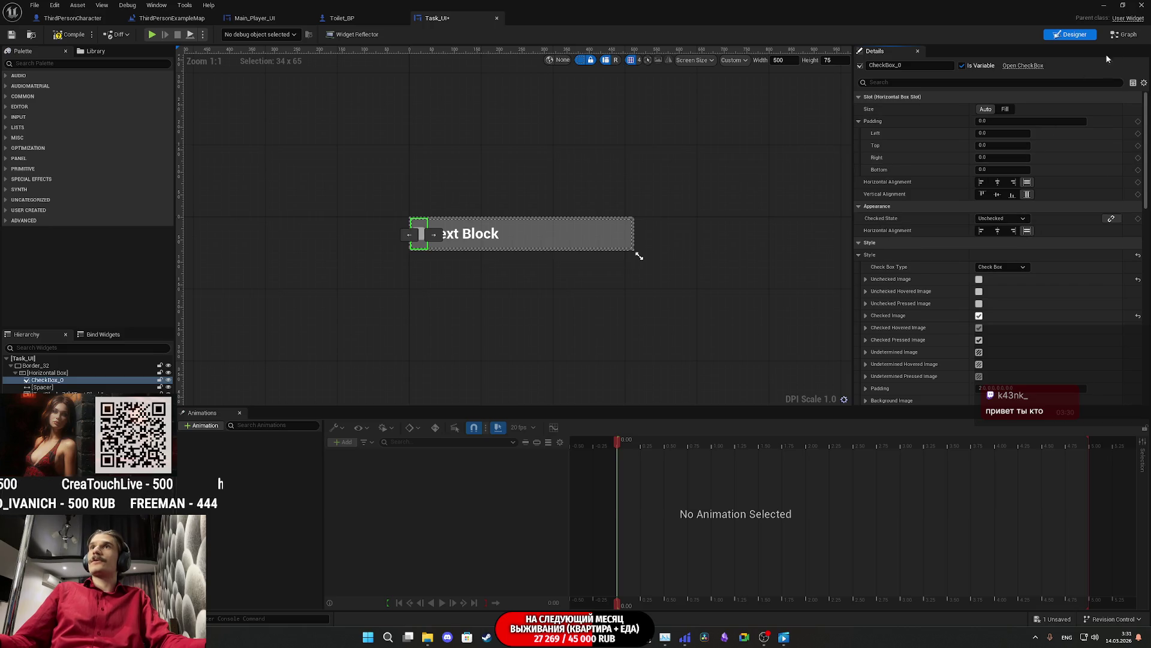
pyautogui.click(1121, 36)
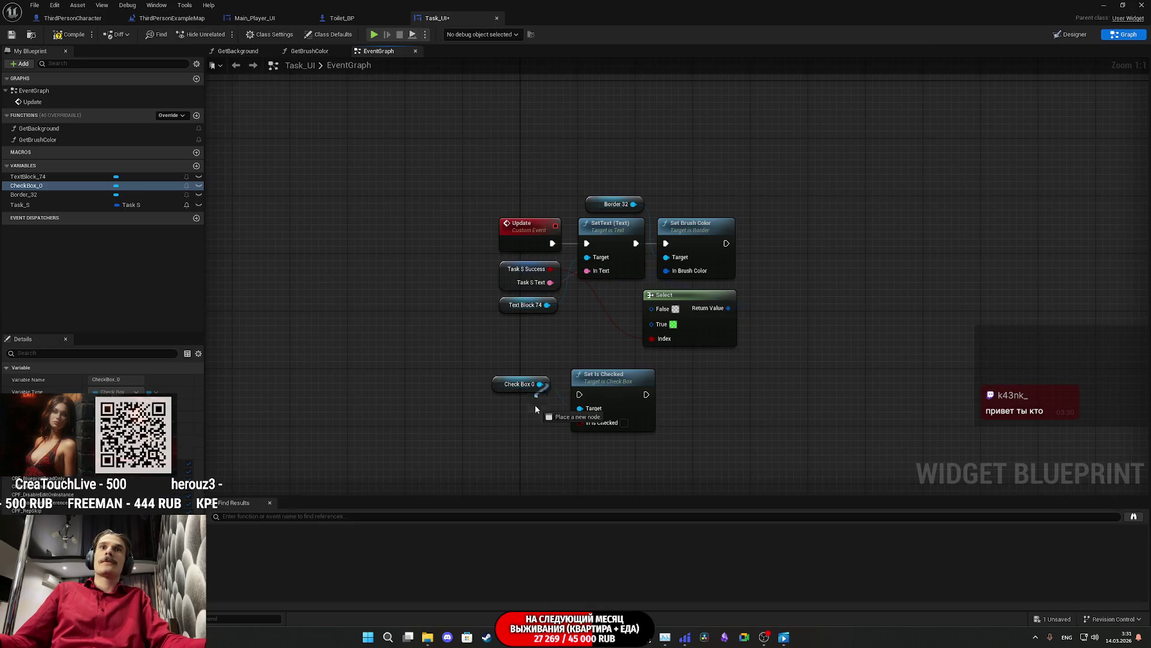
# Step: Add a Set Checked State node off Check Box 0 and move it lower
pyautogui.moveTo(535, 407); pyautogui.dragTo(525, 427)
pyautogui.write('set s')
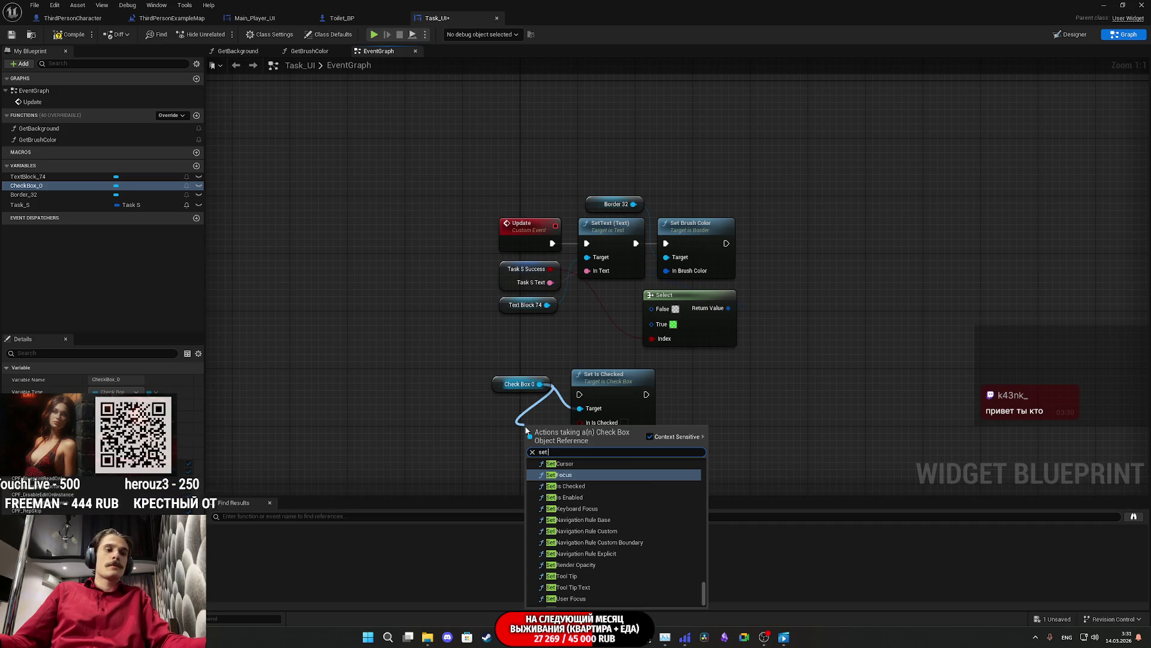
pyautogui.write('tat')
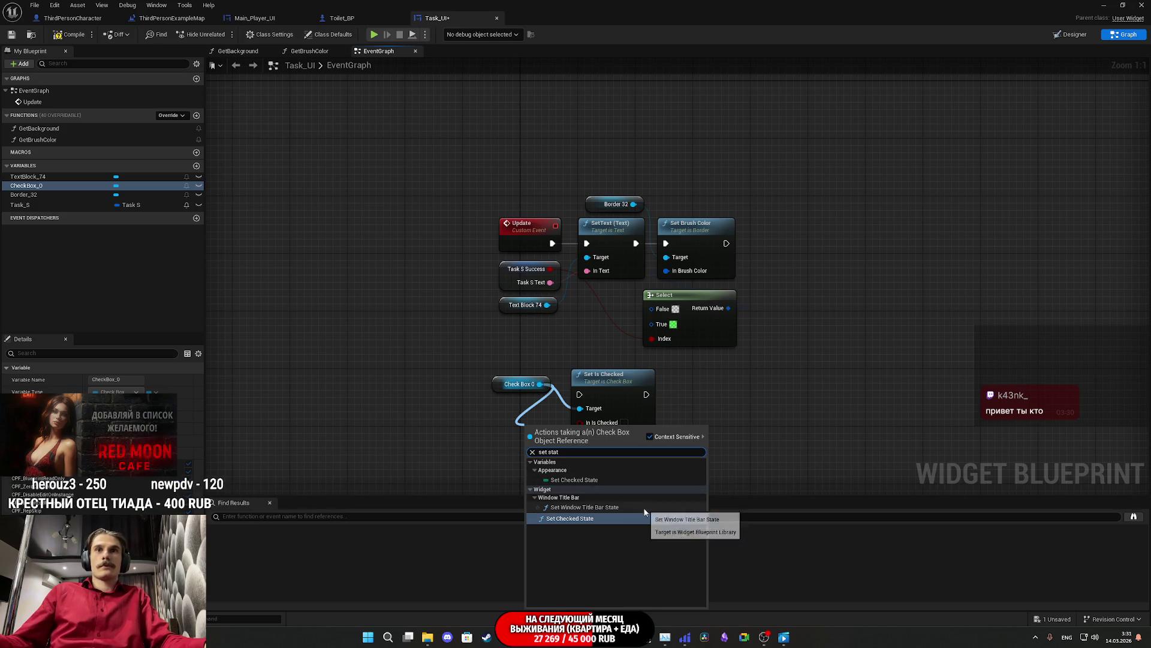
pyautogui.click(582, 520)
pyautogui.moveTo(604, 447)
pyautogui.mouseDown()
pyautogui.moveTo(557, 382)
pyautogui.moveTo(621, 453)
pyautogui.mouseUp()
# Step: Run Set Is Checked after Set Brush Color with Task S Success as In Is Checked, then save and close
pyautogui.moveTo(540, 334)
pyautogui.mouseDown()
pyautogui.moveTo(705, 225)
pyautogui.moveTo(684, 184)
pyautogui.mouseUp()
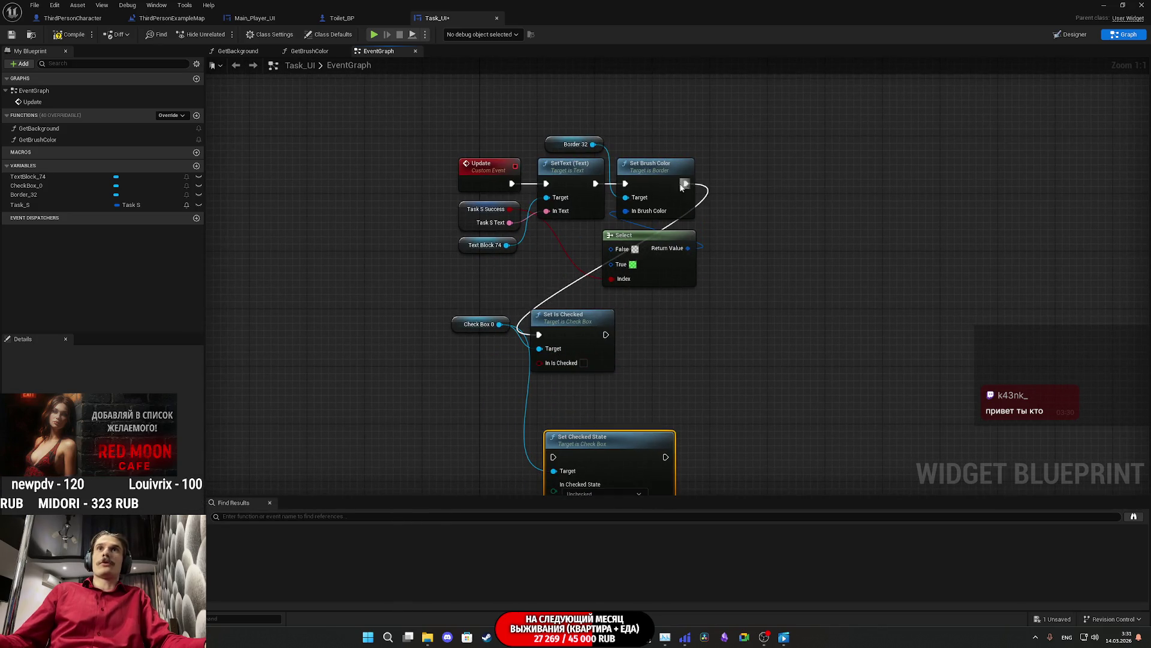
pyautogui.moveTo(510, 210)
pyautogui.mouseDown()
pyautogui.moveTo(540, 363)
pyautogui.moveTo(752, 164)
pyautogui.moveTo(749, 180)
pyautogui.mouseUp()
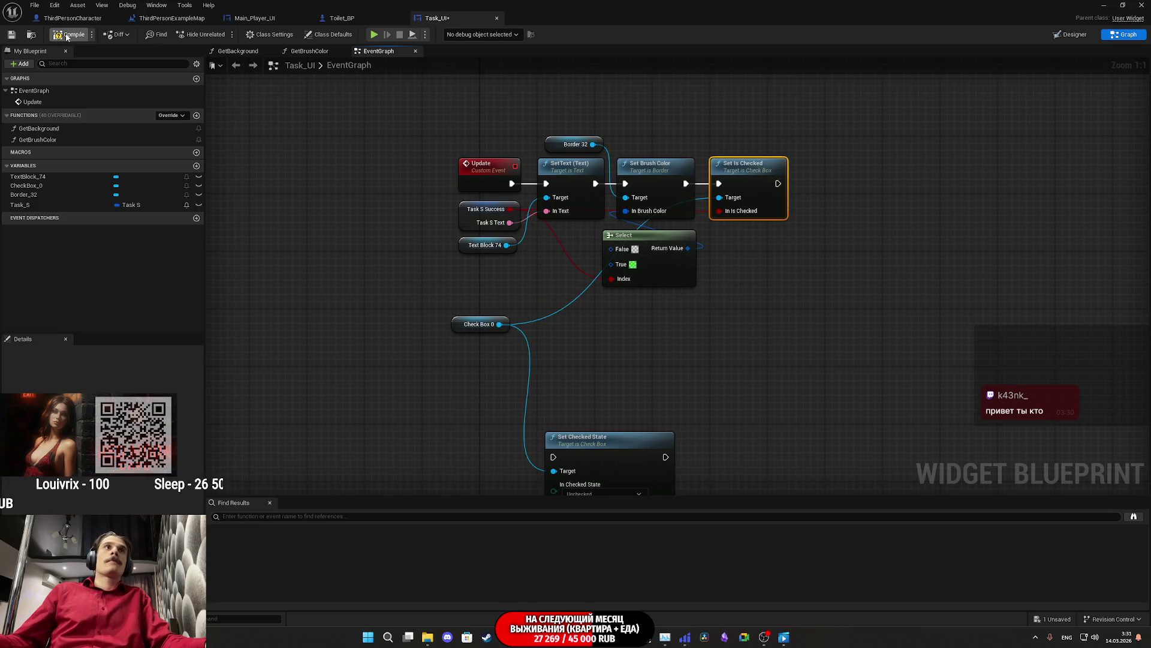
pyautogui.click(10, 35)
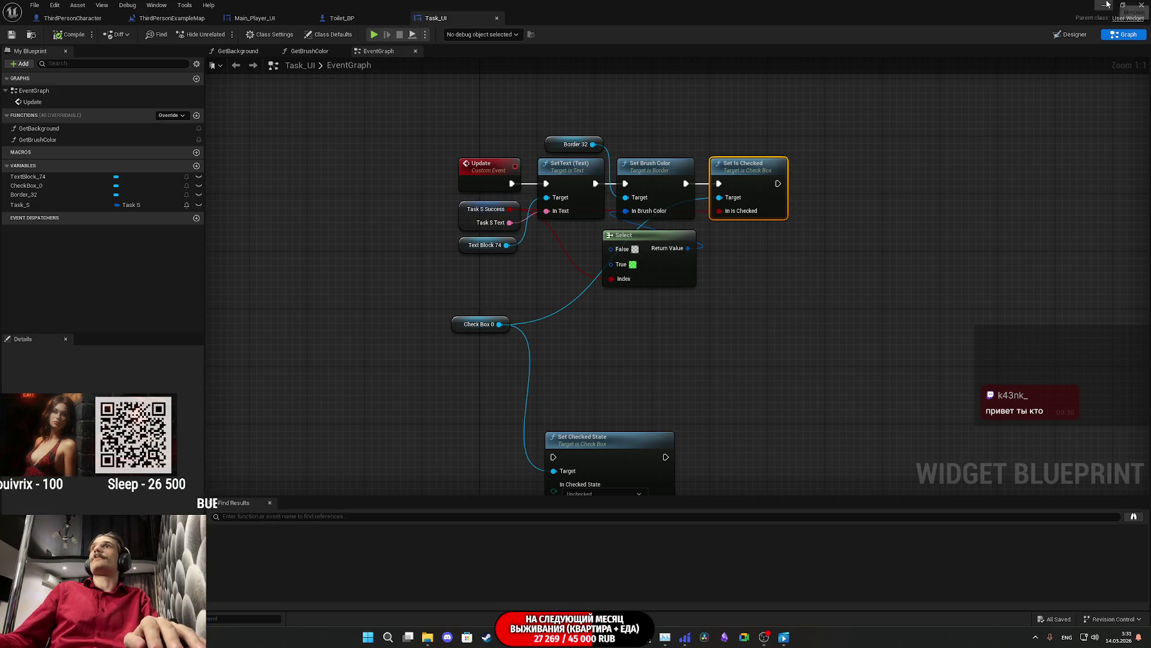
pyautogui.click(1142, 5)
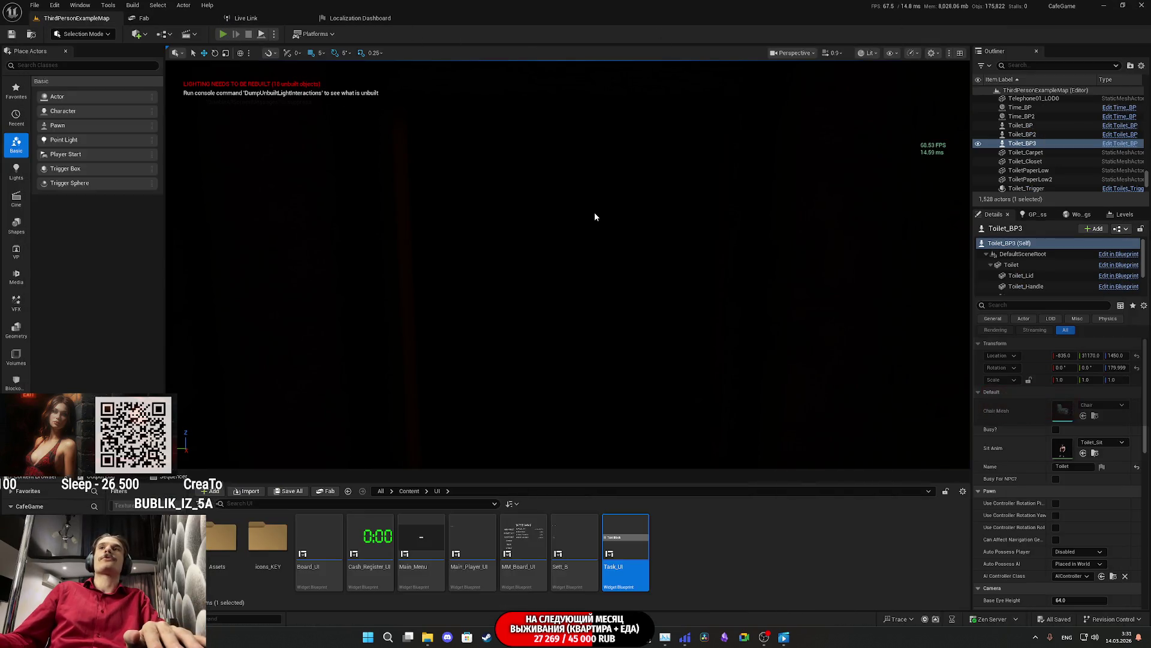
# Step: Play-test fullscreen: turn on the toilet light, open the closet, take the shirt, then stop
pyautogui.click(222, 34)
pyautogui.press('F11')
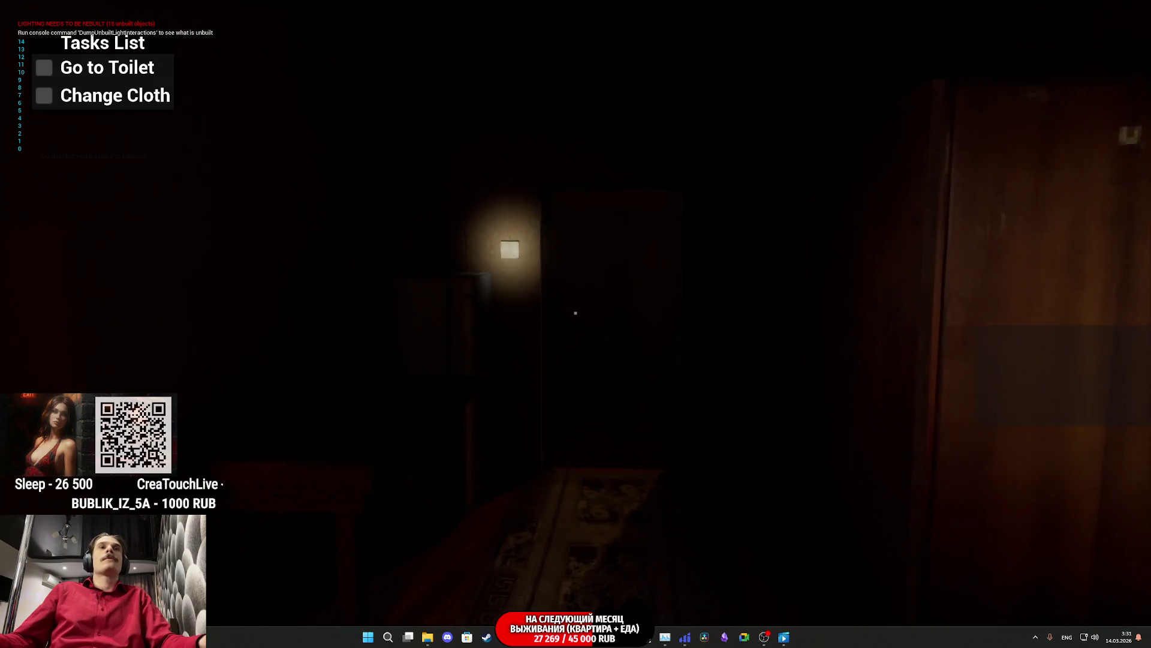
pyautogui.click(576, 312)
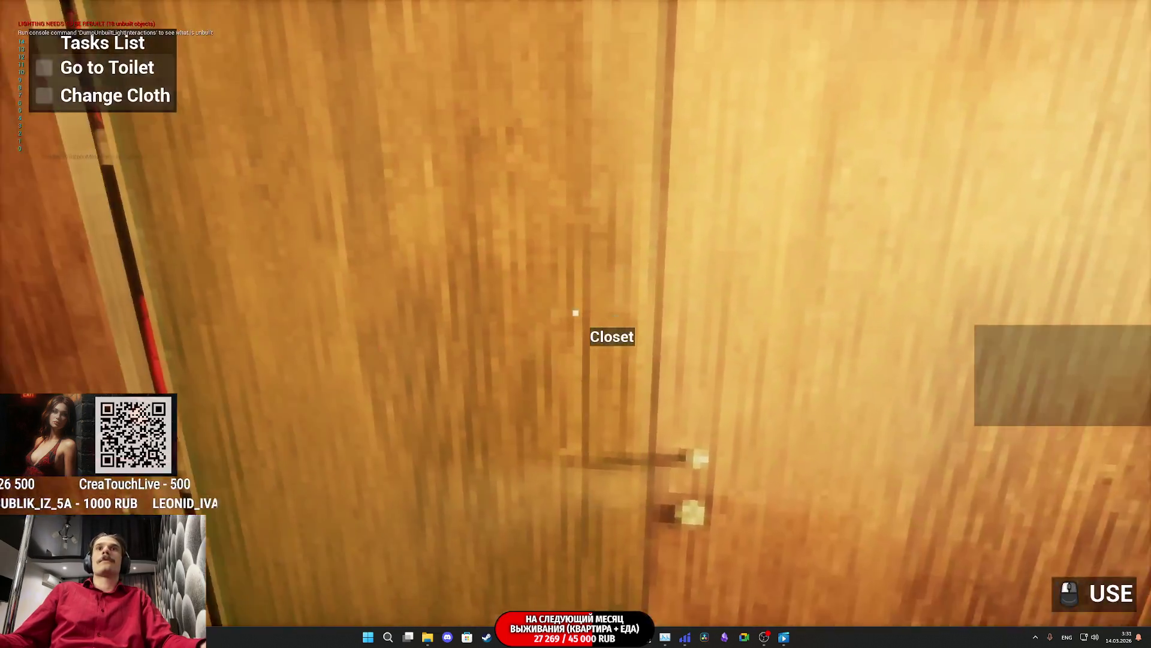
pyautogui.click(576, 313)
pyautogui.click(575, 312)
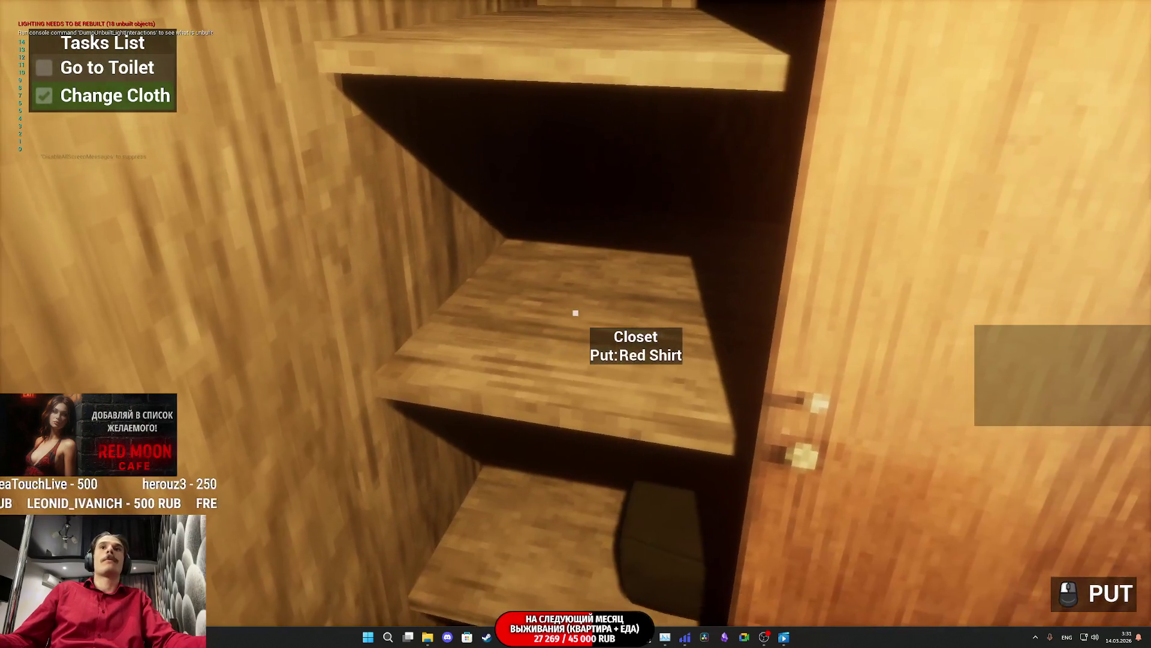
pyautogui.click(576, 312)
pyautogui.press('Escape')
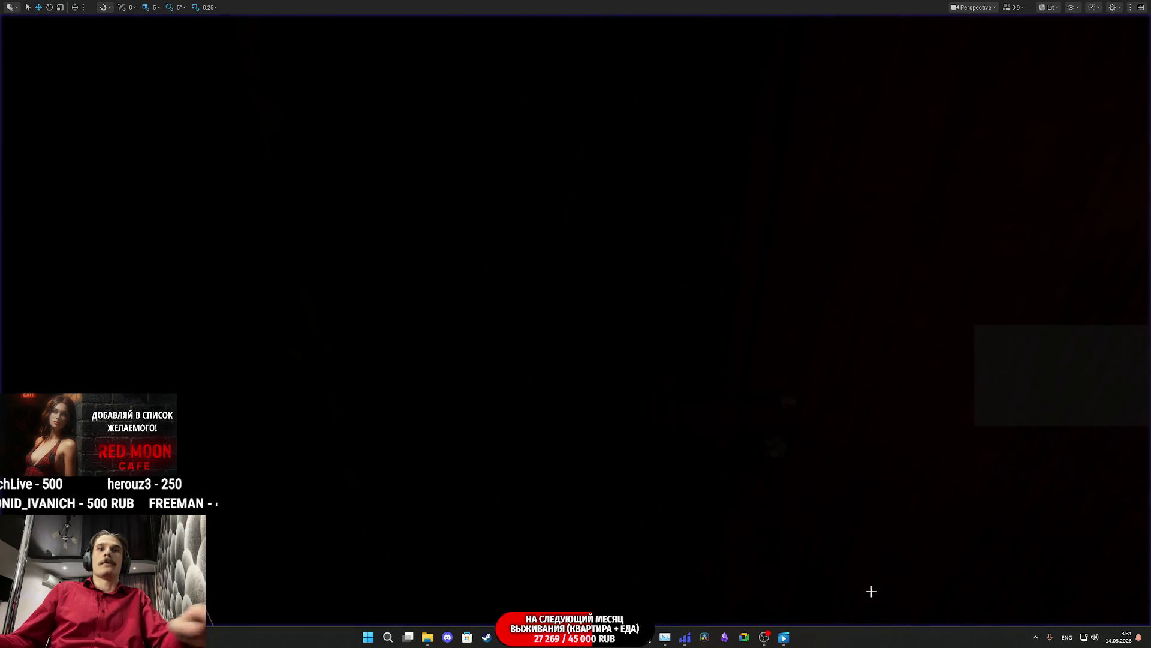
# Step: Delete the unused Set Checked State node in Task_UI, tidy Check Box 0, and compile
pyautogui.doubleClick(625, 548)
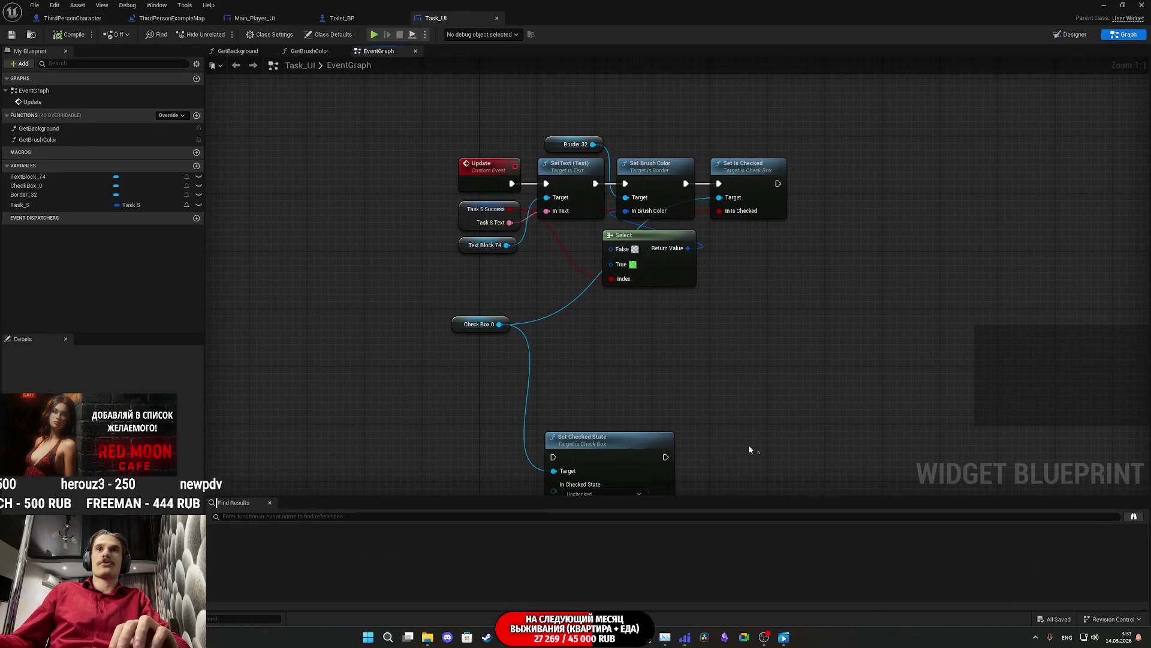
pyautogui.press('Delete')
pyautogui.moveTo(460, 322)
pyautogui.mouseDown()
pyautogui.moveTo(645, 154)
pyautogui.moveTo(643, 137)
pyautogui.mouseUp()
pyautogui.click(68, 34)
# Step: Return to the Designer view, then bring Steam's Watchman page forward
pyautogui.click(1072, 34)
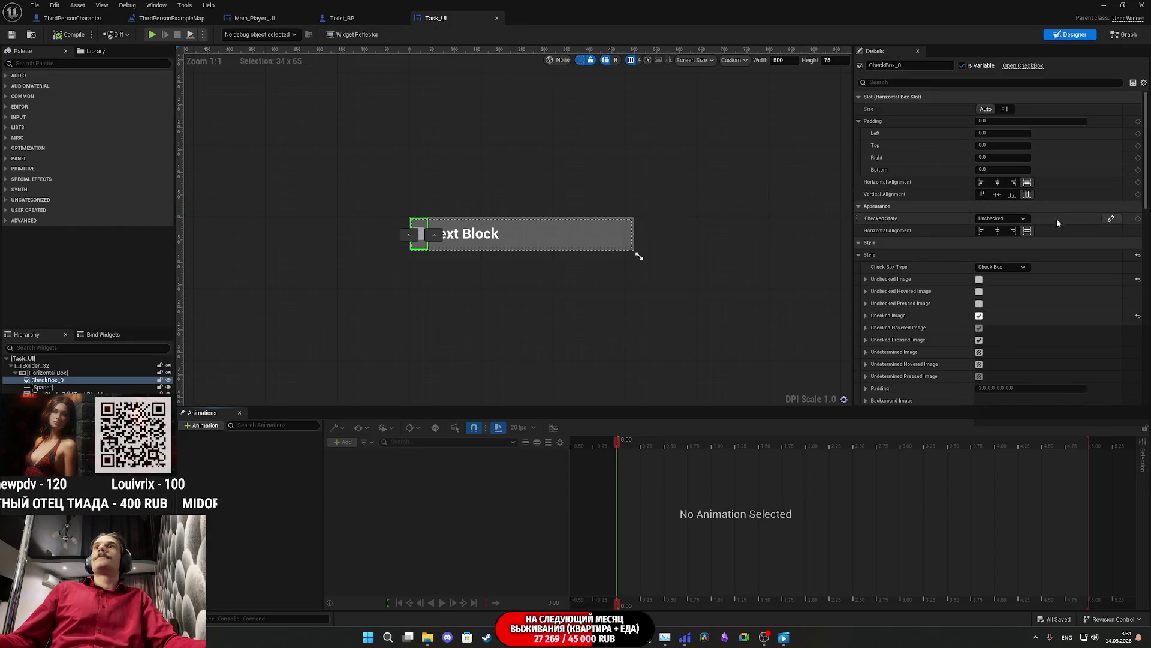
pyautogui.scroll(-3, 911, 276)
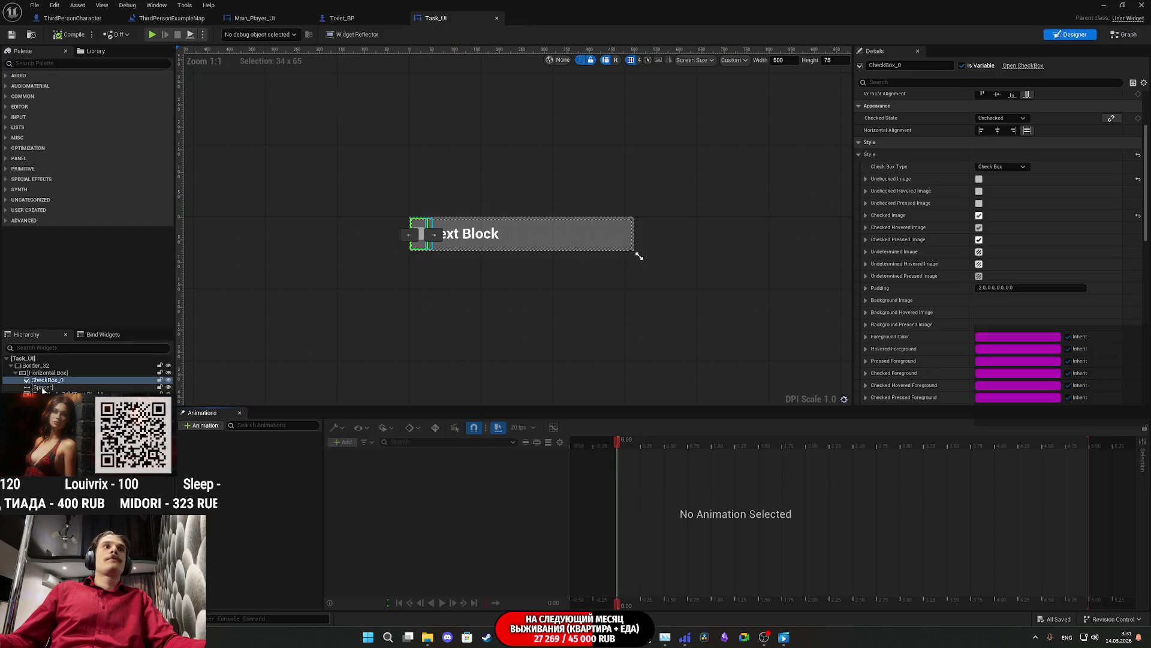
pyautogui.scroll(10, 544, 248)
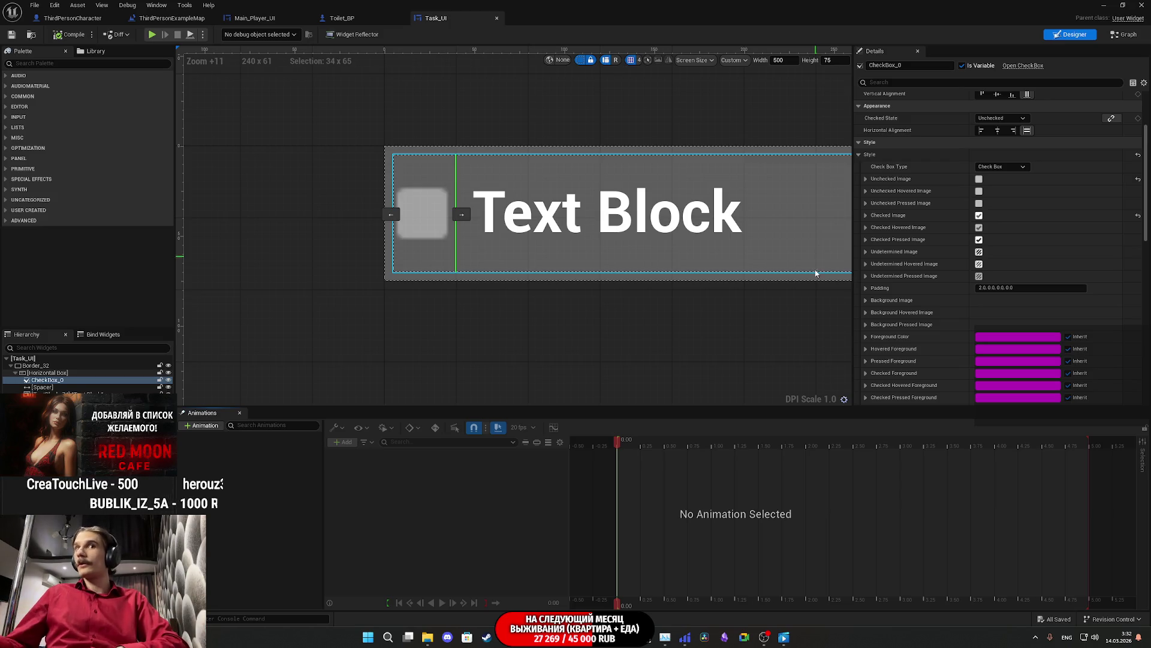
pyautogui.click(487, 638)
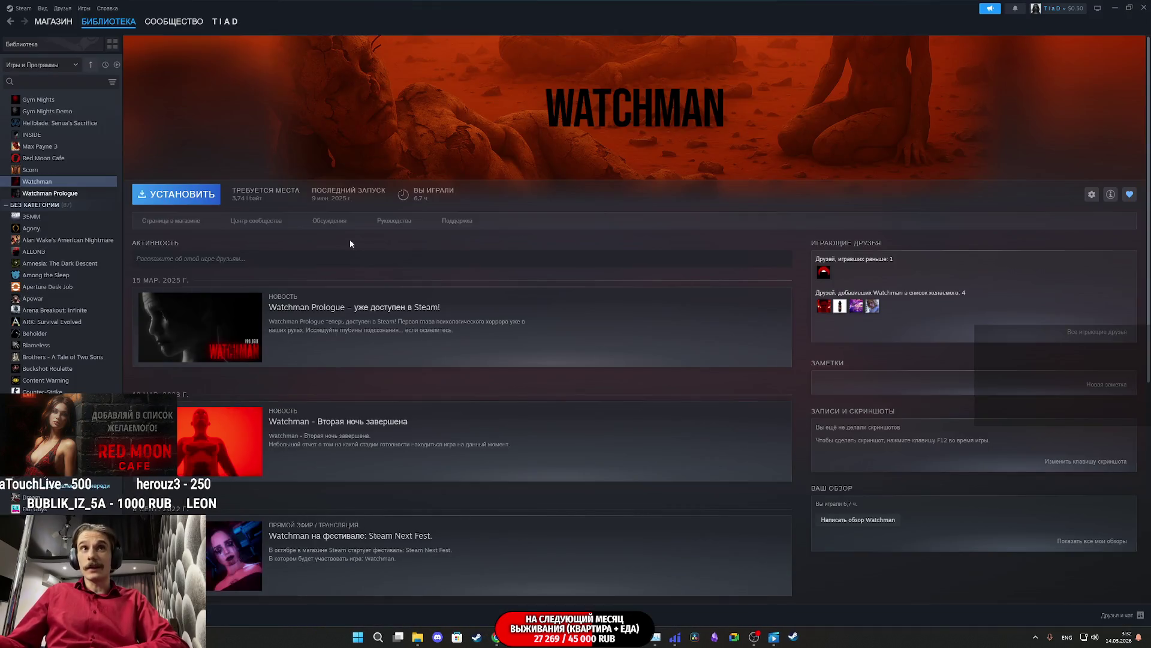
# Step: Open Watchman's store page and view its screenshots full size through to the last one
pyautogui.click(163, 222)
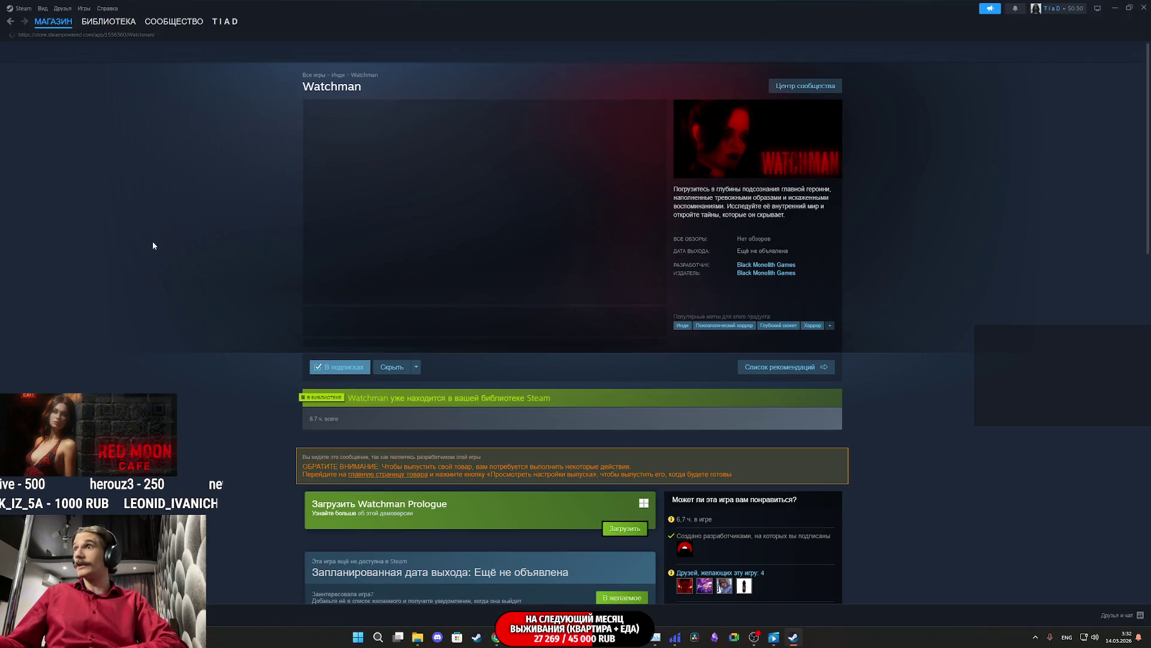
pyautogui.click(434, 329)
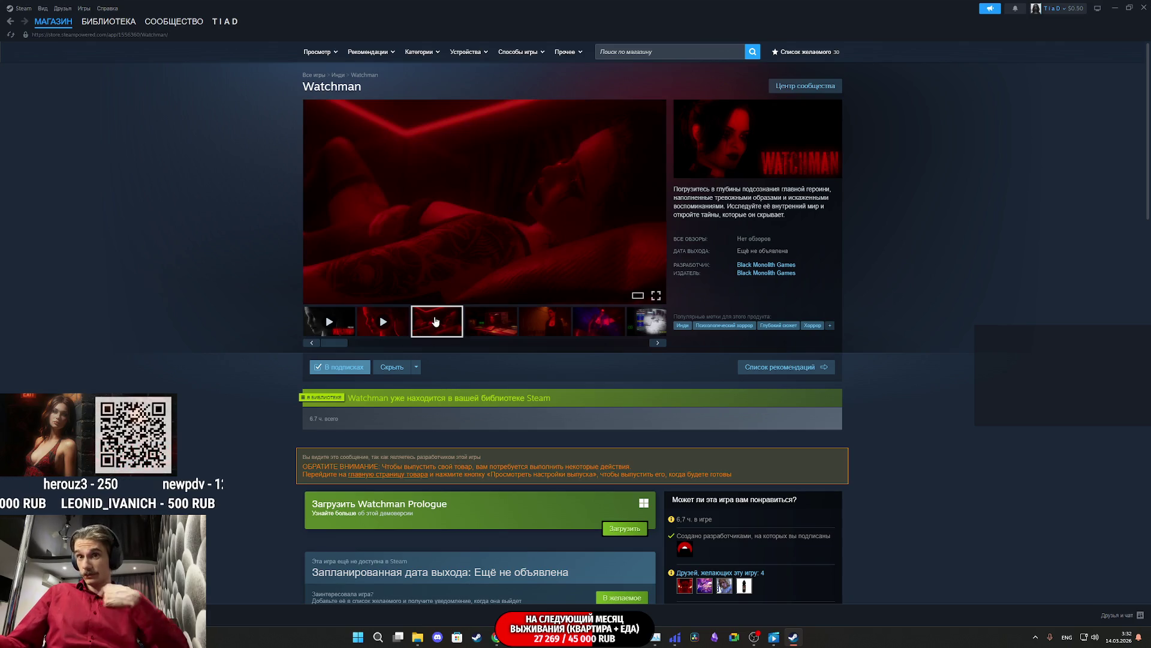
pyautogui.click(487, 242)
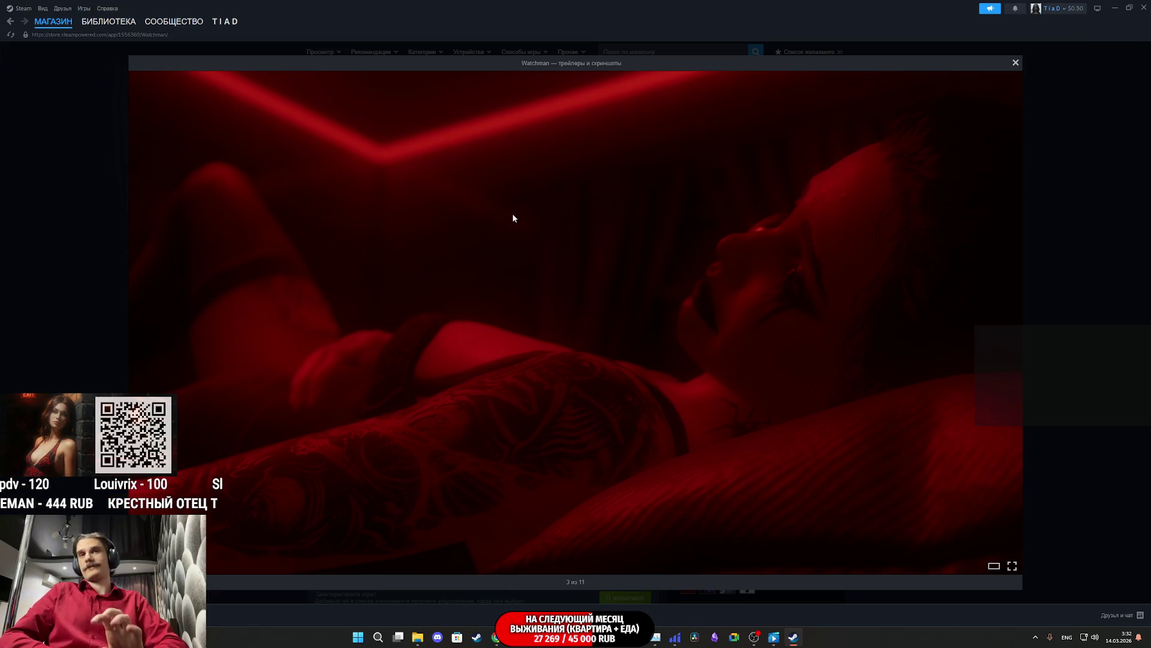
pyautogui.press('Right')
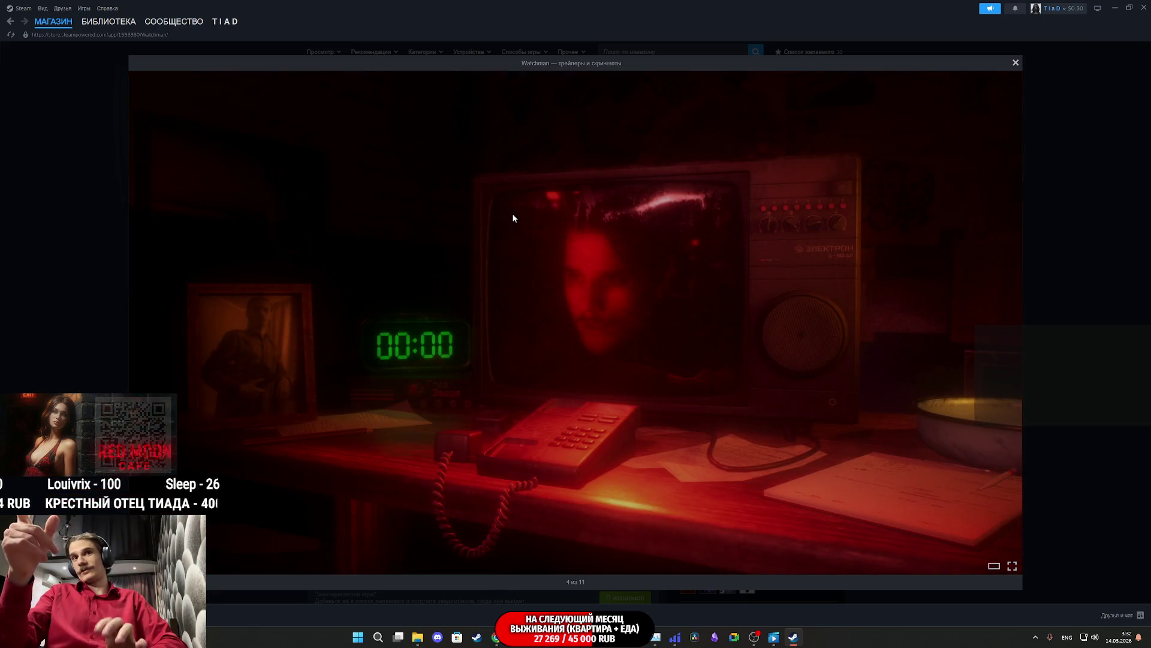
pyautogui.press('Right')
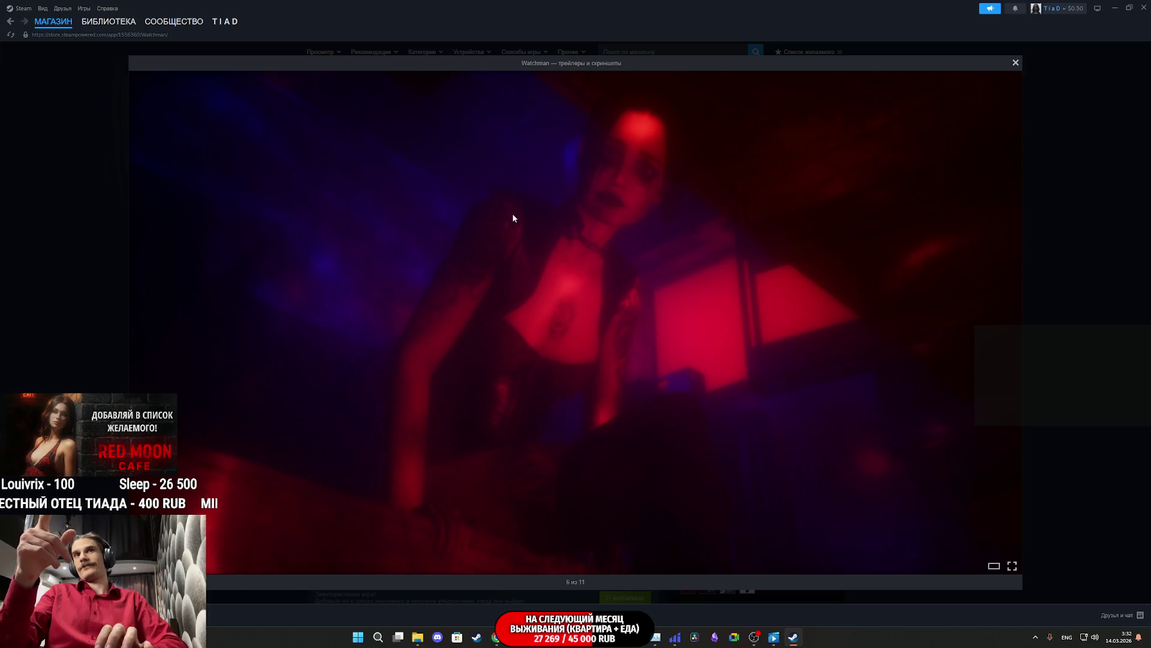
pyautogui.click(513, 218)
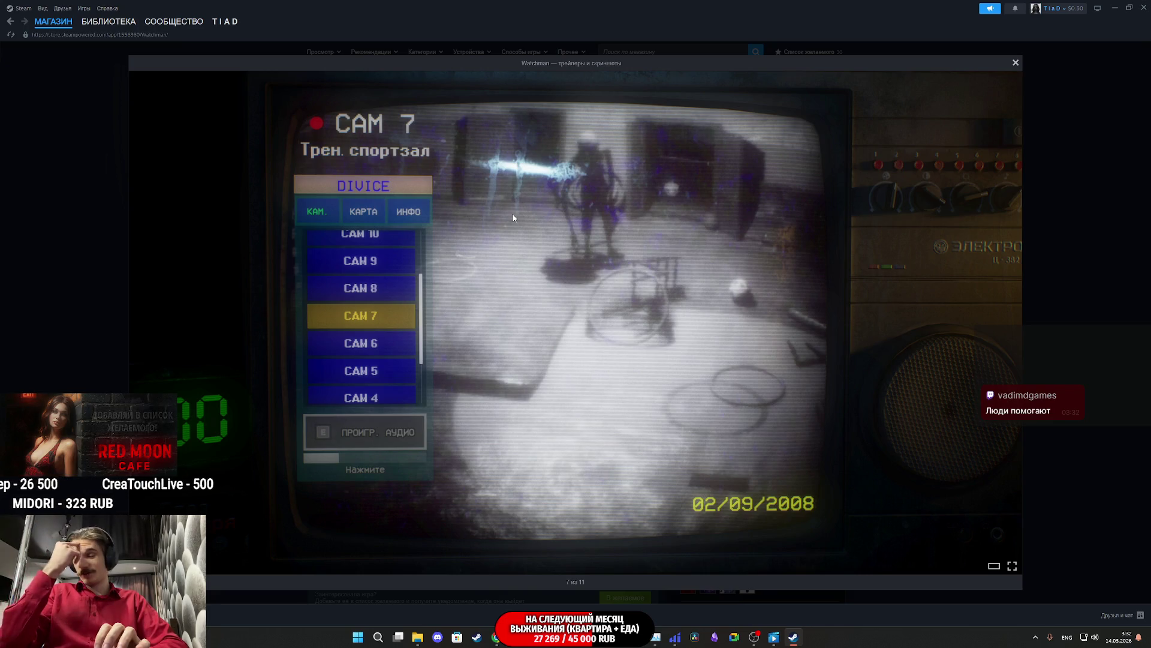
pyautogui.click(514, 218)
pyautogui.click(513, 218)
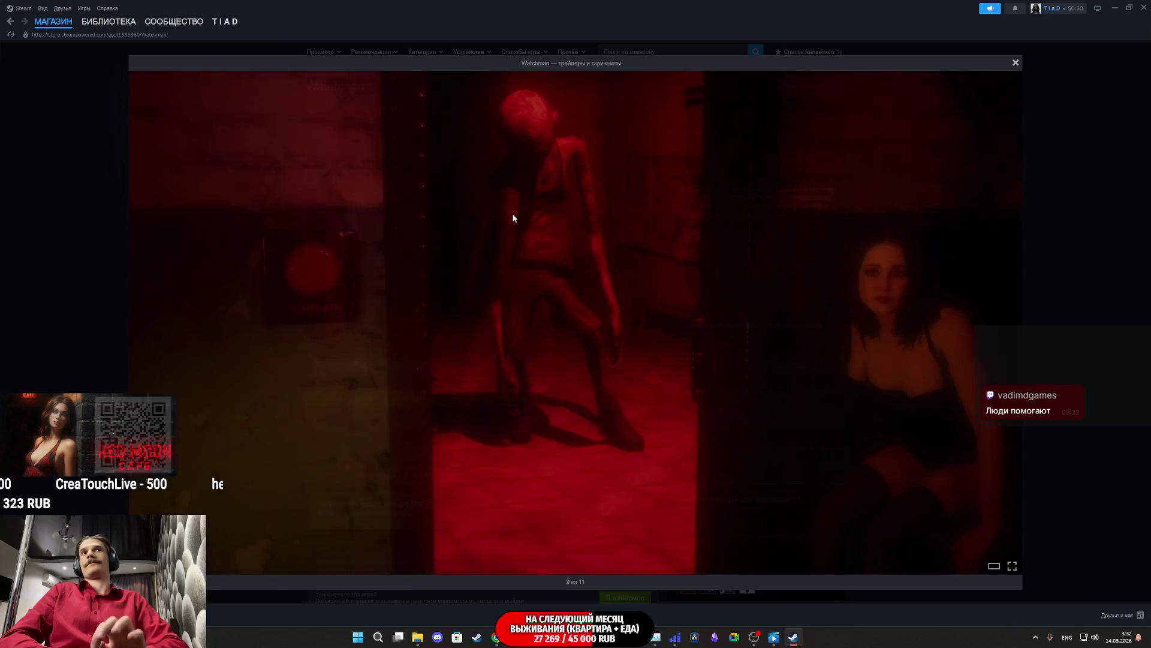
pyautogui.click(513, 218)
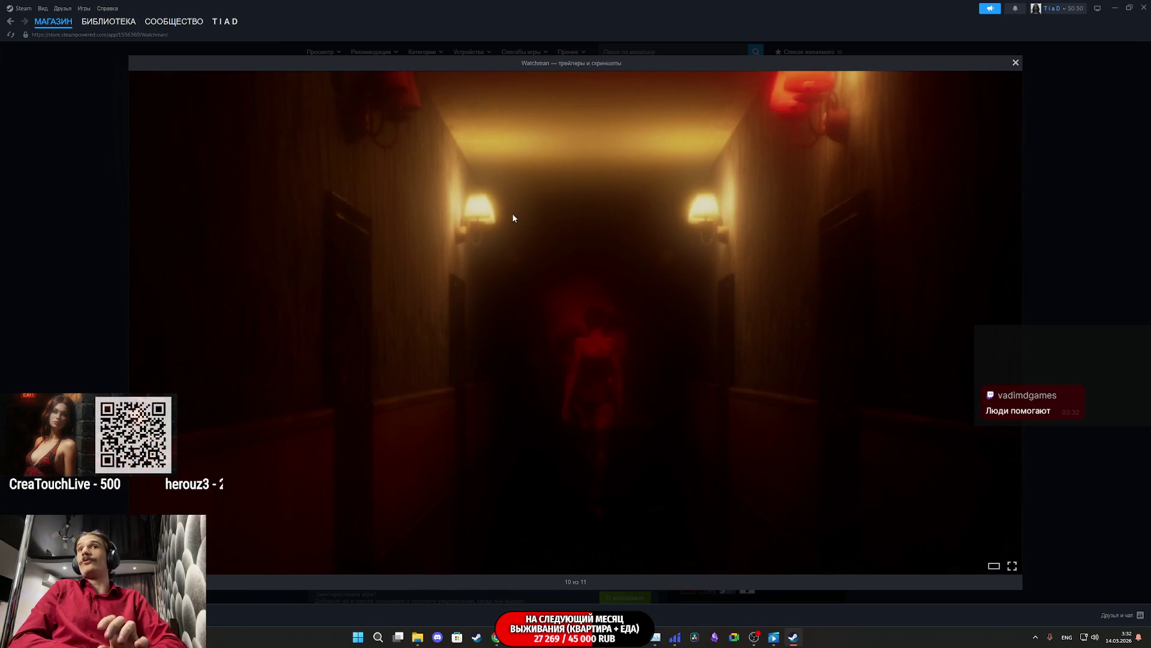
pyautogui.click(513, 218)
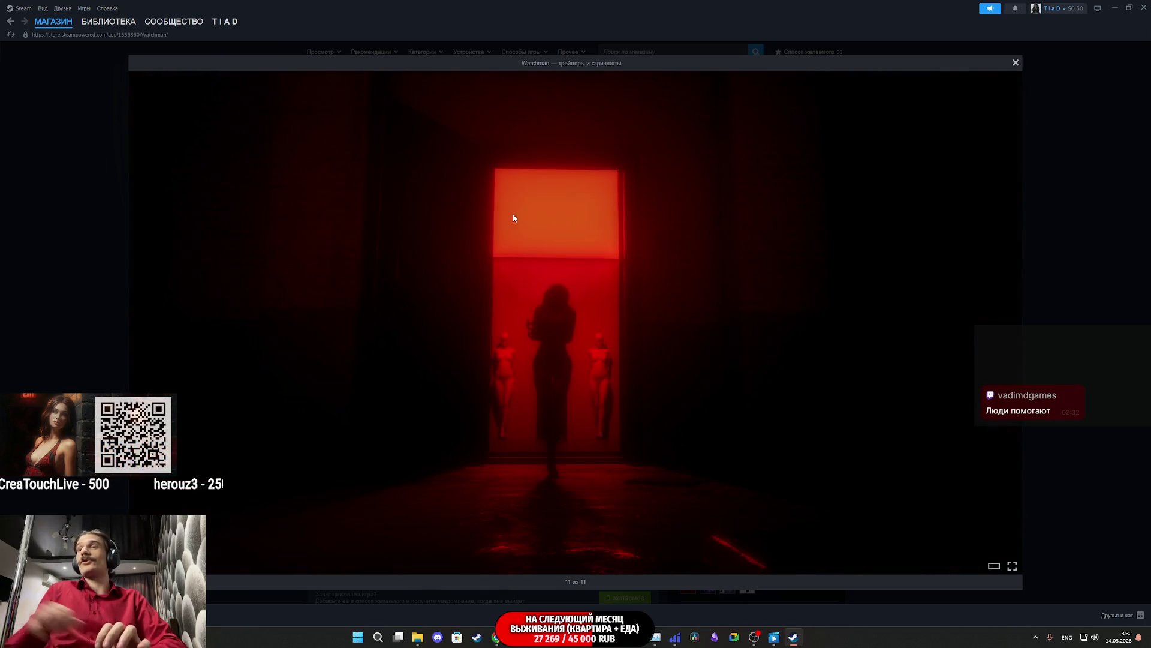
pyautogui.click(1106, 181)
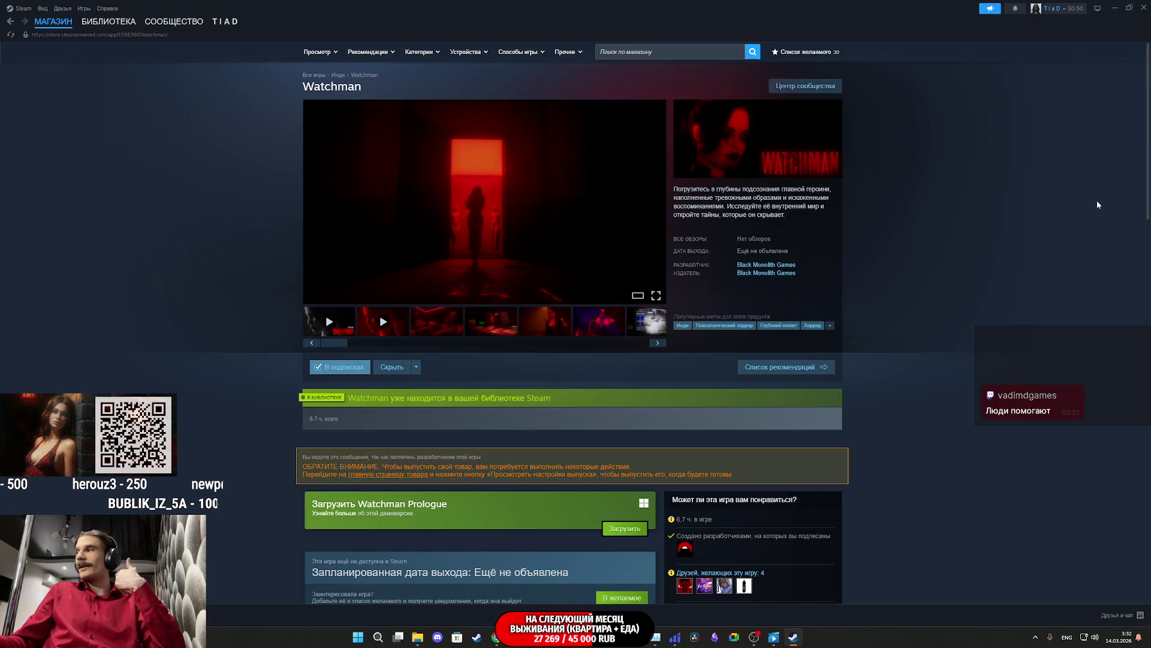
# Step: Read Watchman's full description, view its library page, then close Steam
pyautogui.scroll(-15, 966, 204)
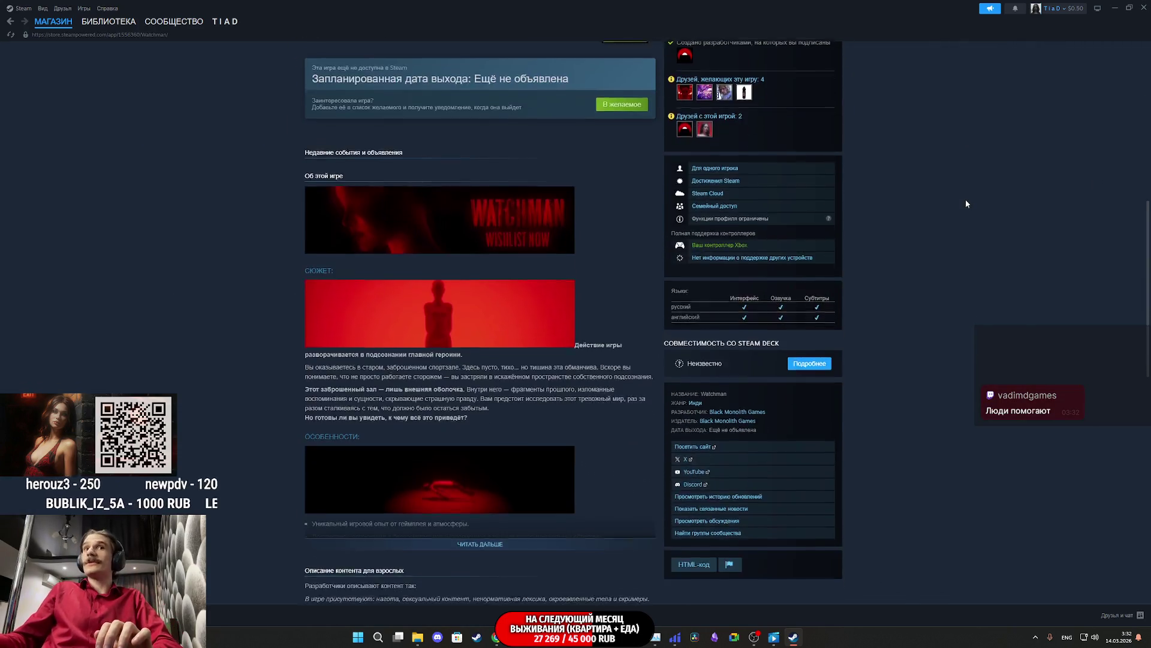
pyautogui.click(476, 361)
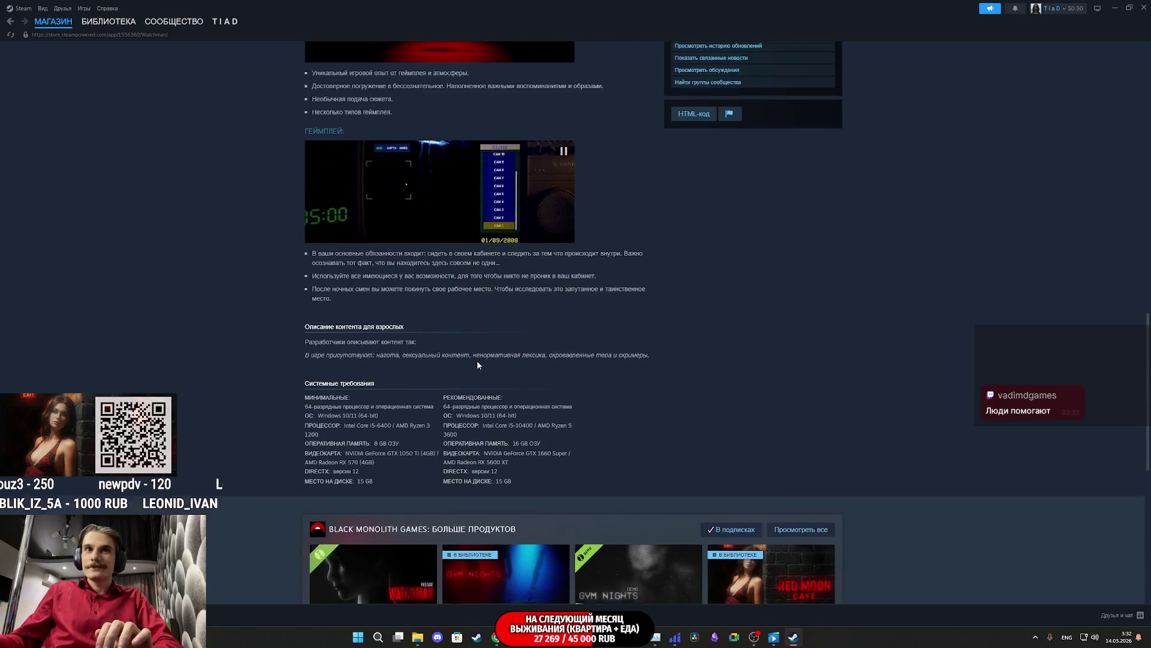
pyautogui.scroll(-5, 350, 211)
pyautogui.scroll(-3, 350, 211)
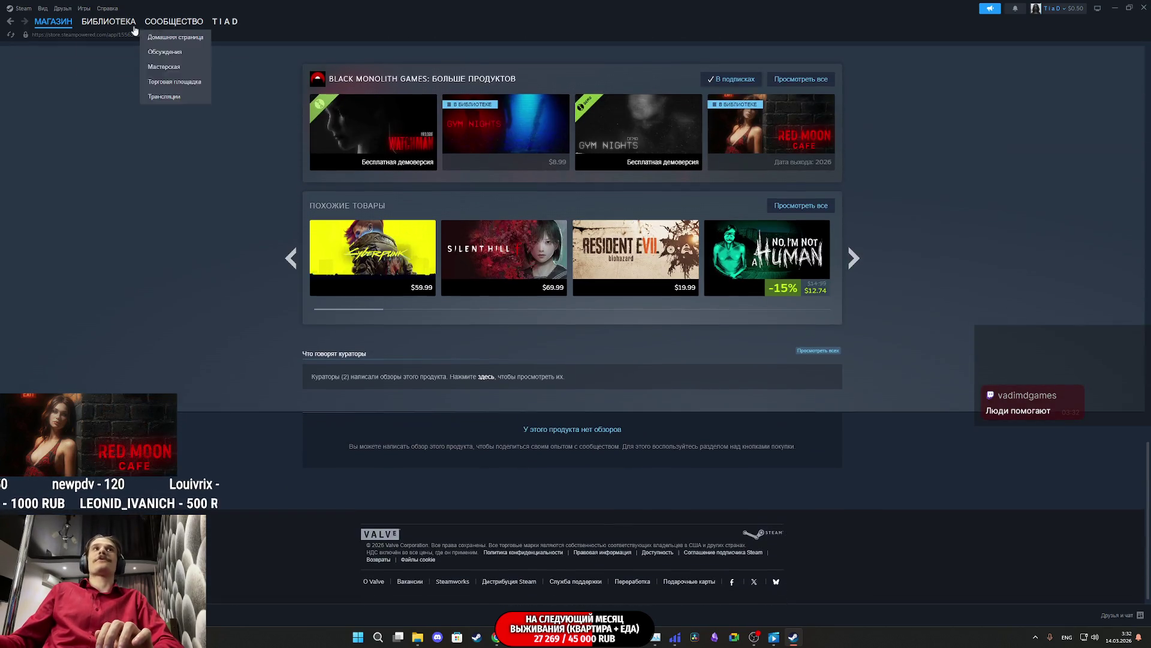
pyautogui.click(108, 21)
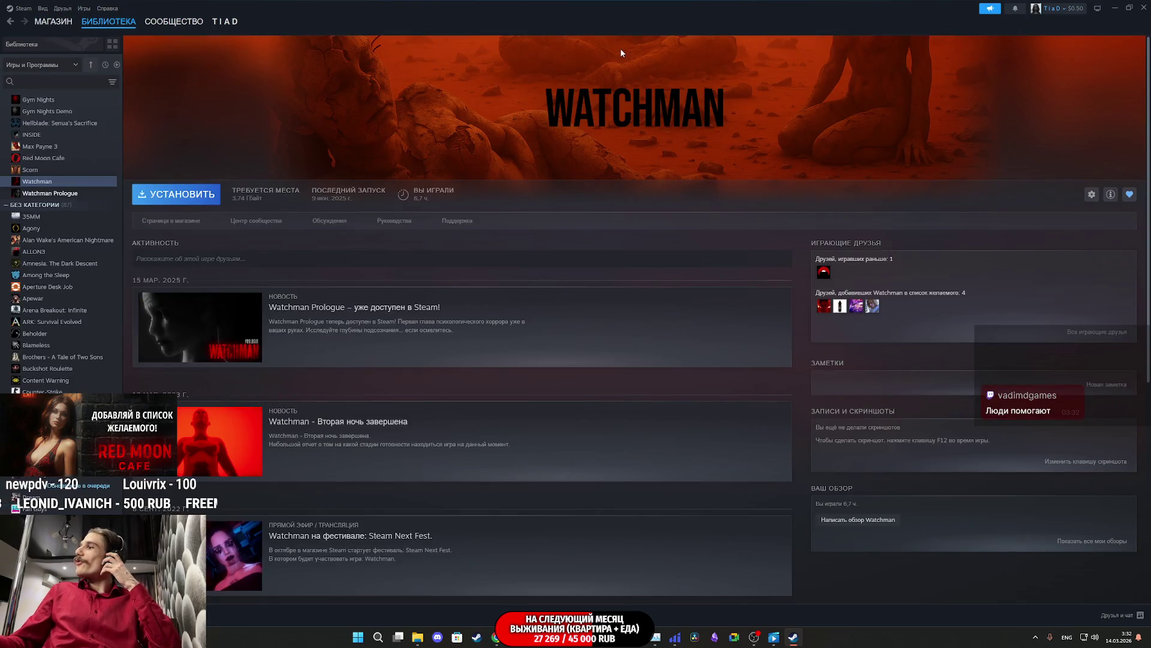
pyautogui.click(1144, 7)
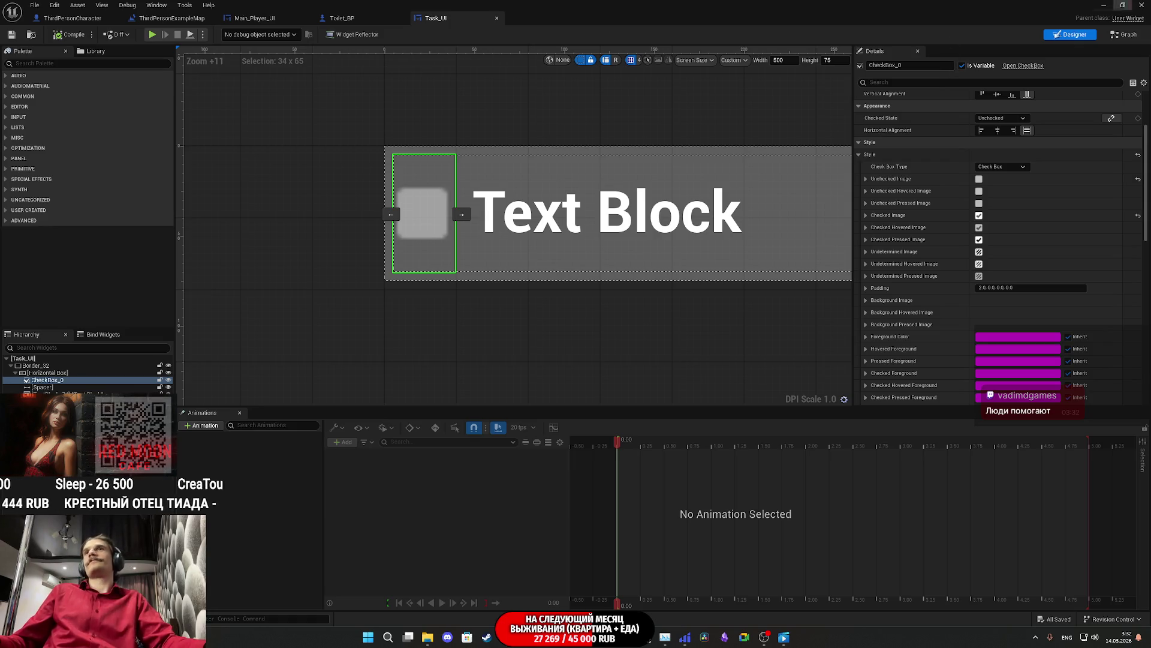
# Step: Close the Task_UI editor, play the level full screen, and take the red shirt from the closet
pyautogui.click(1104, 5)
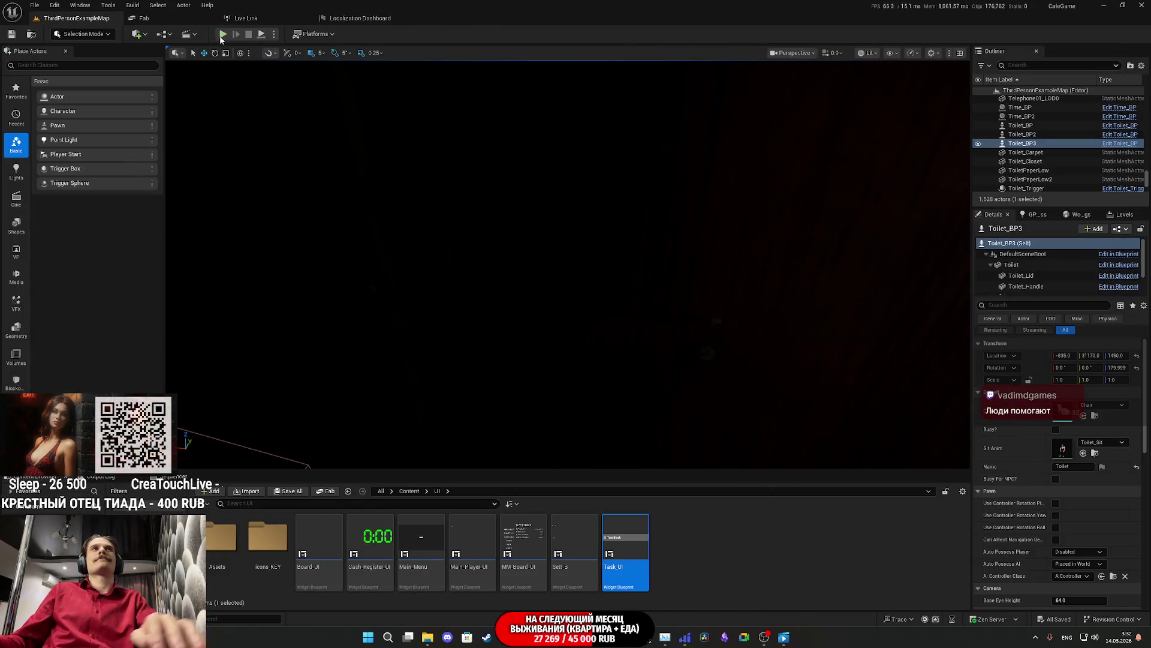
pyautogui.hotkey('alt', 'p')
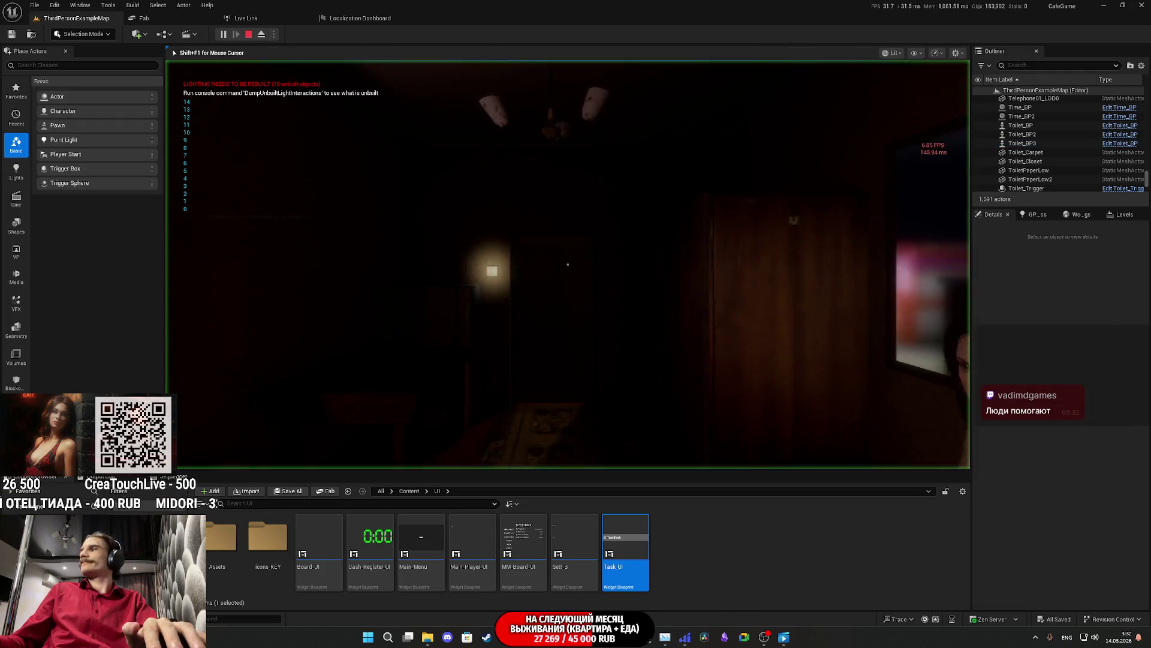
pyautogui.press('F11')
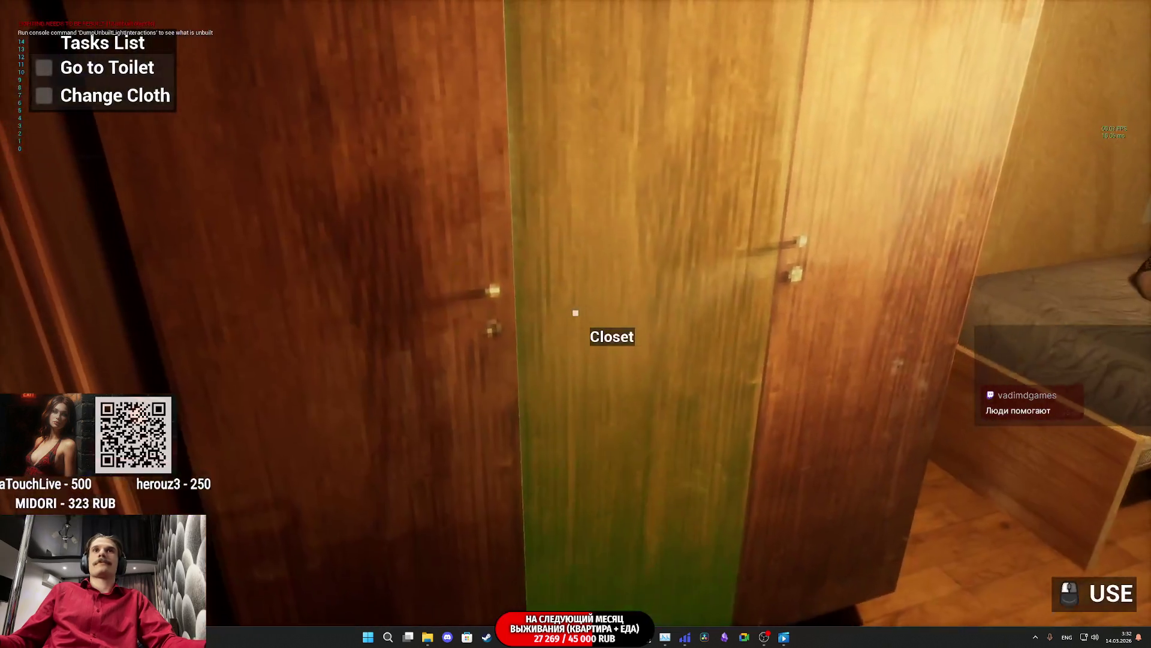
pyautogui.click(575, 312)
pyautogui.click(575, 312)
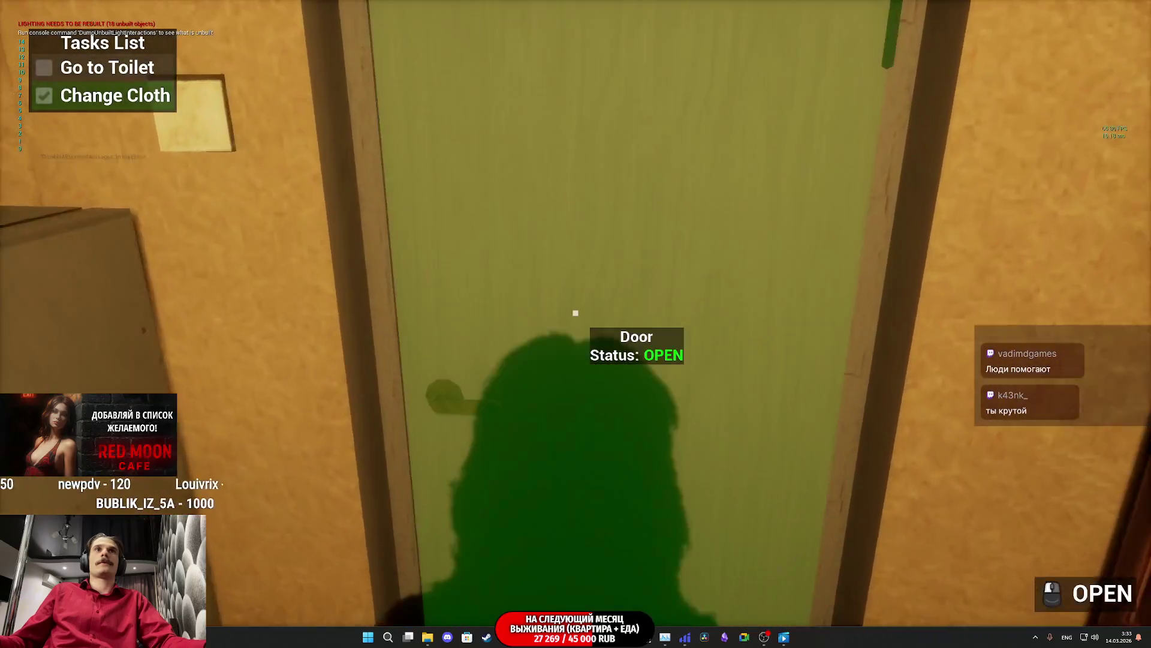
# Step: Walk through the next room and hallway to the toilet and switch its light on
pyautogui.click(575, 312)
pyautogui.press('w')
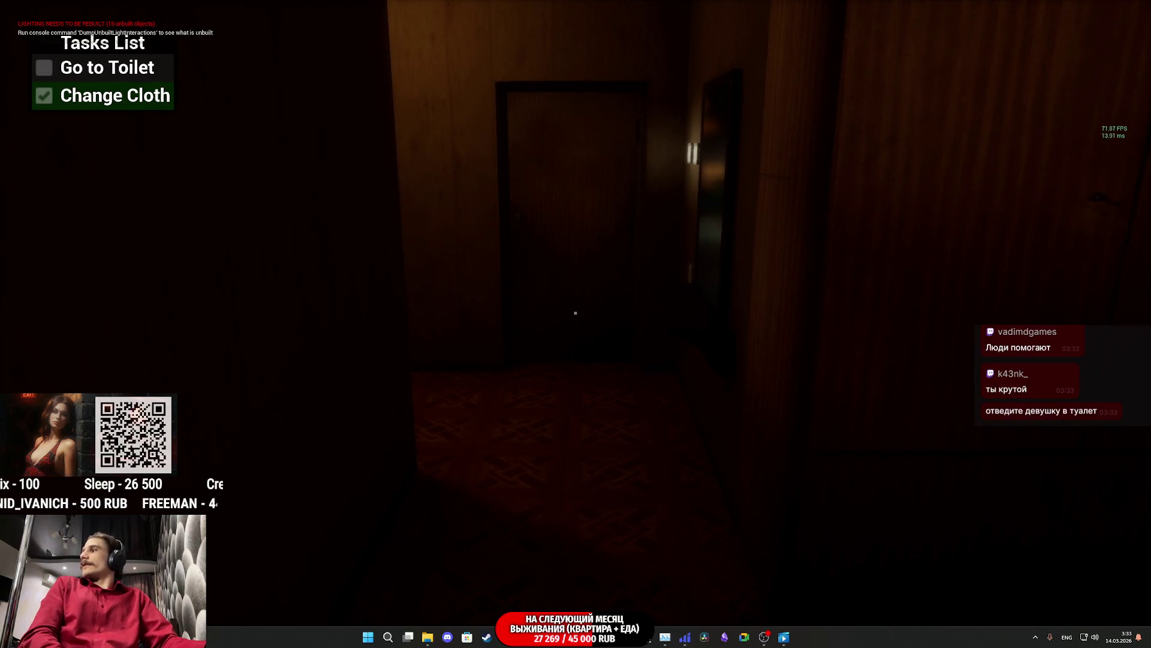
pyautogui.press('w')
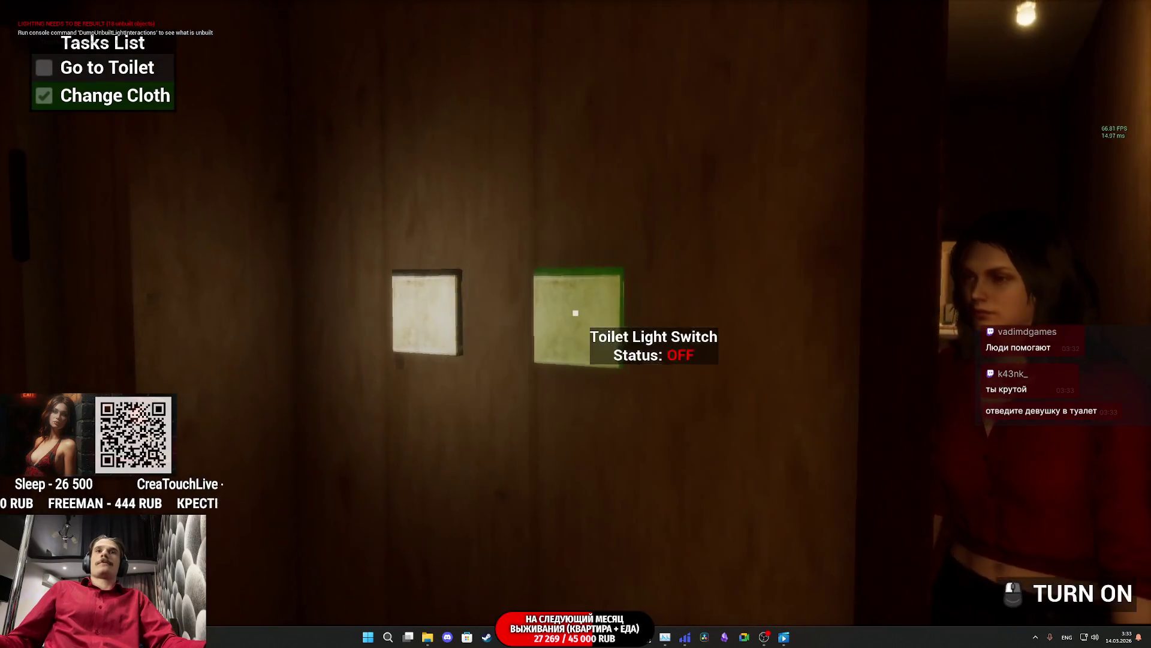
pyautogui.click(576, 313)
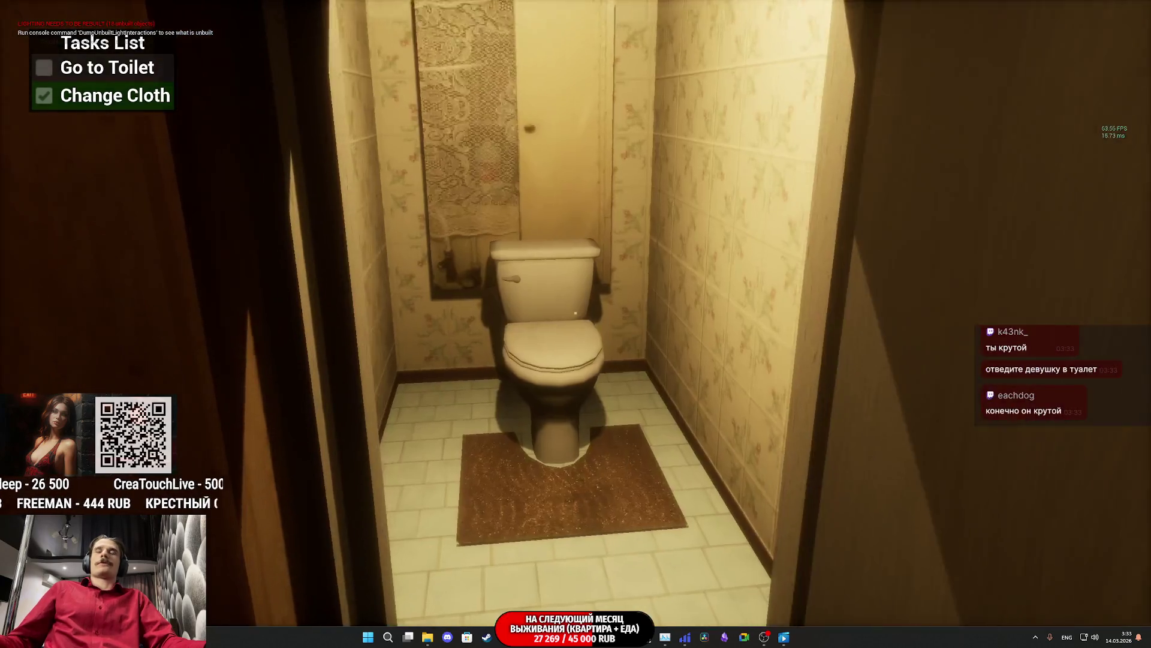
pyautogui.press('w')
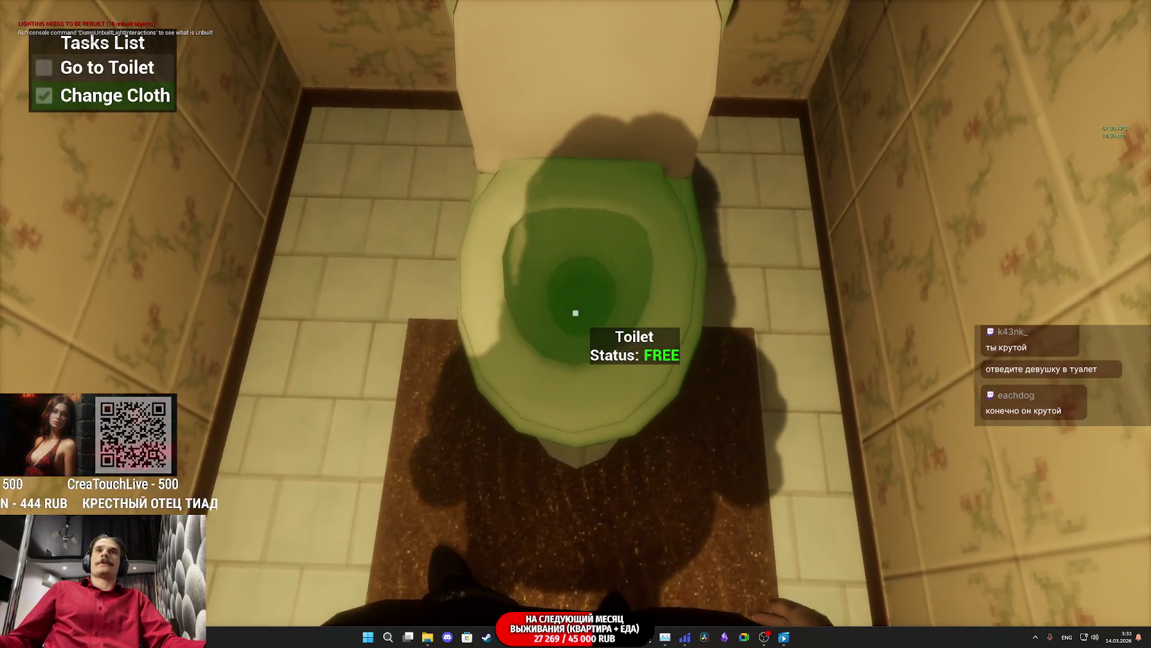
# Step: Use the toilet to tick Go to Toilet, close the lid, and leave with the light off
pyautogui.click(575, 312)
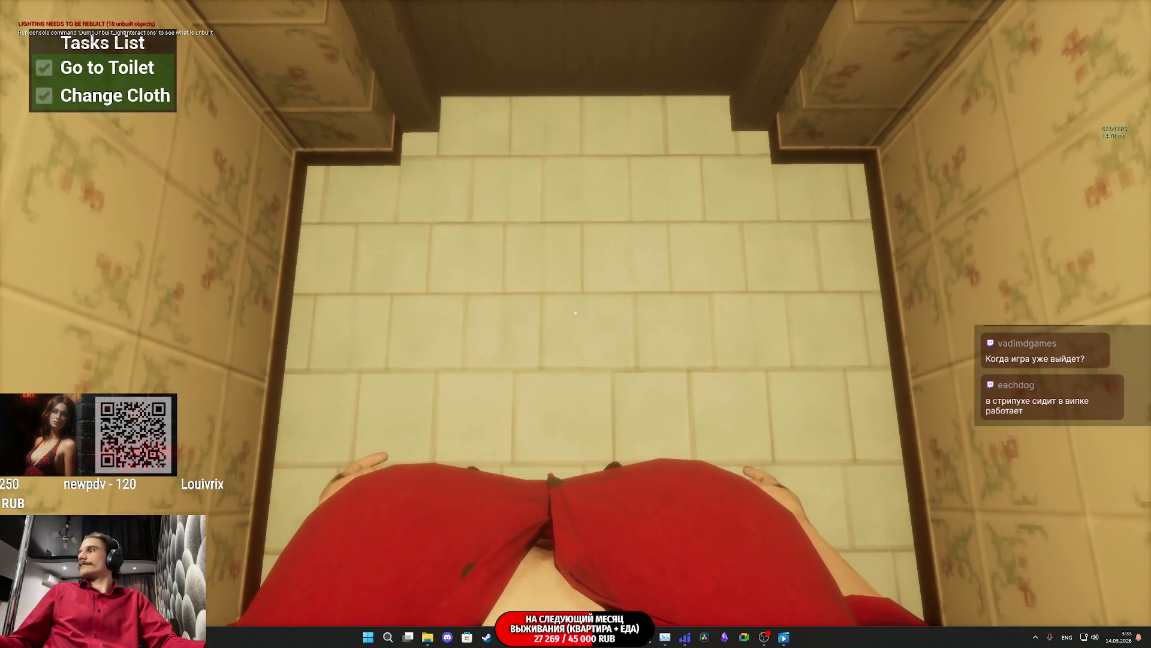
pyautogui.press('e')
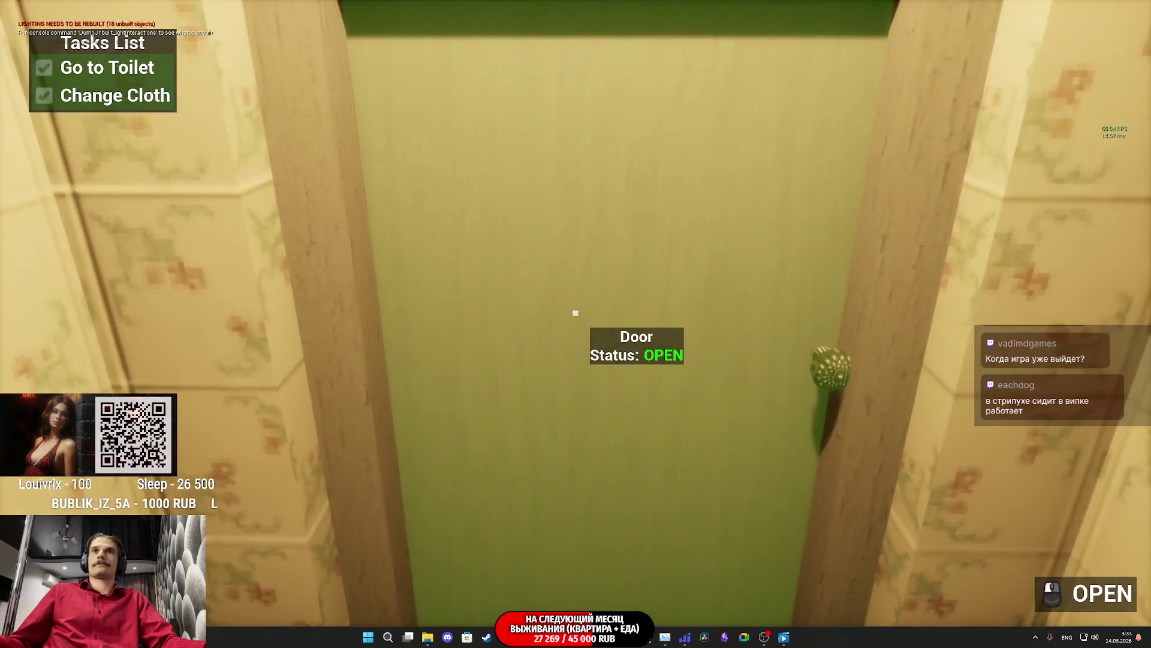
pyautogui.click(576, 313)
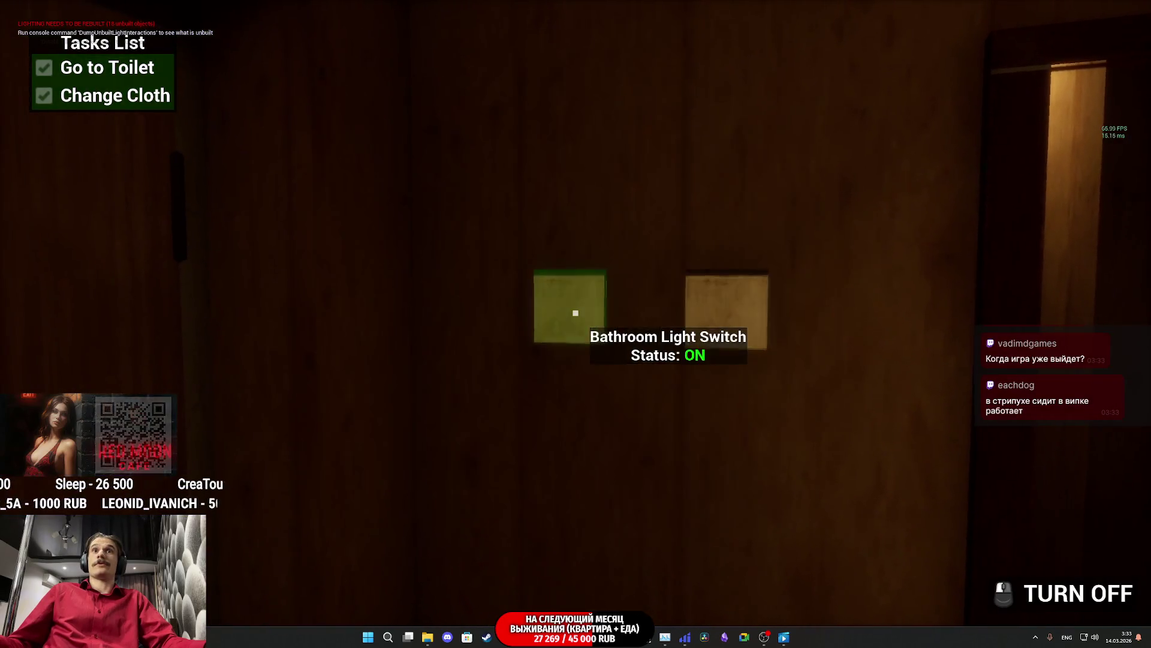
pyautogui.click(576, 312)
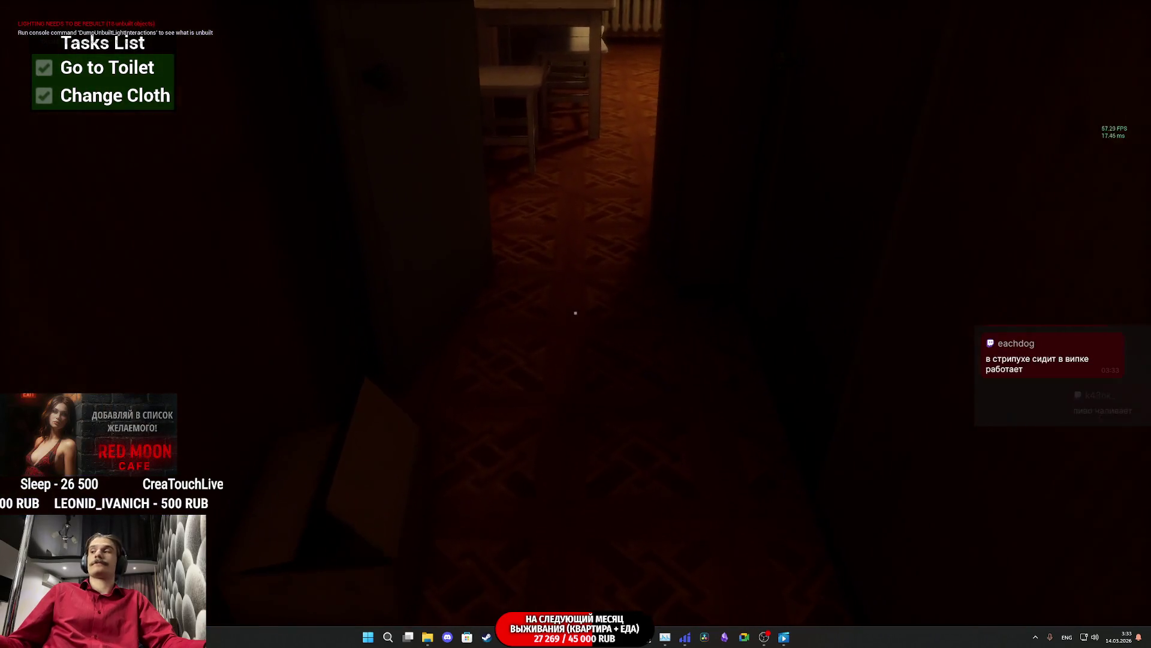
# Step: Walk through the kitchen and bedroom, then unlock and open the front door
pyautogui.press('w')
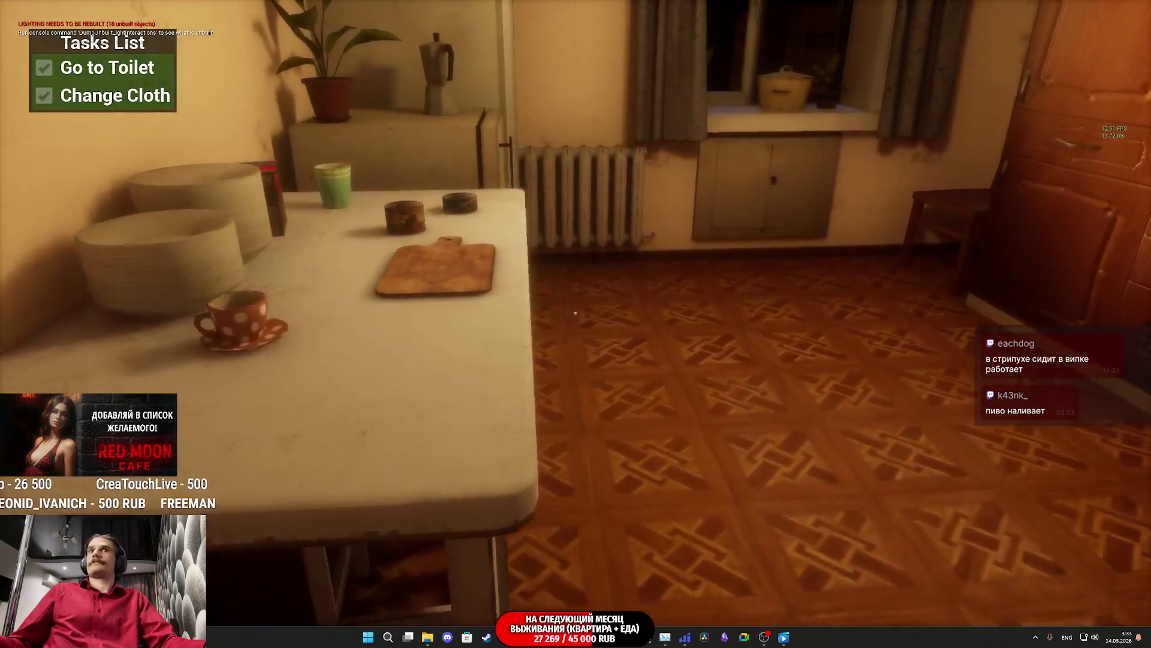
pyautogui.press('w')
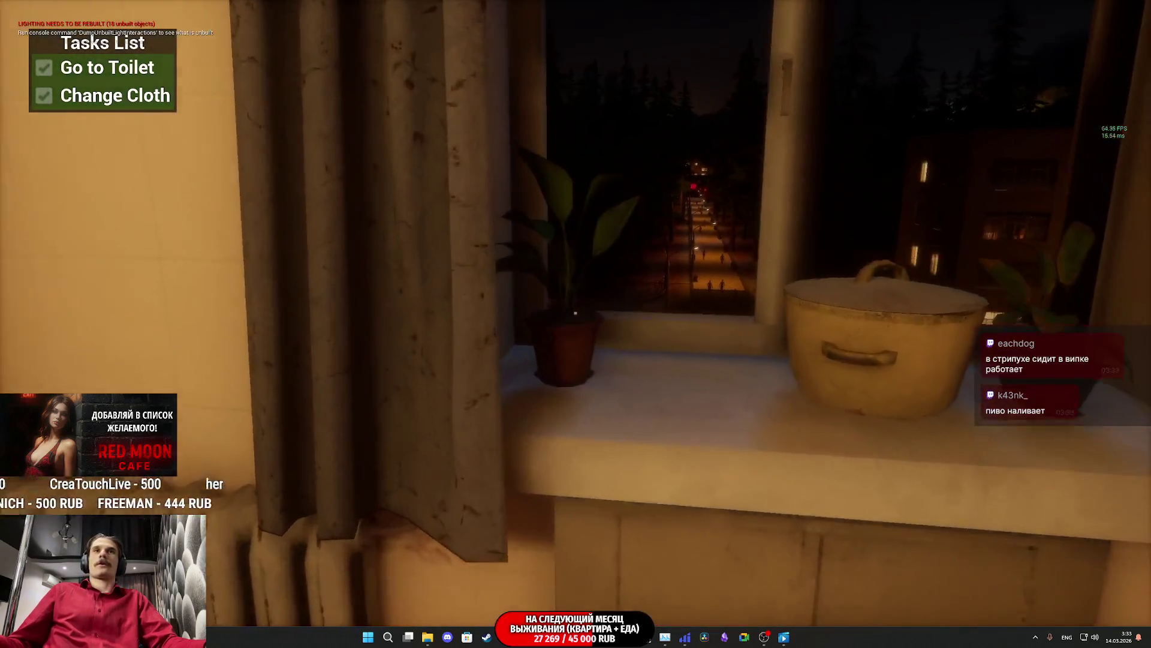
pyautogui.press('w')
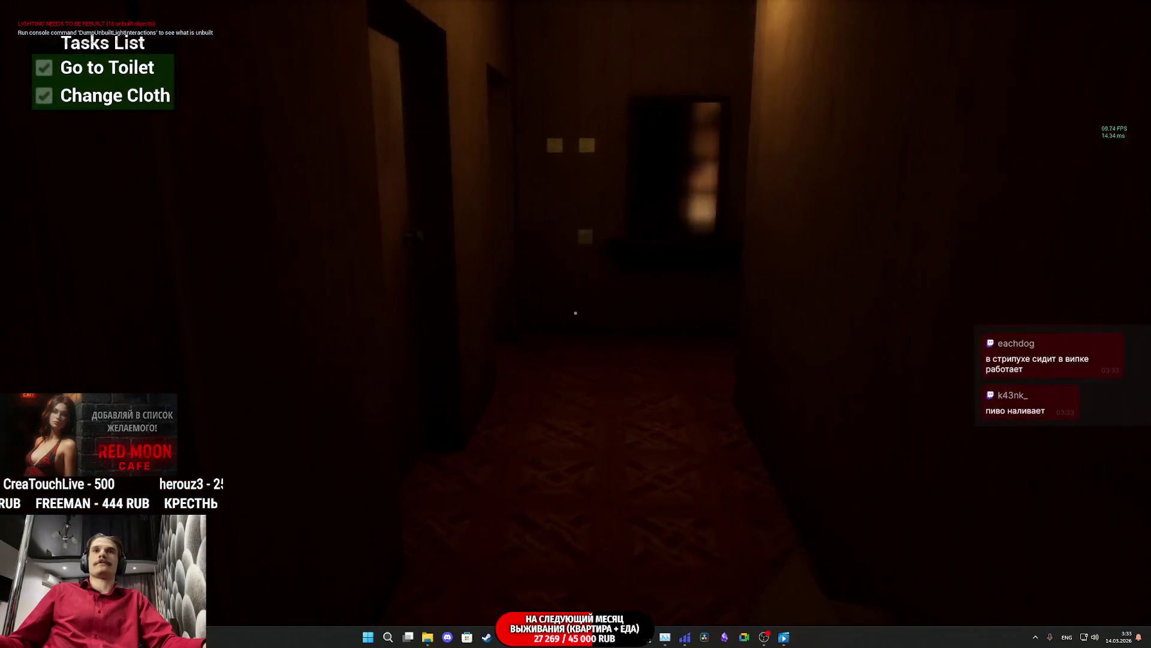
pyautogui.press('w')
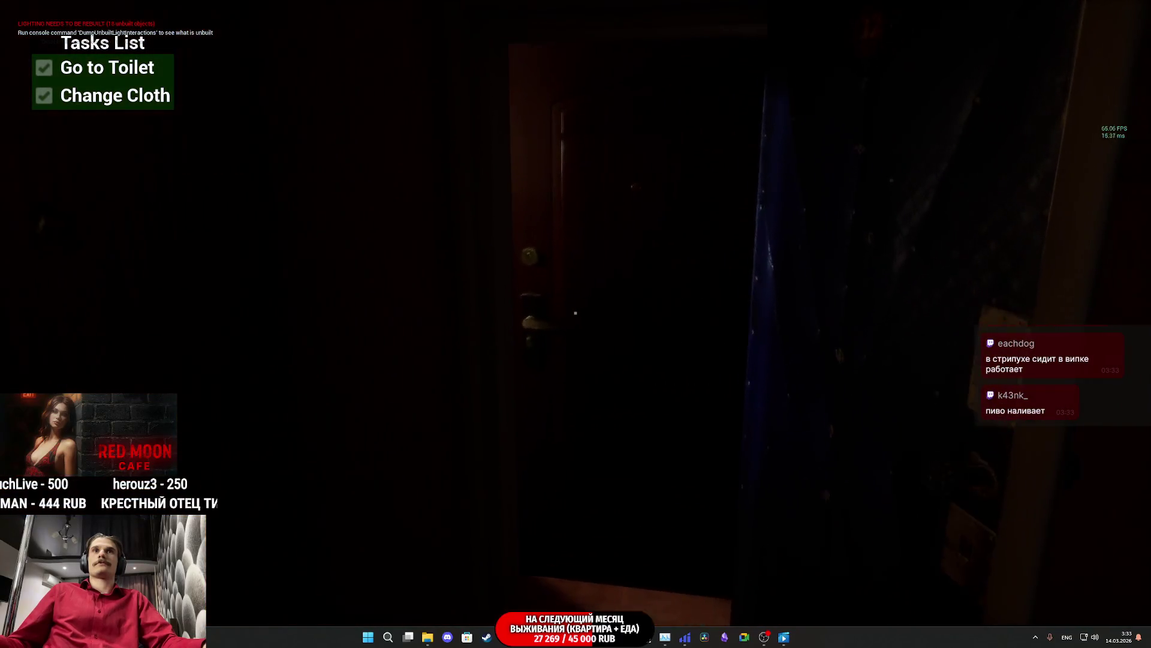
pyautogui.press('w')
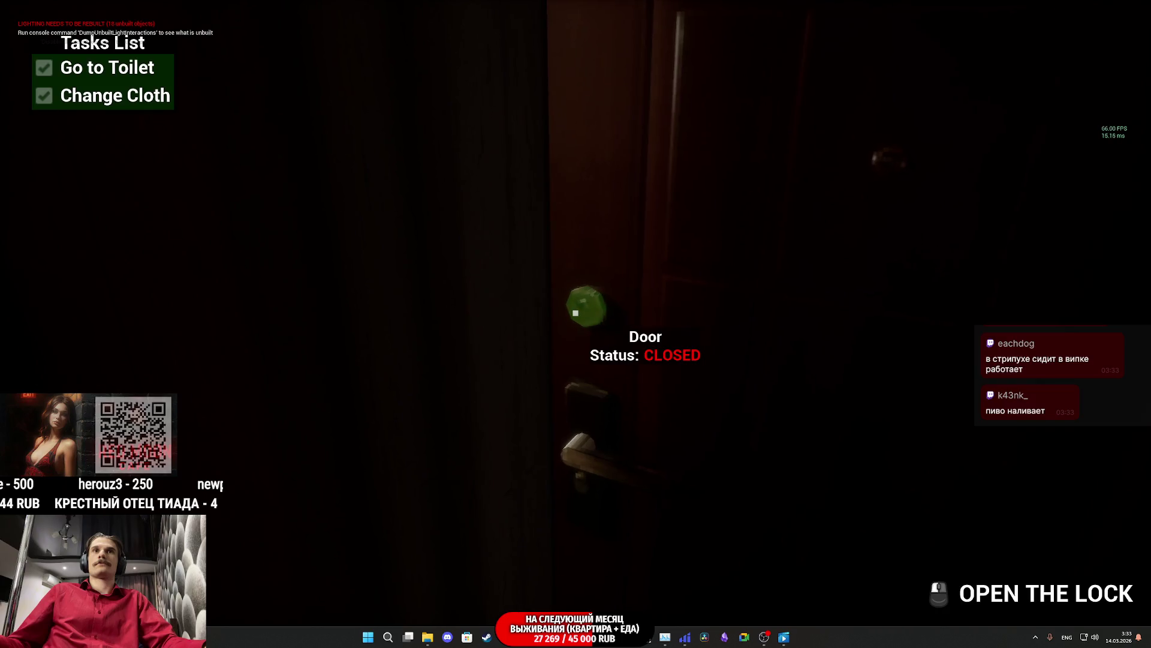
pyautogui.click(576, 312)
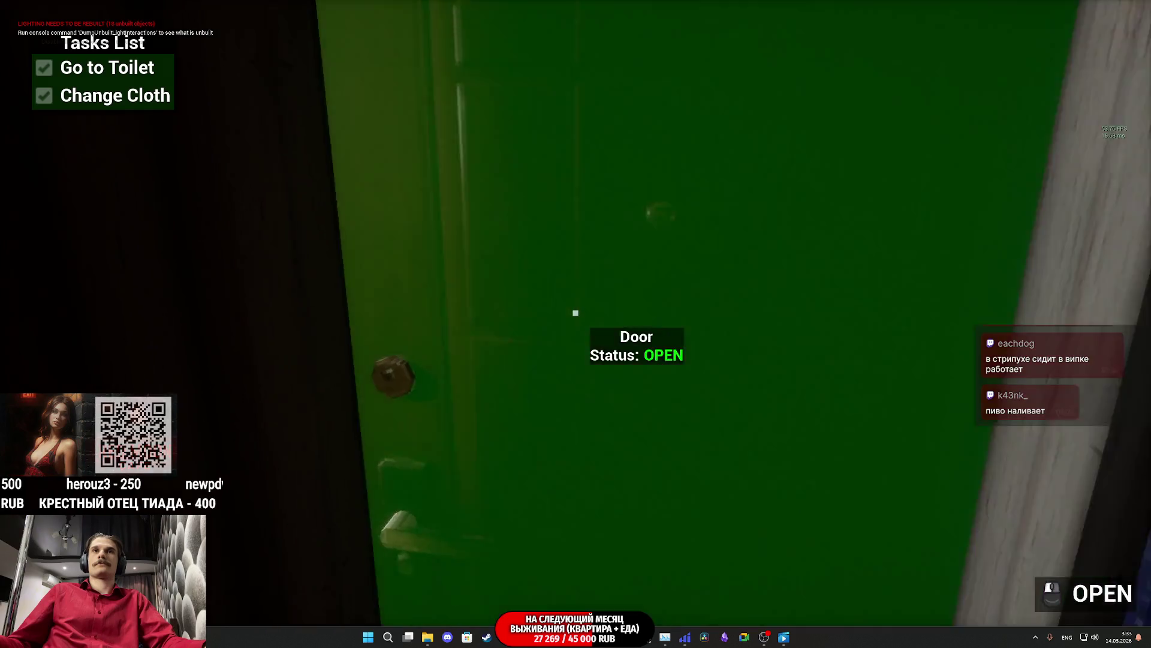
# Step: Walk the tiled stairwell, play the hand gesture animation, then stop the play session
pyautogui.press('w')
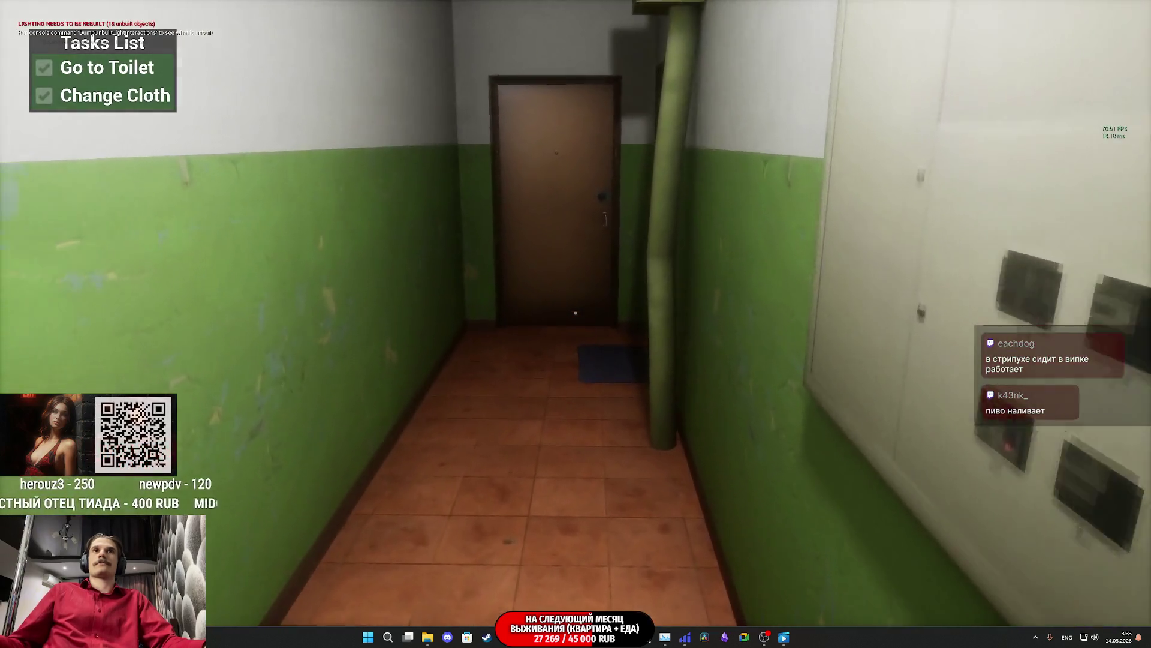
pyautogui.press('f')
pyautogui.press('w')
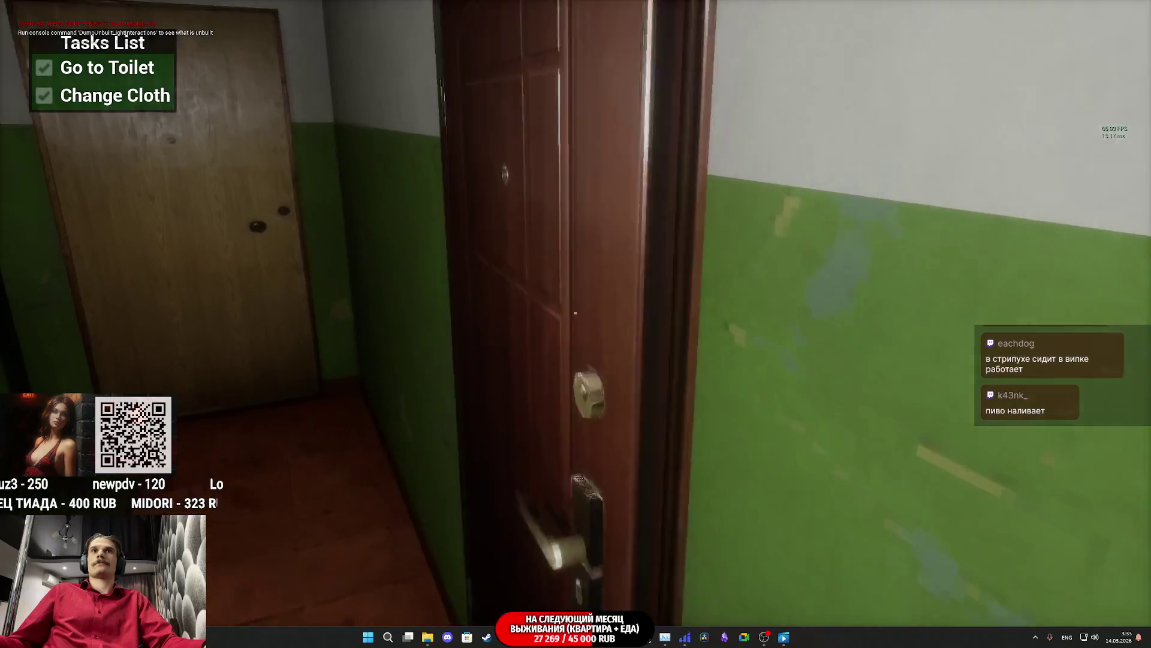
pyautogui.press('w')
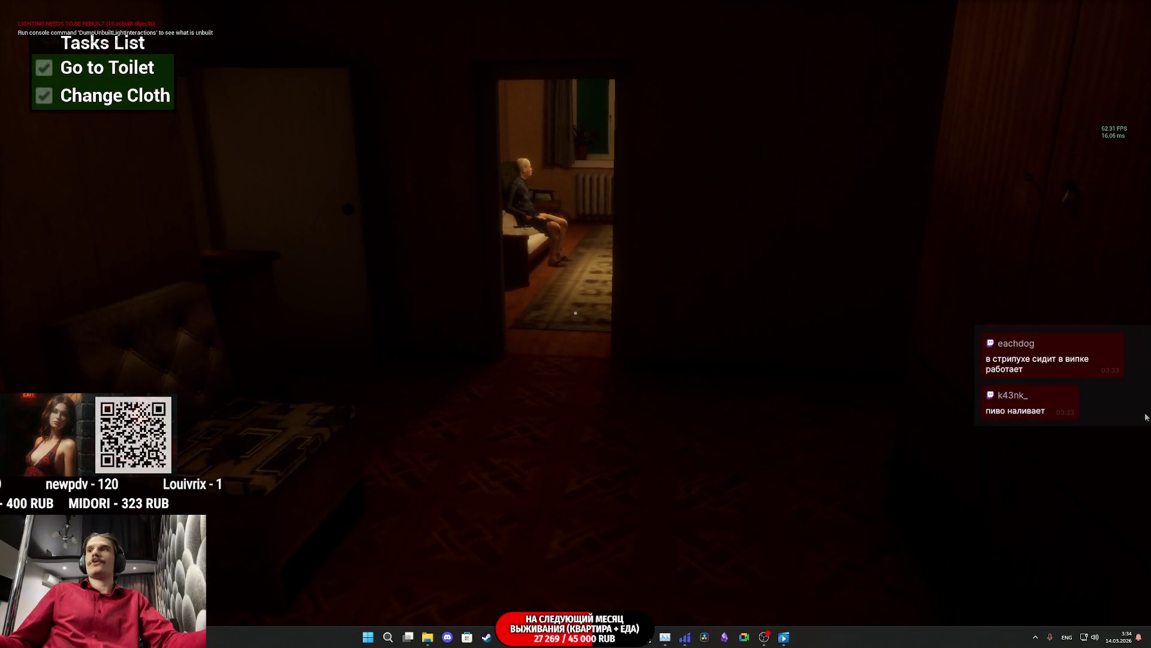
pyautogui.press('Escape')
# Step: Fly the viewport from the dark interior out to the street plaza and select the trigger box
pyautogui.moveTo(531, 348); pyautogui.dragTo(531, 349)
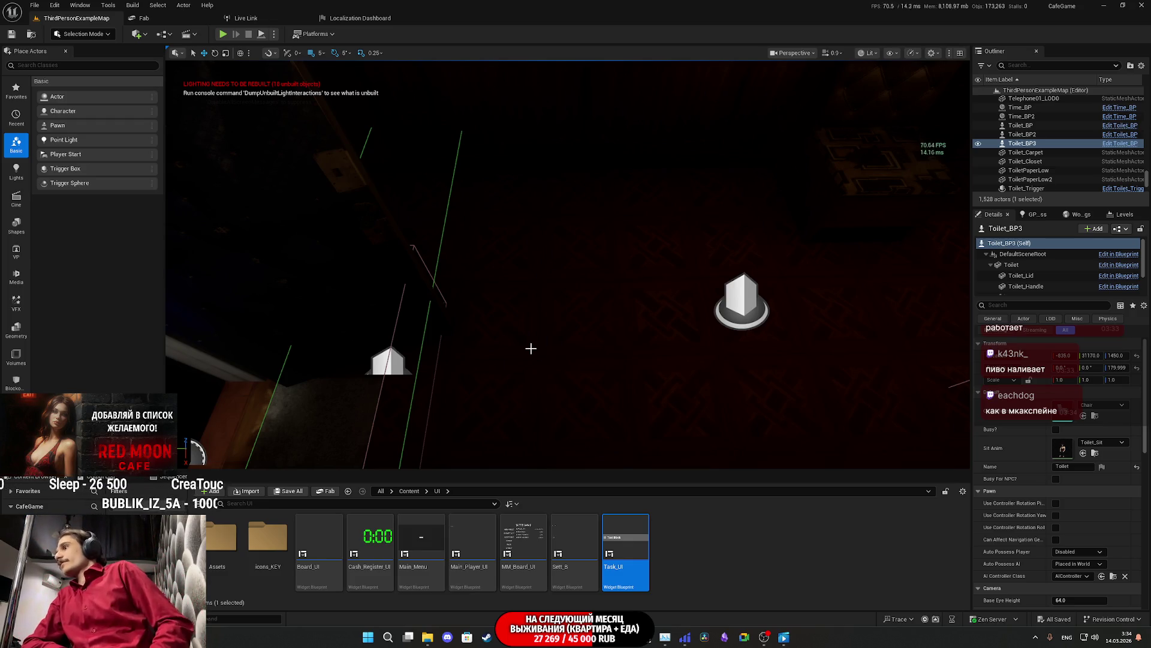
pyautogui.scroll(3, 507, 267)
pyautogui.moveTo(507, 267); pyautogui.dragTo(507, 267)
pyautogui.scroll(-2, 507, 266)
pyautogui.scroll(-1, 507, 266)
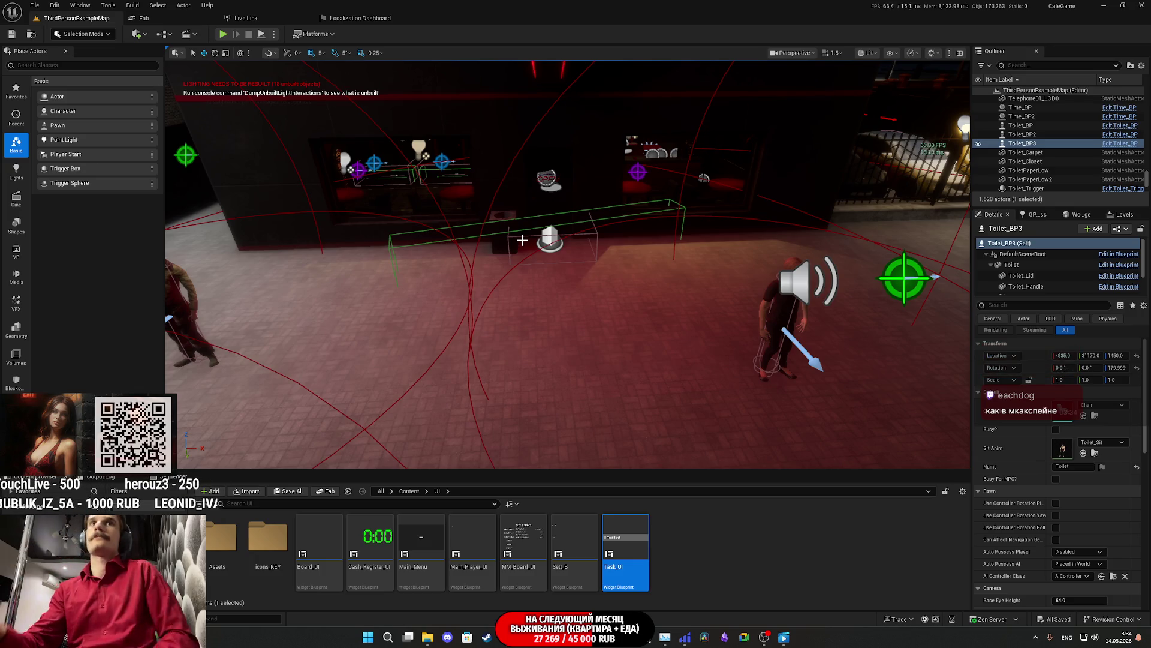
pyautogui.click(523, 240)
# Step: Alt-drag Custom_moving_trigger32's Y arrow to duplicate it along the street and focus the copy
pyautogui.moveTo(228, 307); pyautogui.dragTo(227, 261)
pyautogui.moveTo(600, 232); pyautogui.dragTo(599, 232)
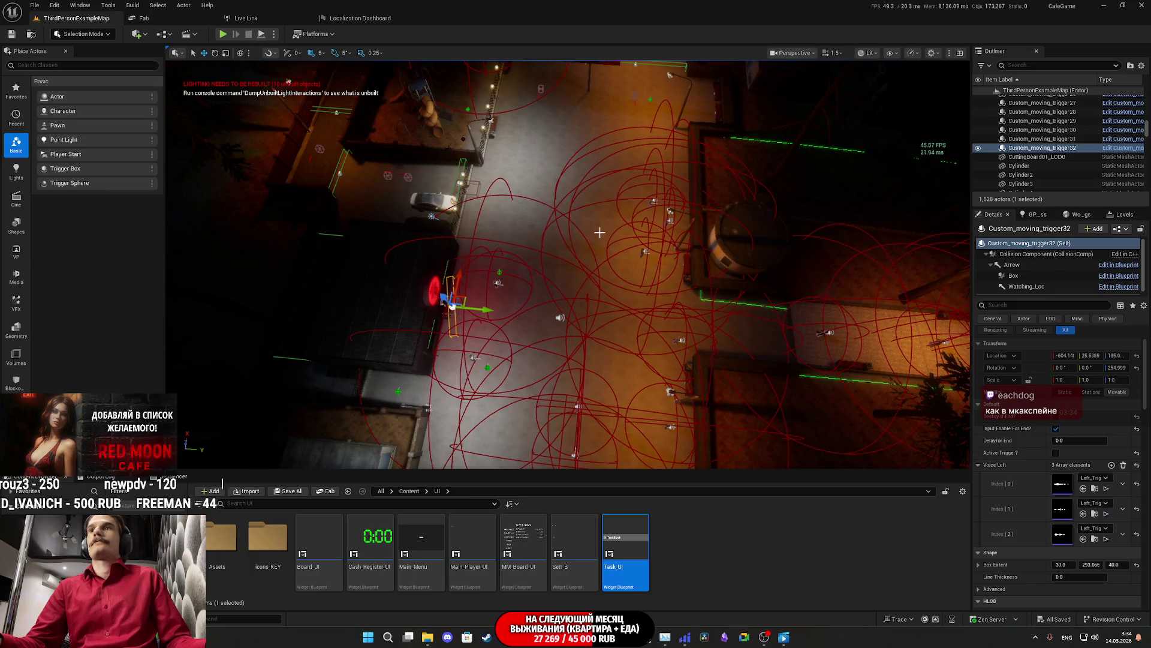
pyautogui.moveTo(591, 280); pyautogui.dragTo(590, 280)
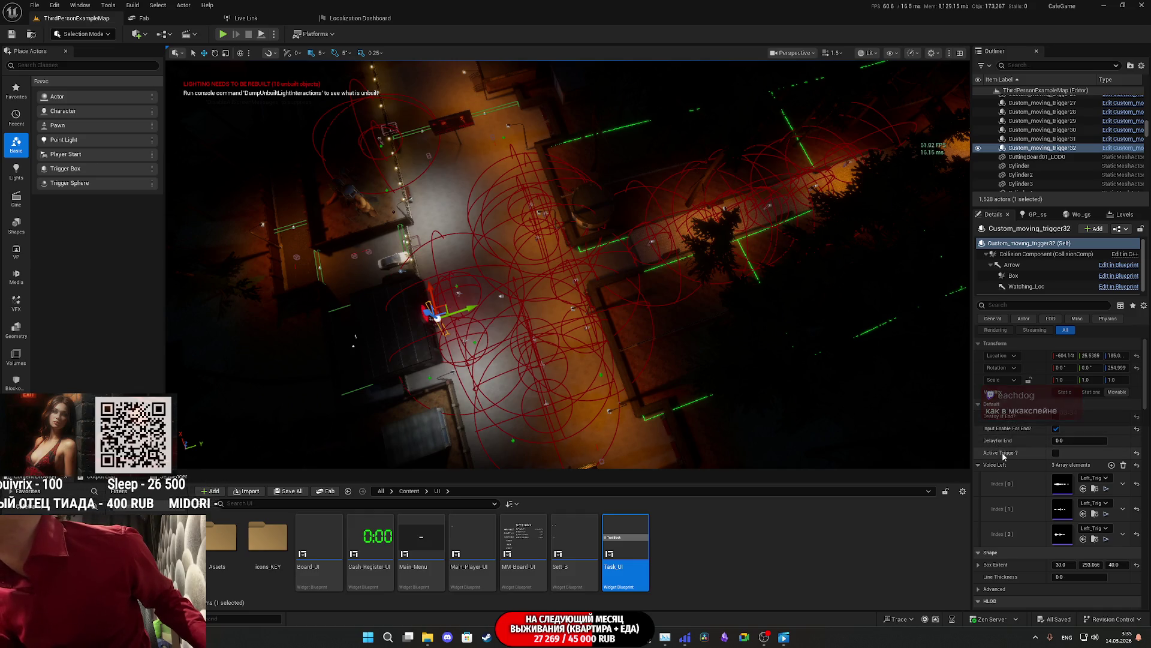
pyautogui.scroll(3, 634, 329)
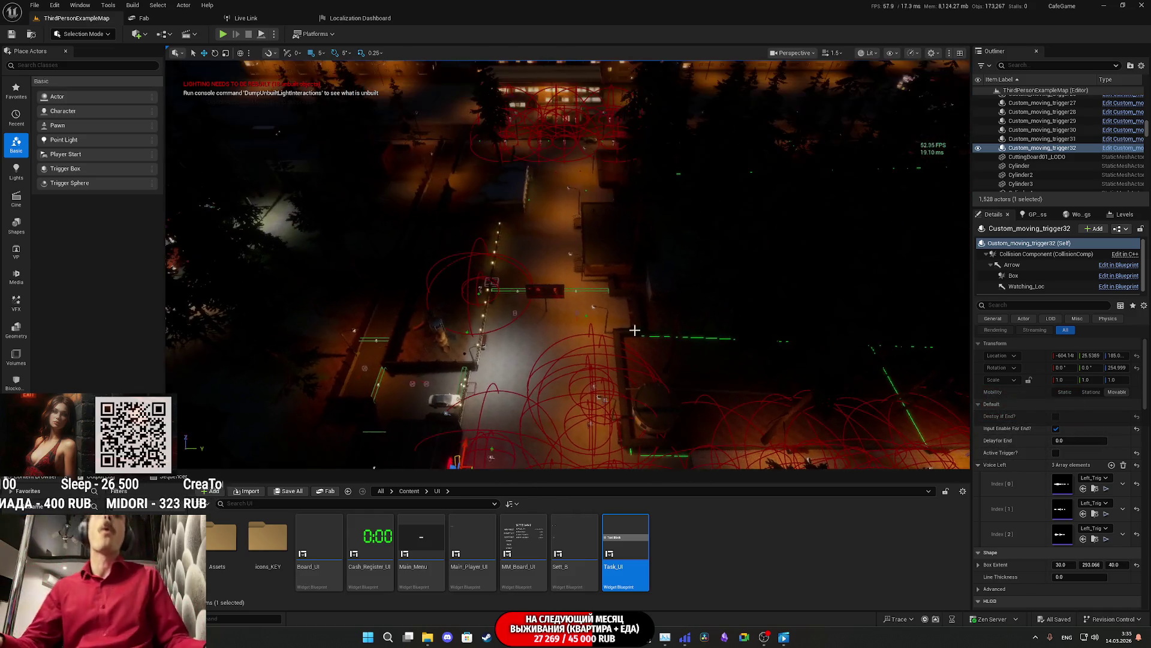
pyautogui.scroll(2, 477, 334)
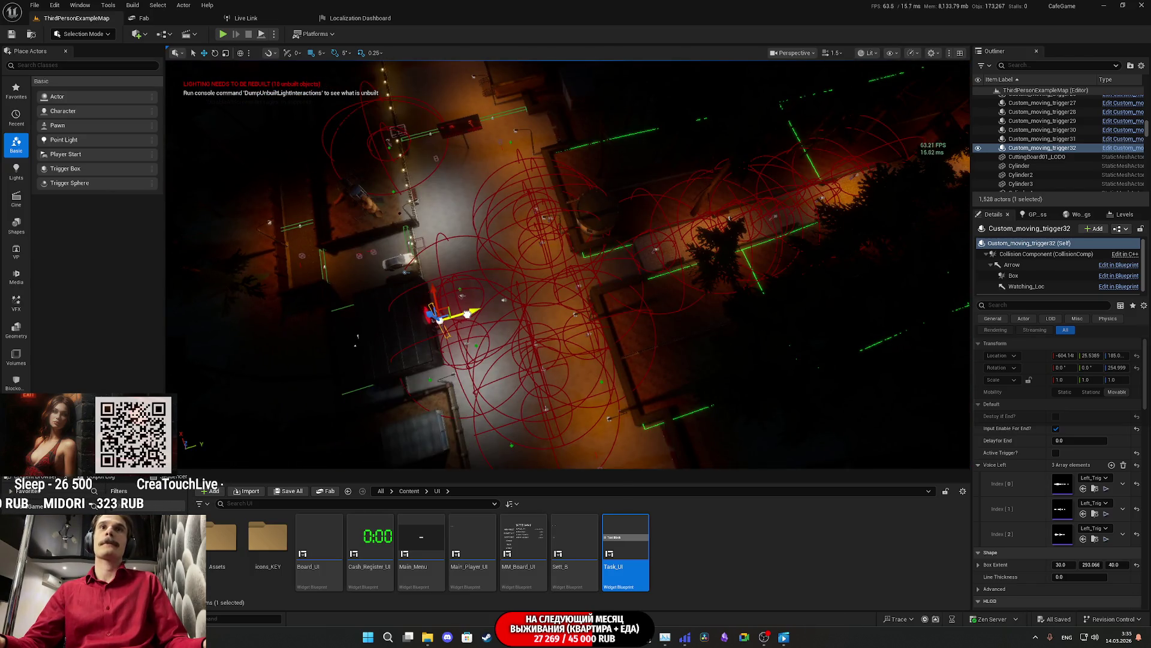
pyautogui.keyDown('alt'); pyautogui.moveTo(467, 313); pyautogui.dragTo(919, 174); pyautogui.keyUp('alt')
pyautogui.press('f')
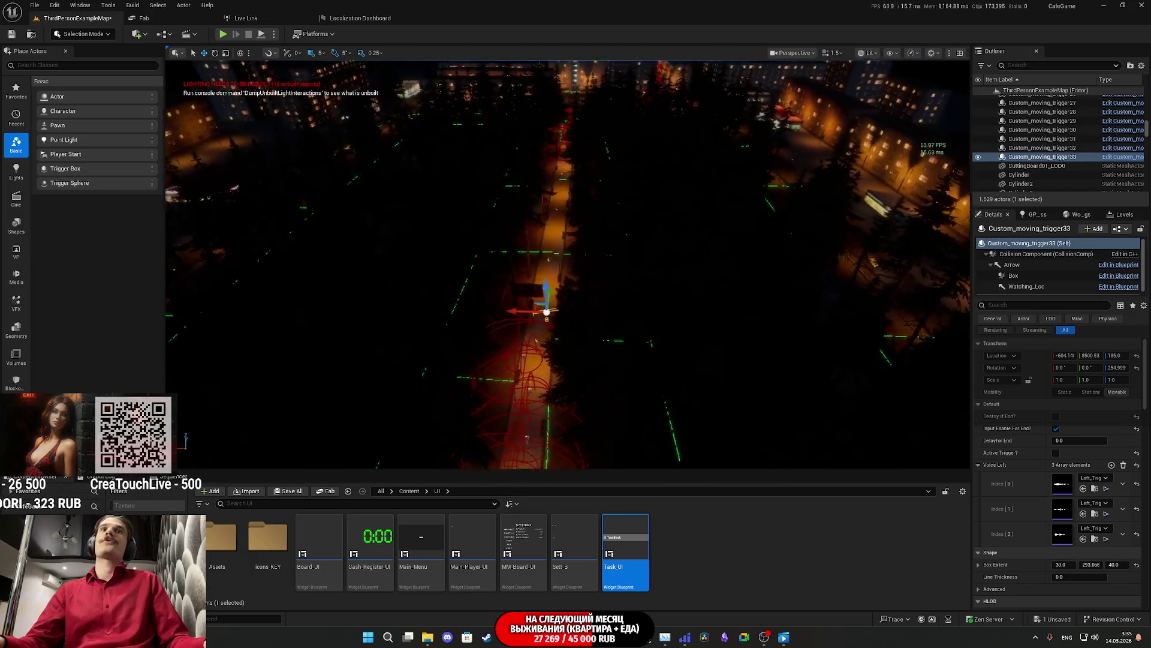
# Step: Set the copy's Location Y to 30640.5, view it over the balconies, then switch to Steam
pyautogui.keyDown('alt'); pyautogui.moveTo(710, 230); pyautogui.dragTo(710, 230); pyautogui.keyUp('alt')
pyautogui.keyDown('alt'); pyautogui.moveTo(518, 340); pyautogui.dragTo(518, 343); pyautogui.keyUp('alt')
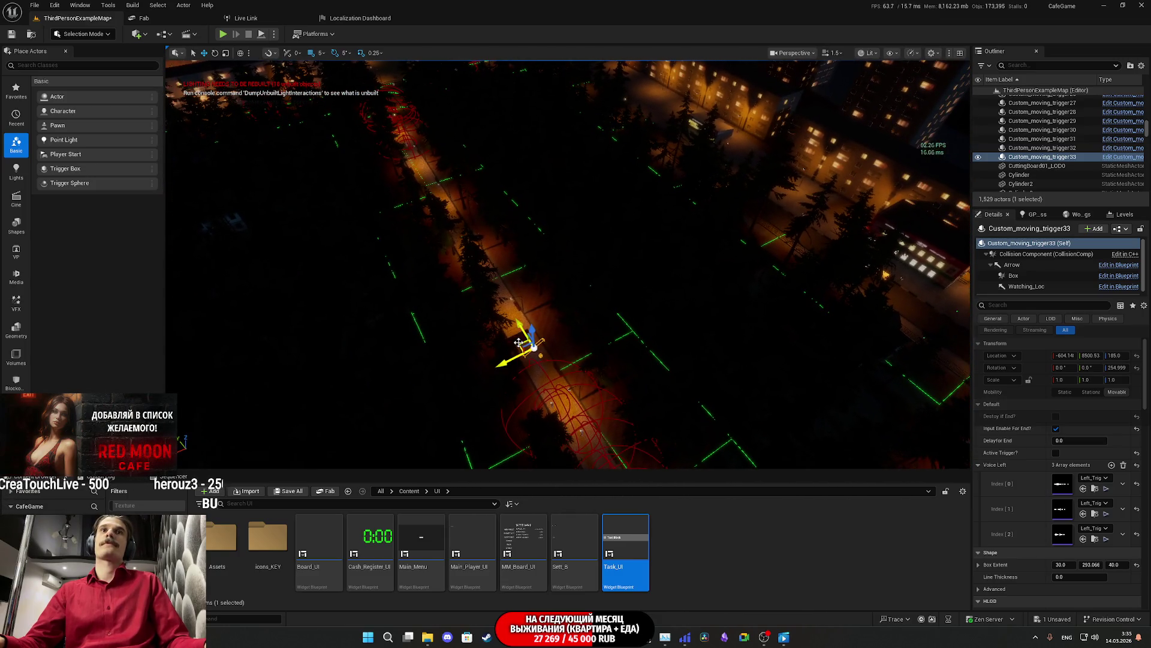
pyautogui.press('f')
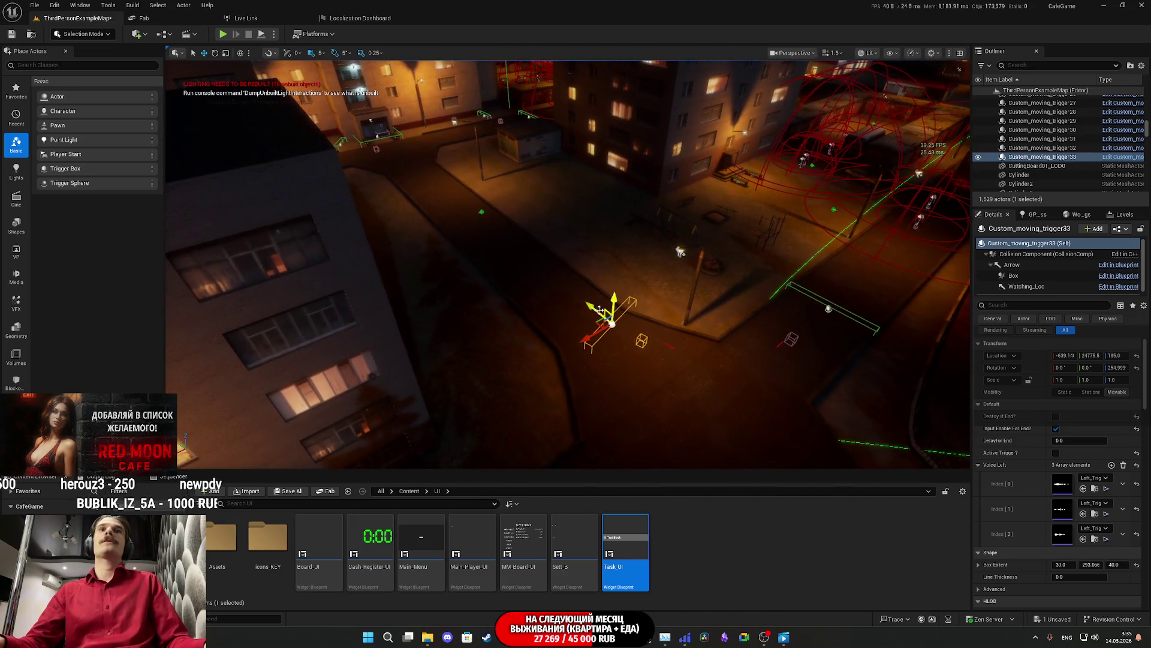
pyautogui.hotkey('ctrl', 'z')
pyautogui.press('f')
pyautogui.keyDown('alt'); pyautogui.moveTo(531, 209); pyautogui.dragTo(807, 366); pyautogui.keyUp('alt')
pyautogui.keyDown('alt'); pyautogui.moveTo(538, 211); pyautogui.dragTo(600, 243); pyautogui.keyUp('alt')
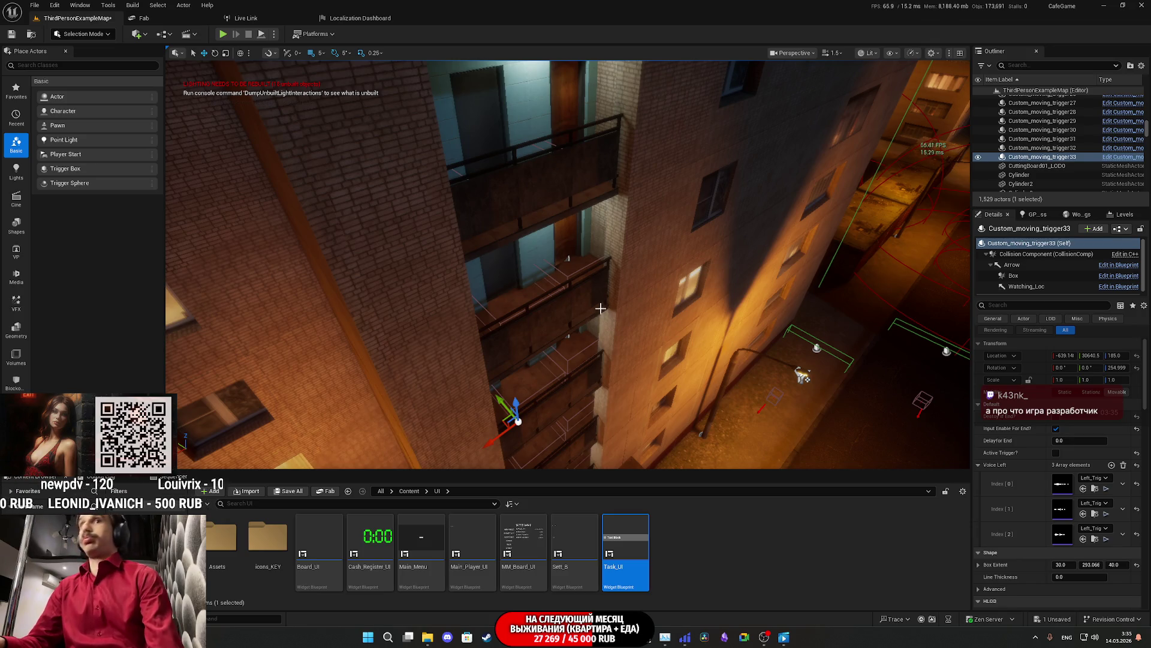
pyautogui.click(484, 641)
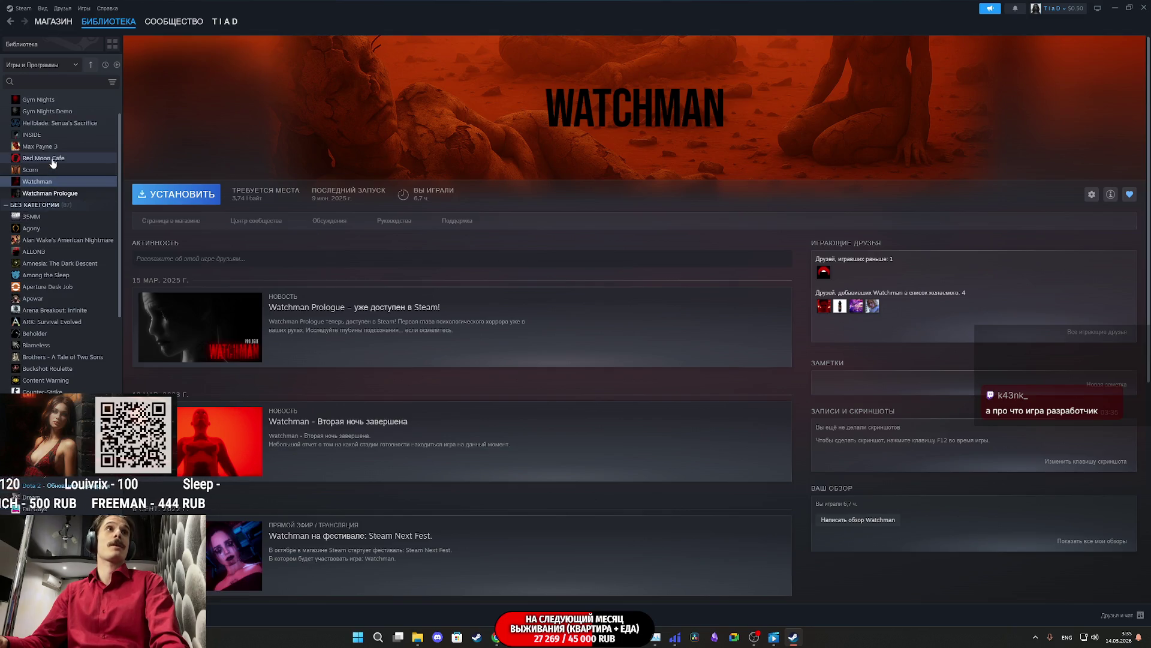
# Step: Browse the Red Moon Cafe store page in Steam, then return to the library
pyautogui.click(53, 160)
pyautogui.click(180, 221)
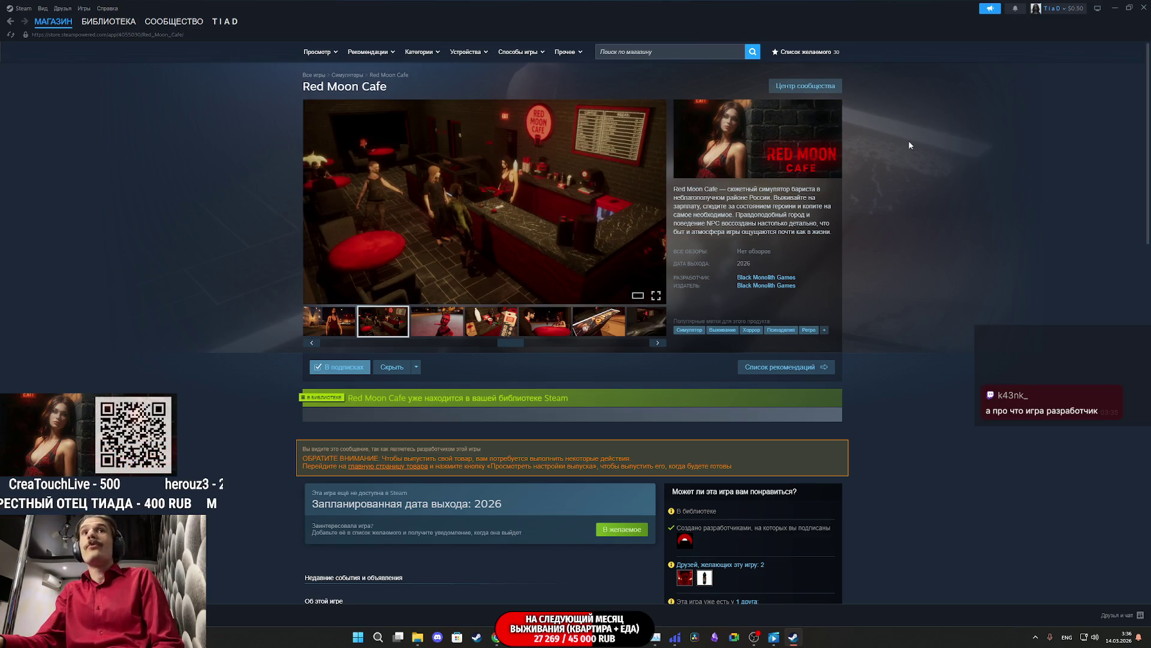
pyautogui.scroll(-5, 971, 317)
pyautogui.scroll(-7, 981, 284)
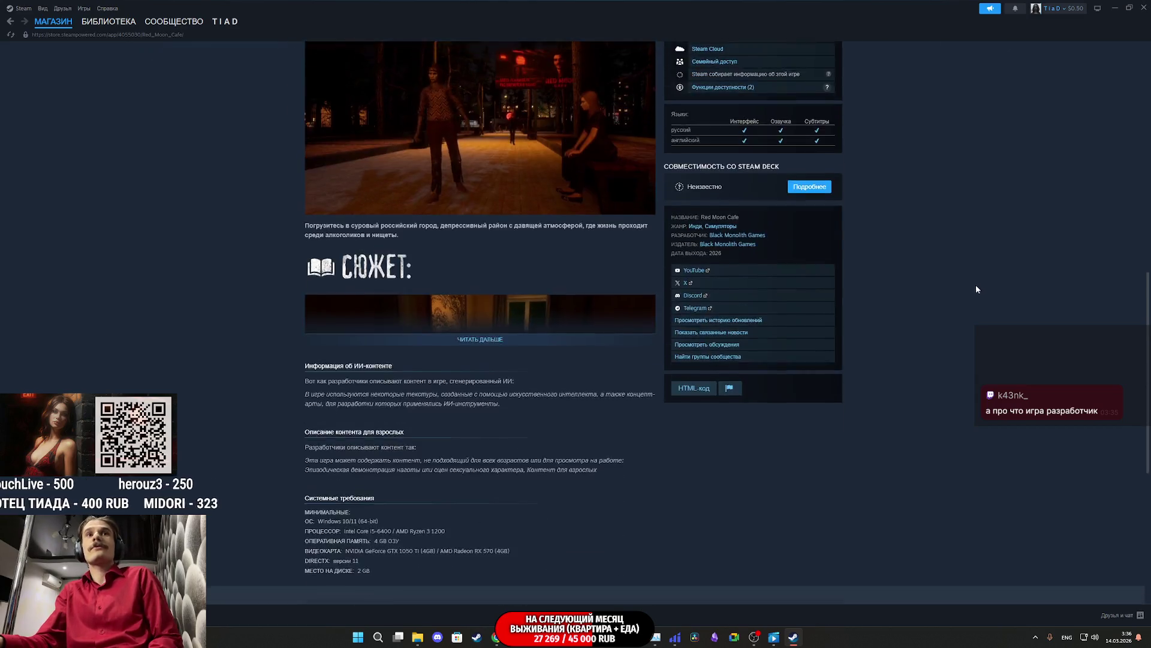
pyautogui.scroll(4, 976, 284)
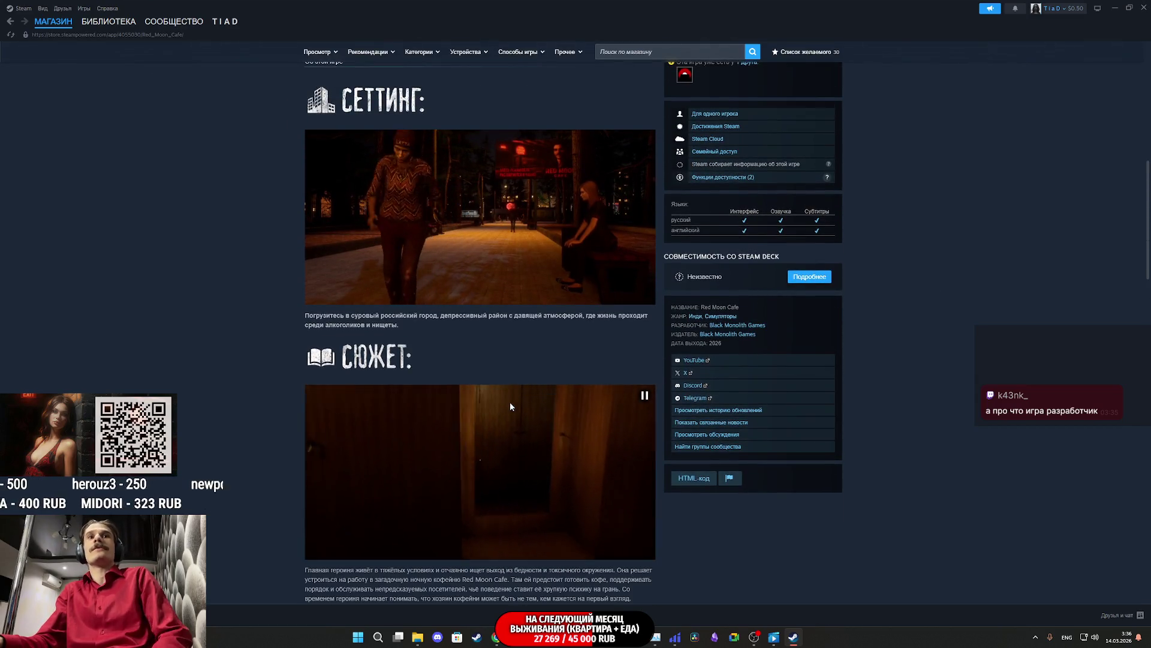
pyautogui.scroll(-4, 499, 388)
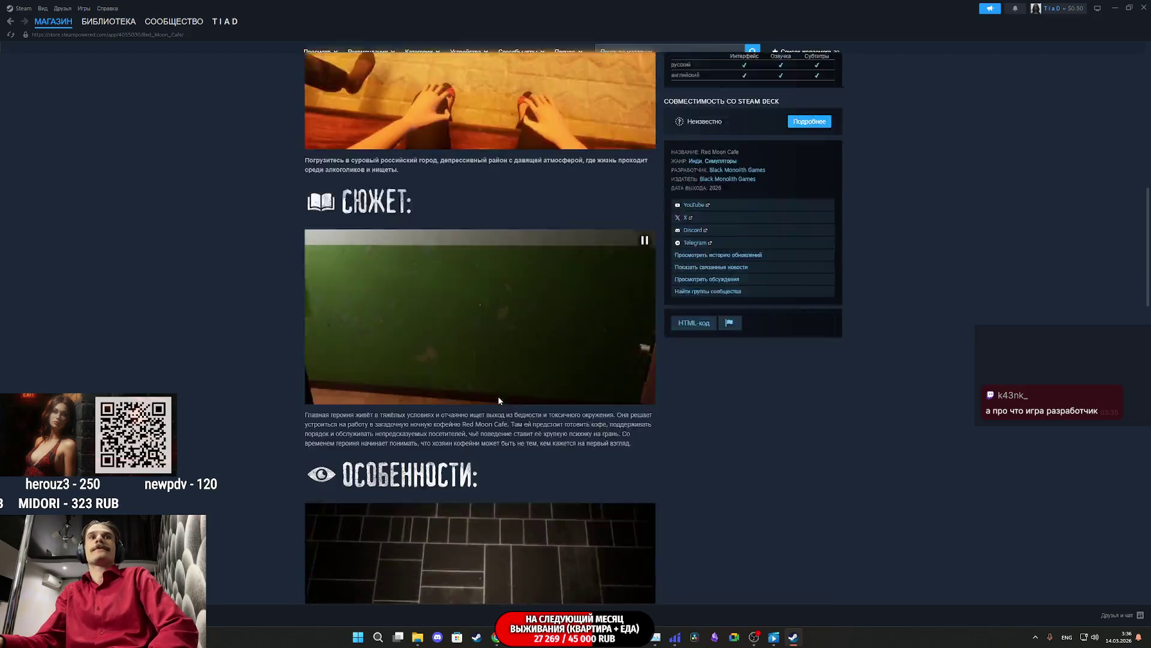
pyautogui.scroll(3, 488, 360)
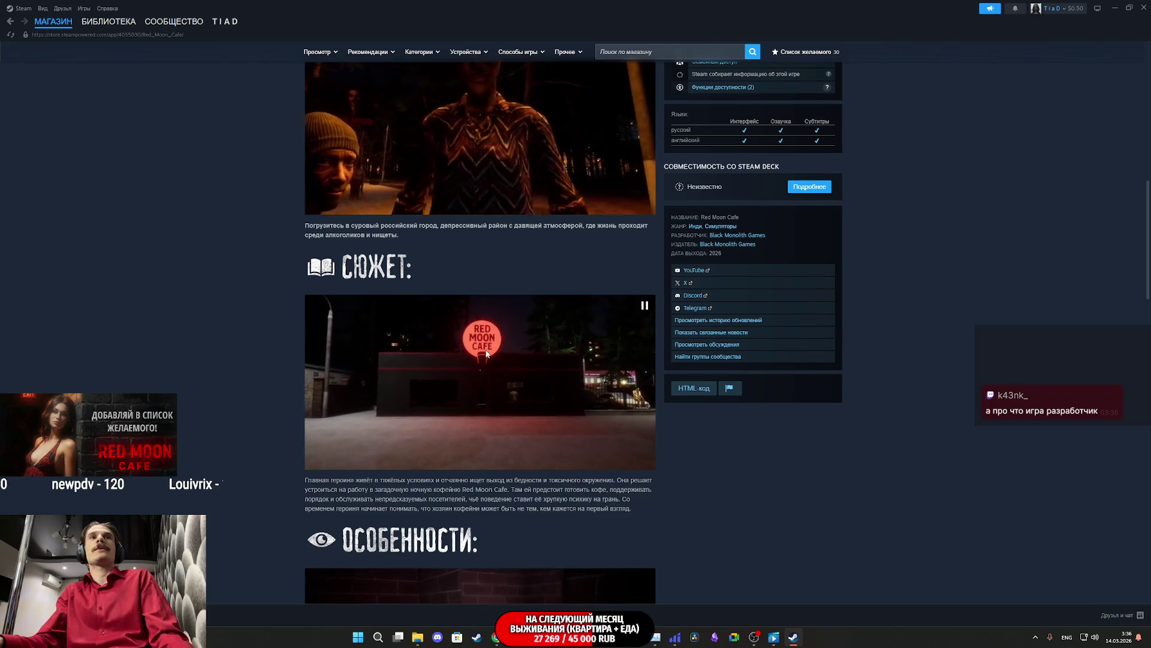
pyautogui.scroll(-3, 500, 332)
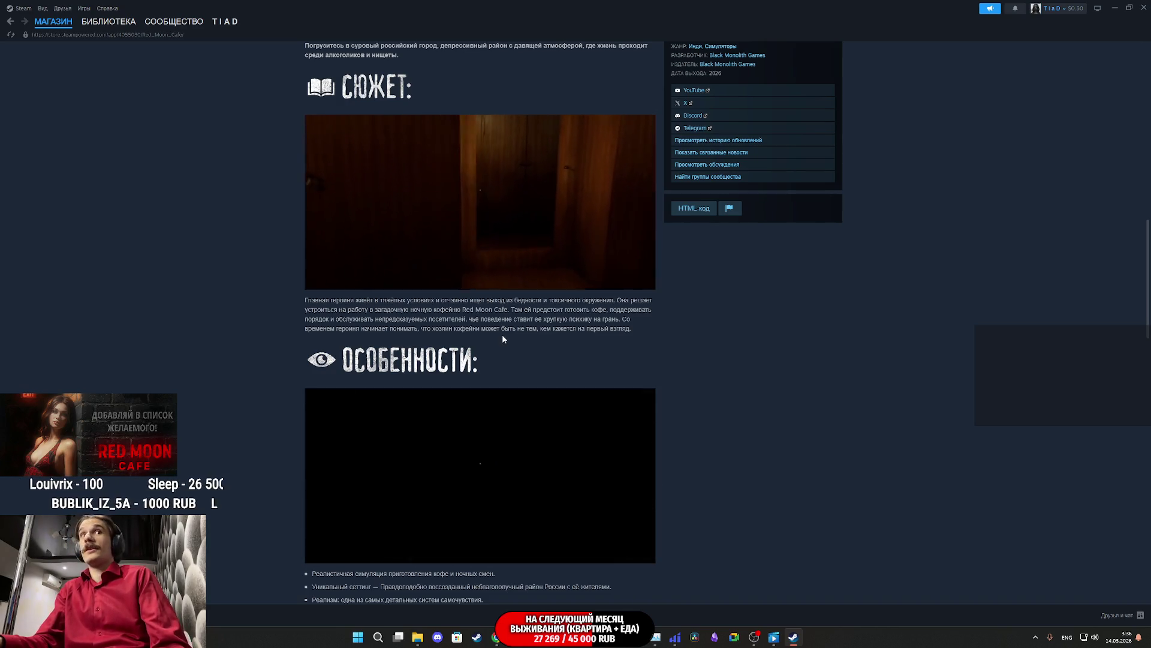
pyautogui.scroll(-1, 375, 178)
pyautogui.click(105, 24)
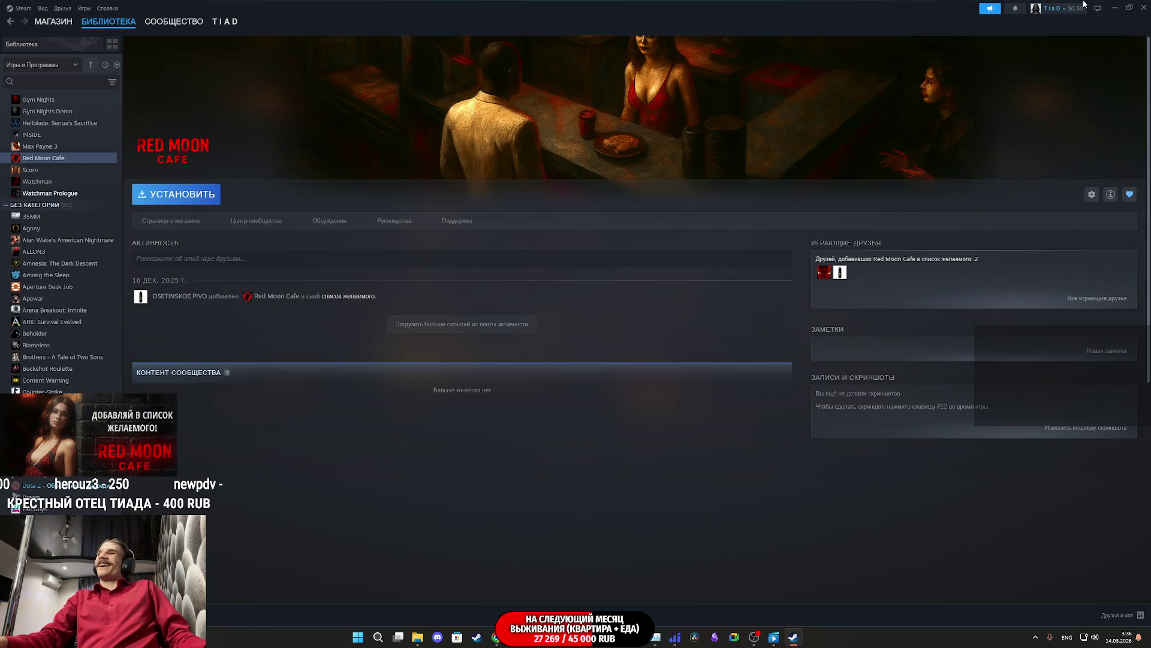
# Step: Minimise Steam and save the ThirdPersonExampleMap level via Save All
pyautogui.click(1116, 8)
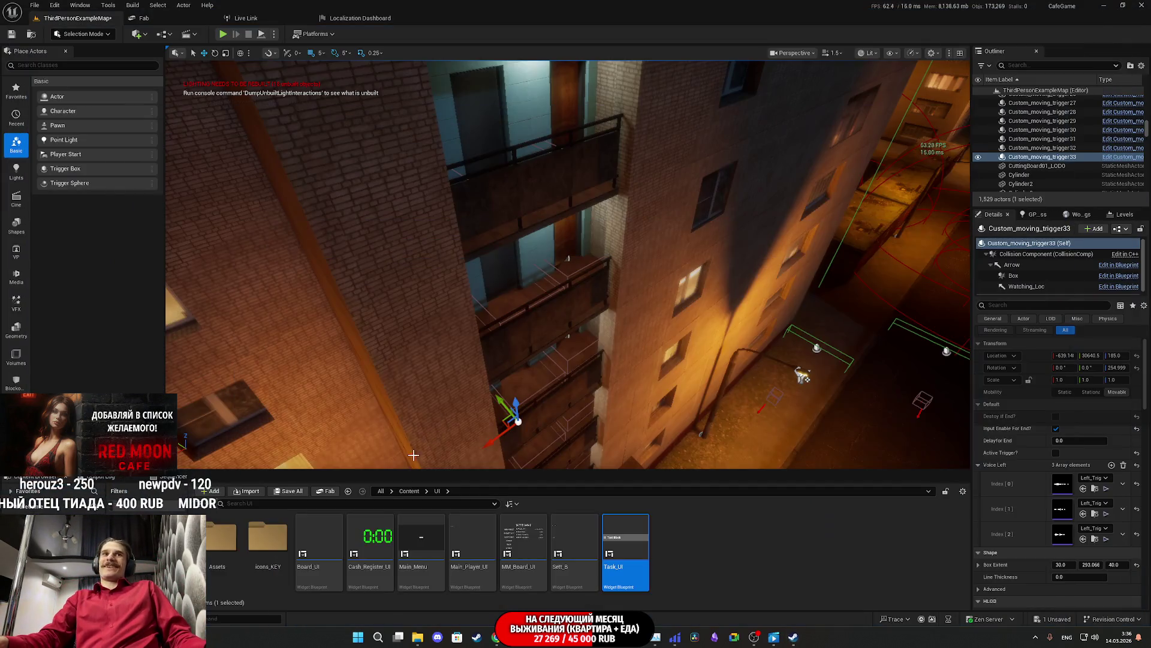
pyautogui.click(285, 492)
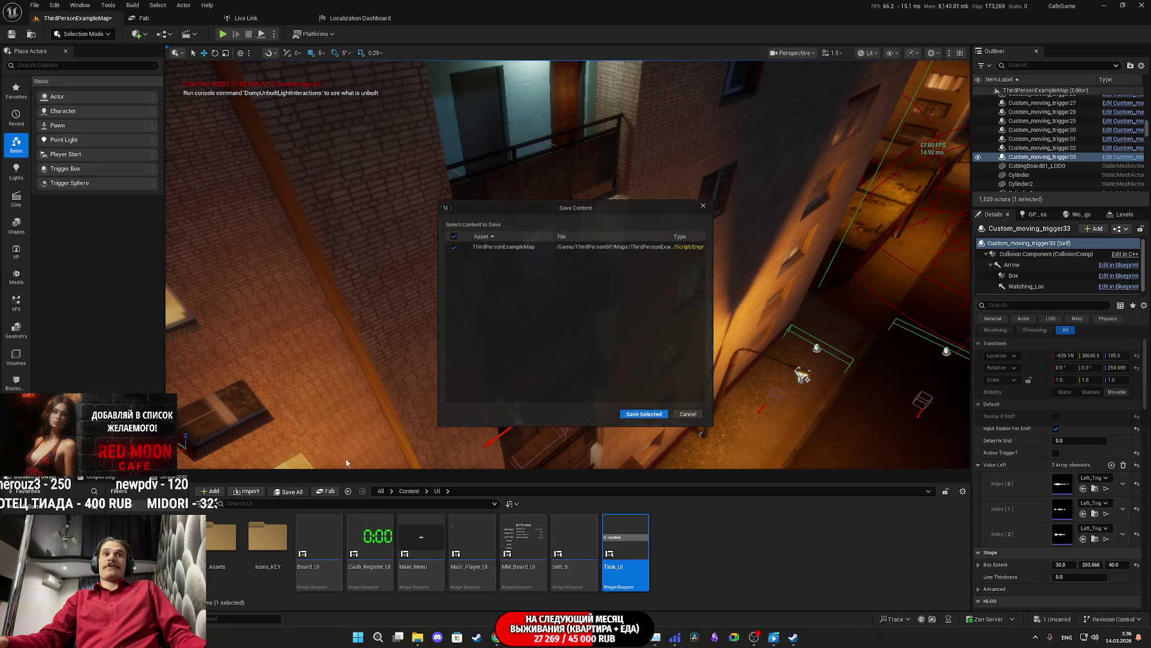
pyautogui.click(657, 419)
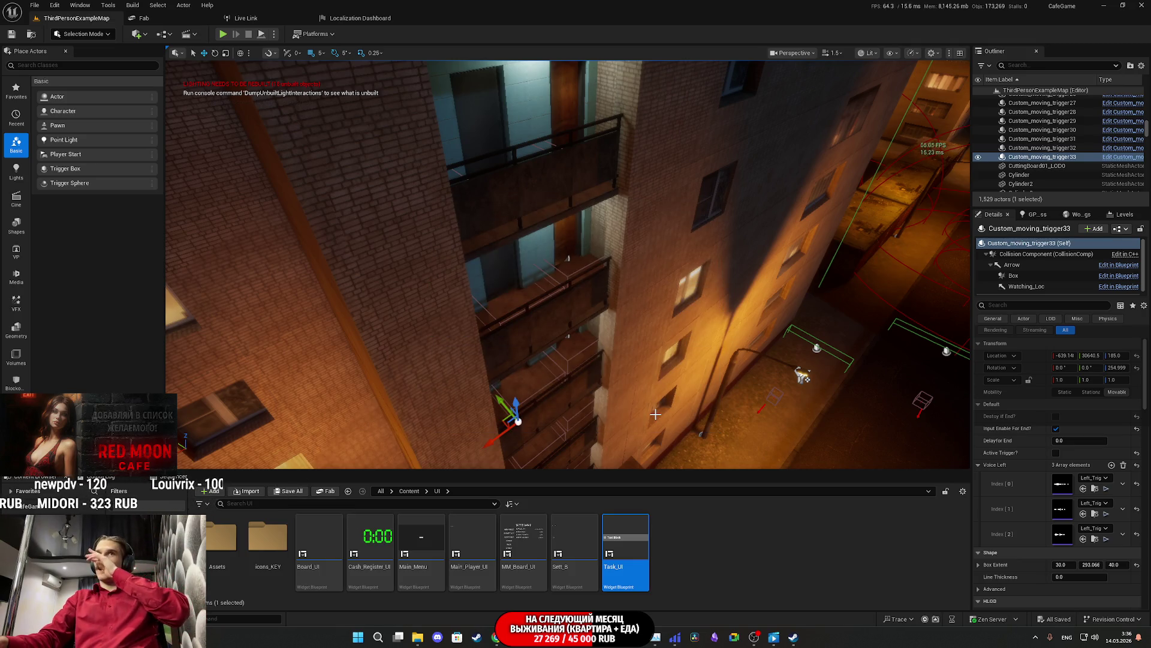
# Step: Fly to the trigger by the apartment building and raise it to Location Z 560
pyautogui.moveTo(645, 382); pyautogui.dragTo(644, 382)
pyautogui.moveTo(660, 343); pyautogui.dragTo(660, 343)
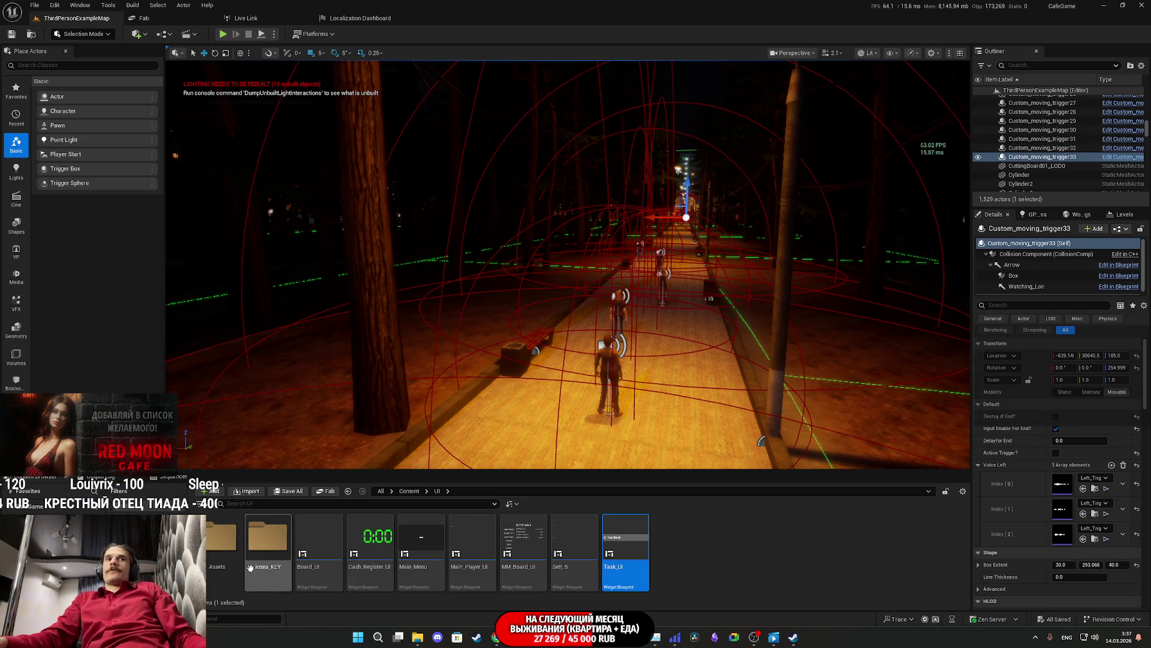
pyautogui.scroll(-5, 677, 348)
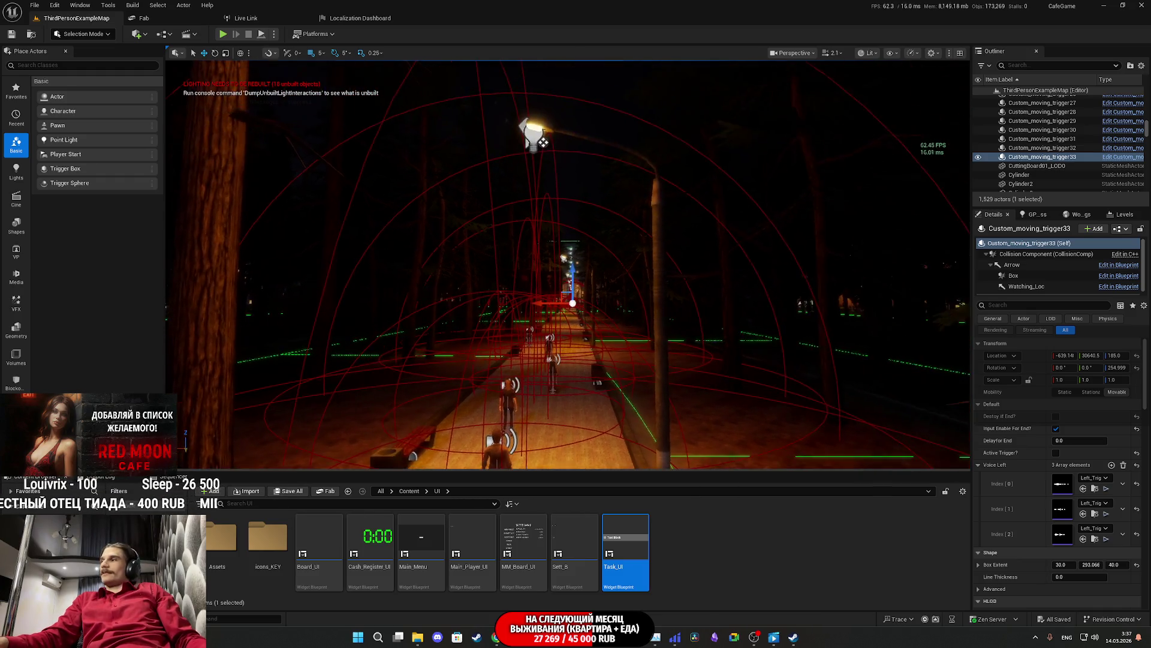
pyautogui.scroll(5, 567, 263)
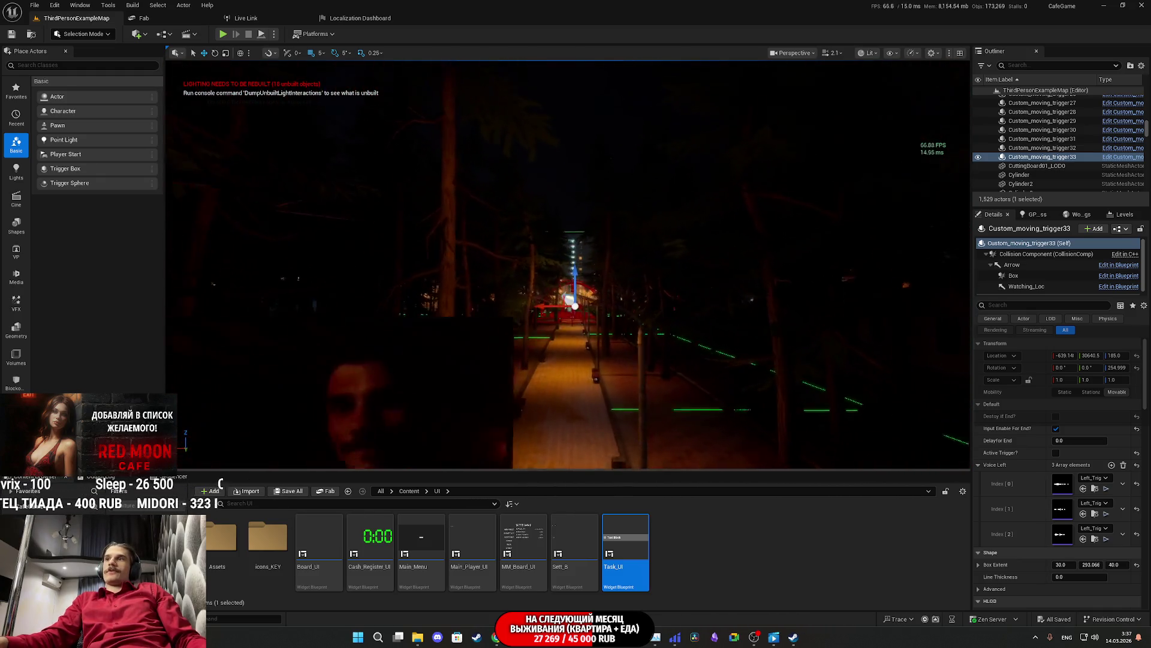
pyautogui.scroll(-5, 575, 300)
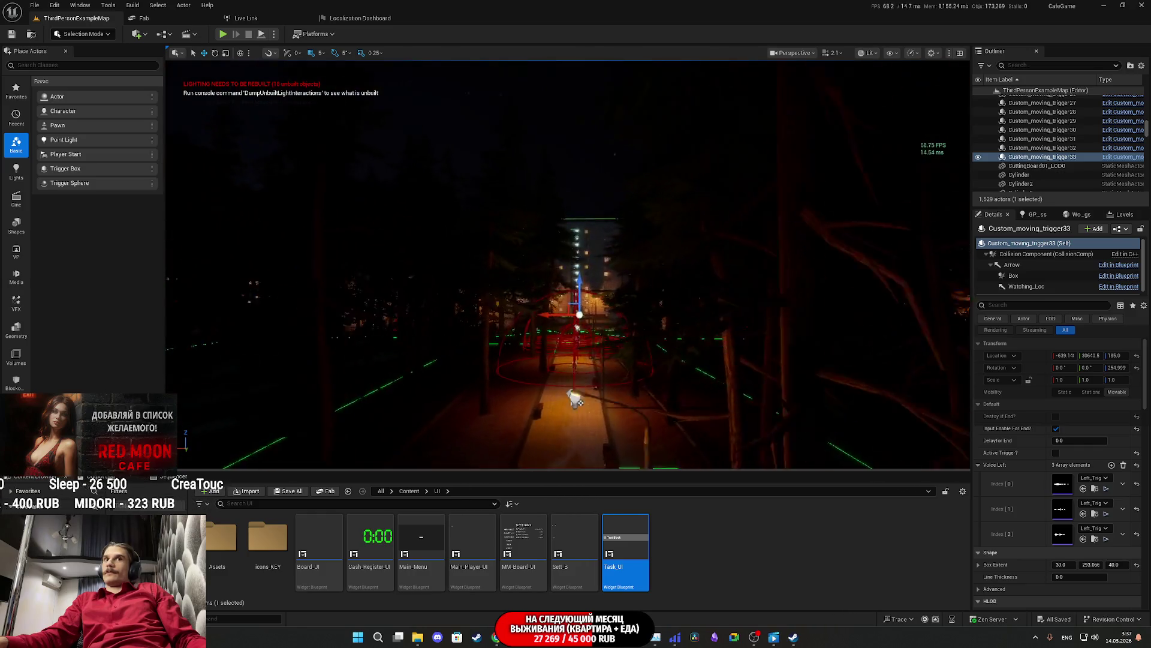
pyautogui.scroll(8, 578, 368)
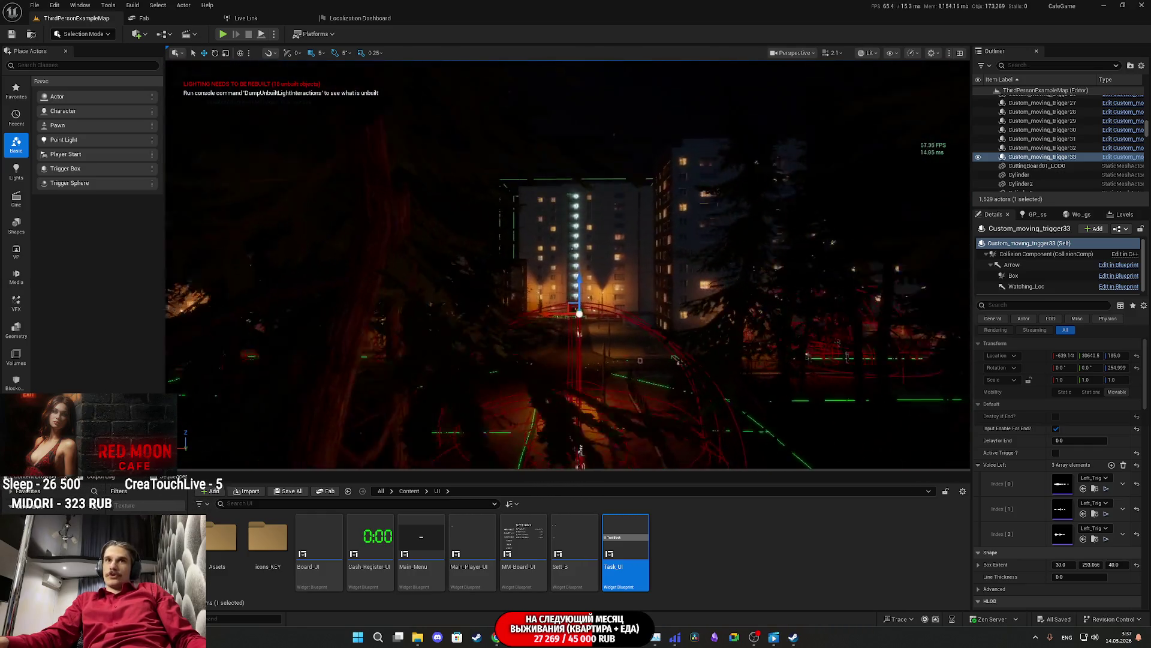
pyautogui.scroll(6, 599, 457)
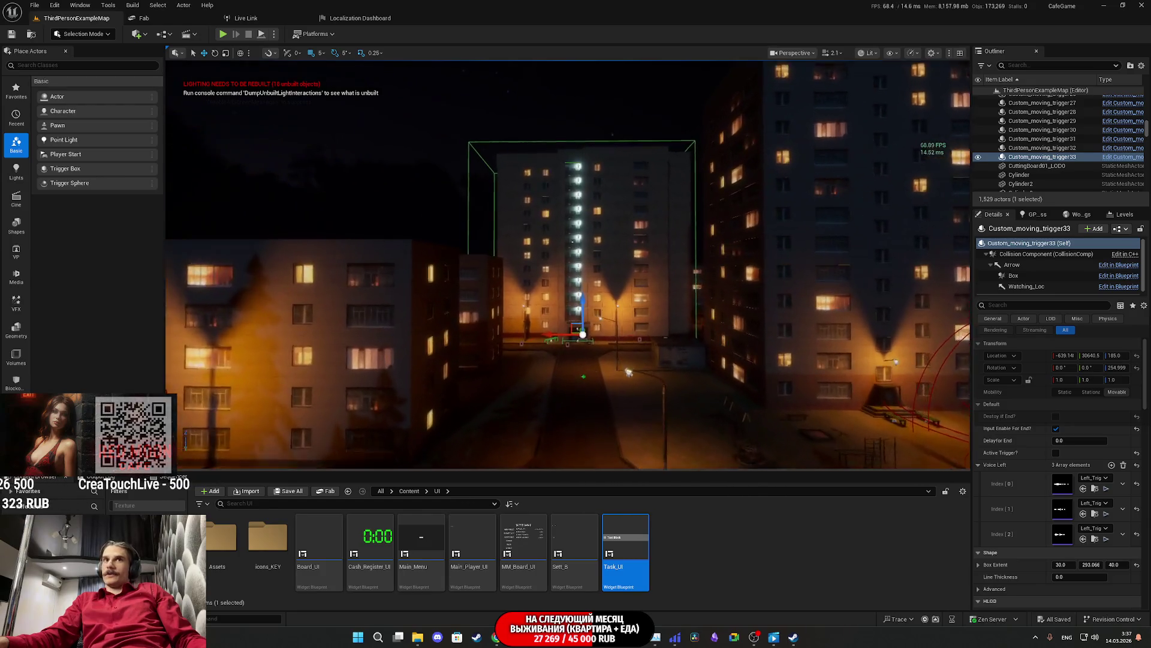
pyautogui.scroll(6, 576, 300)
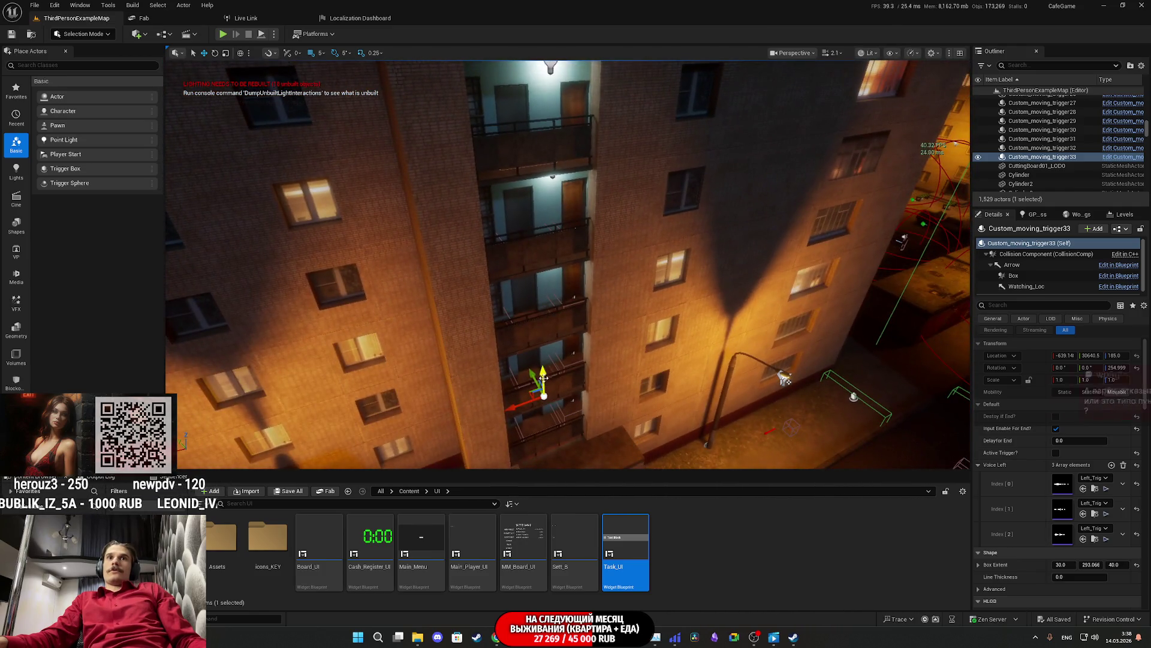
pyautogui.moveTo(543, 376); pyautogui.dragTo(543, 292)
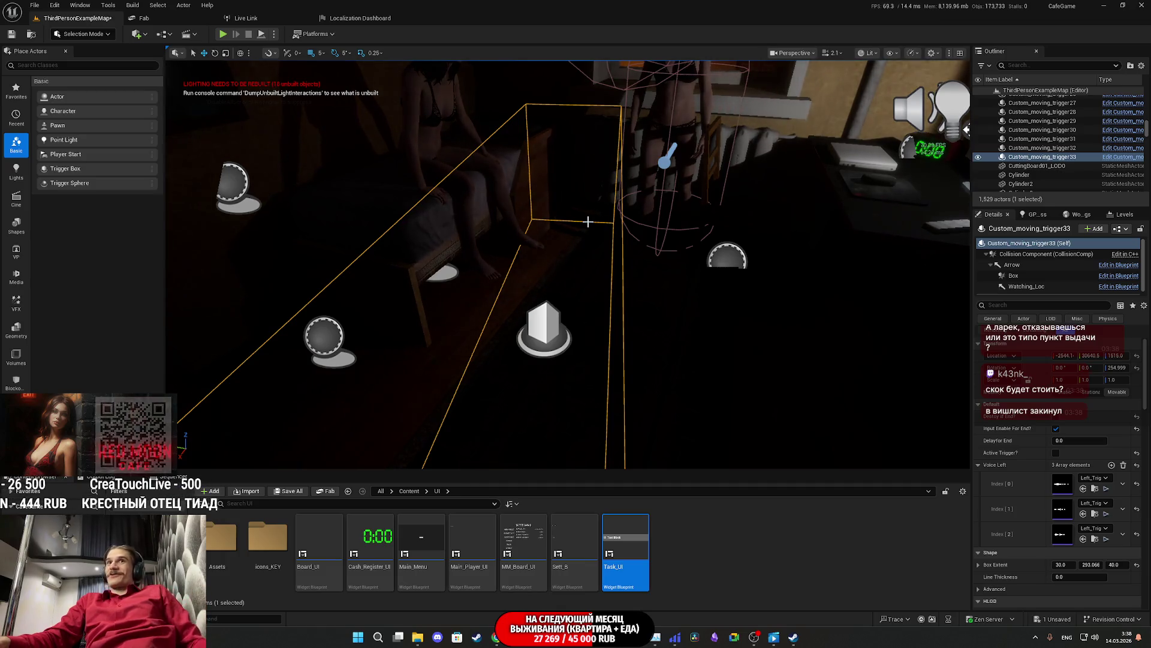
# Step: Move Custom_moving_trigger33 along X out of the corridor into the room
pyautogui.moveTo(660, 249); pyautogui.dragTo(569, 262)
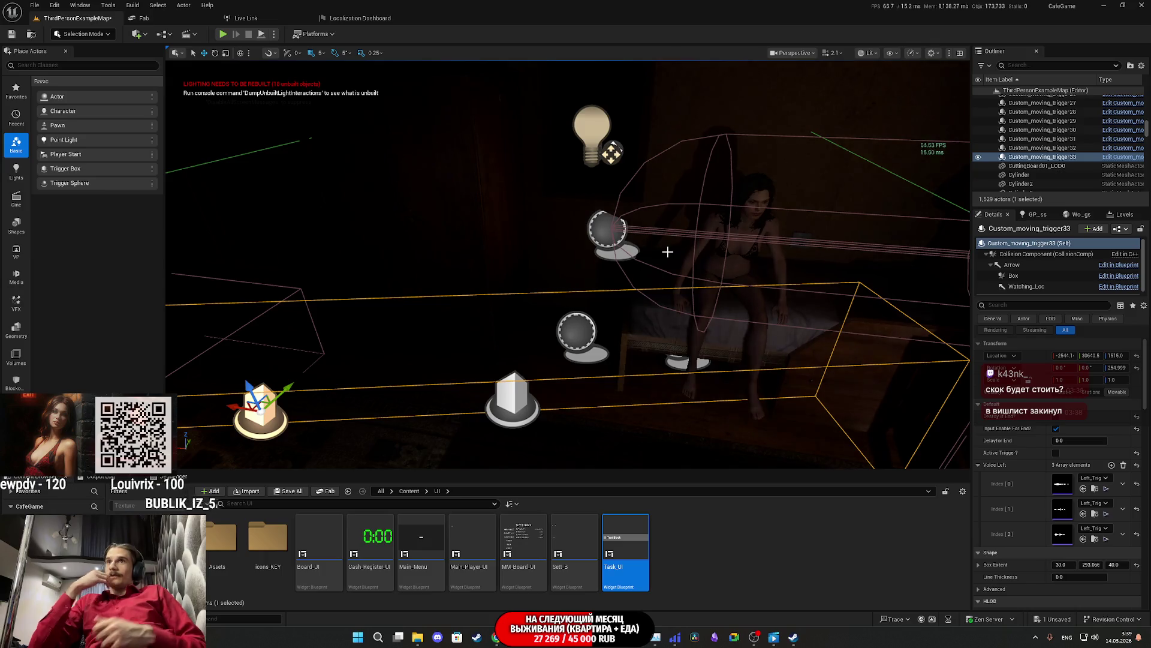
pyautogui.moveTo(668, 252)
pyautogui.mouseDown()
pyautogui.moveTo(503, 265)
pyautogui.moveTo(534, 270)
pyautogui.moveTo(751, 200)
pyautogui.mouseUp()
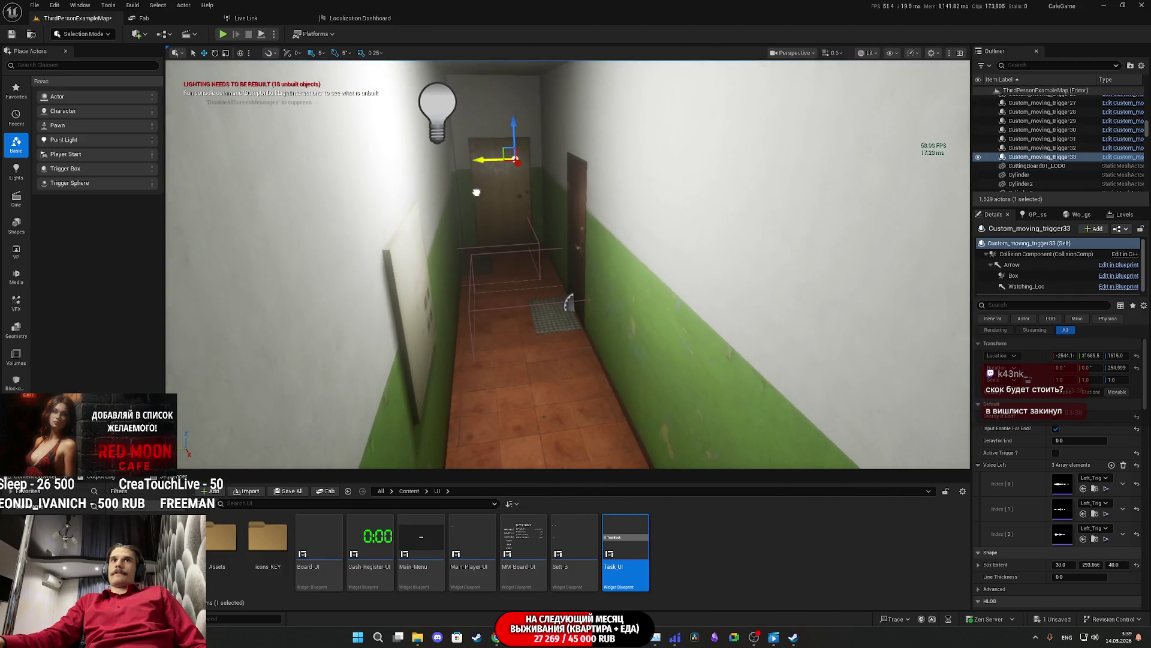
pyautogui.moveTo(517, 162)
pyautogui.mouseDown()
pyautogui.moveTo(592, 296)
pyautogui.moveTo(693, 184)
pyautogui.moveTo(678, 360)
pyautogui.moveTo(474, 352)
pyautogui.moveTo(912, 127)
pyautogui.mouseUp()
# Step: Reset the trigger's Z rotation and turn it with the rotate gizmo to about -90 degrees
pyautogui.moveTo(776, 205)
pyautogui.mouseDown()
pyautogui.moveTo(701, 216)
pyautogui.moveTo(675, 264)
pyautogui.mouseUp()
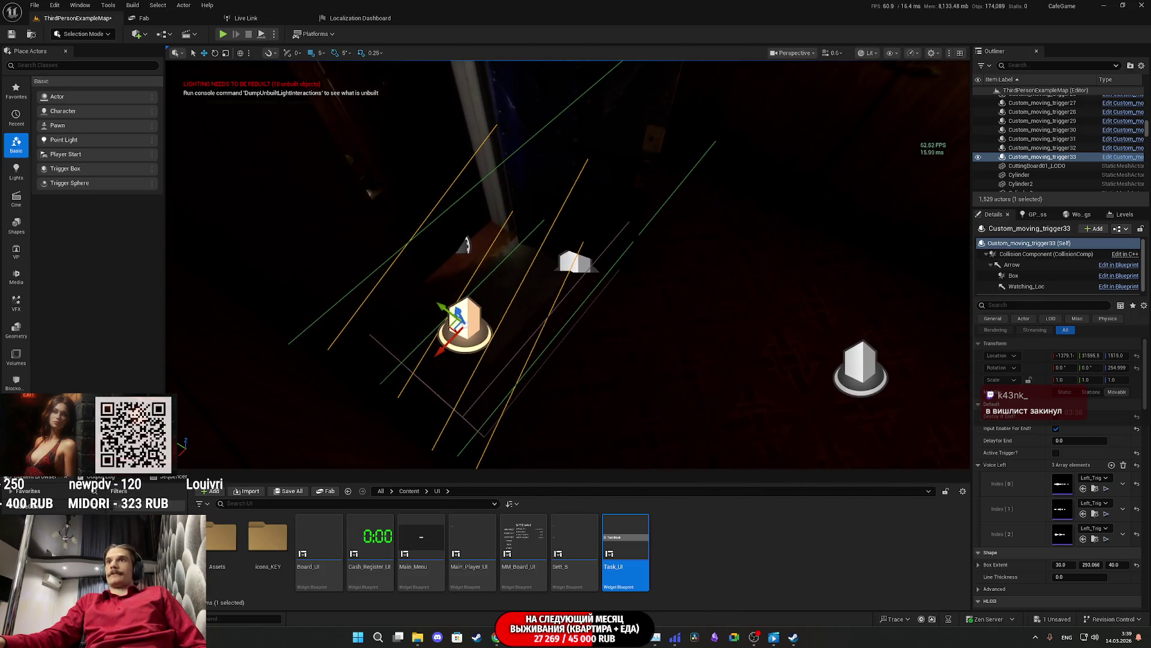
pyautogui.click(1137, 368)
pyautogui.moveTo(671, 264)
pyautogui.mouseDown()
pyautogui.moveTo(647, 287)
pyautogui.moveTo(681, 336)
pyautogui.moveTo(635, 360)
pyautogui.moveTo(662, 300)
pyautogui.moveTo(646, 254)
pyautogui.moveTo(616, 240)
pyautogui.moveTo(528, 297)
pyautogui.mouseUp()
pyautogui.press('e')
pyautogui.click(865, 53)
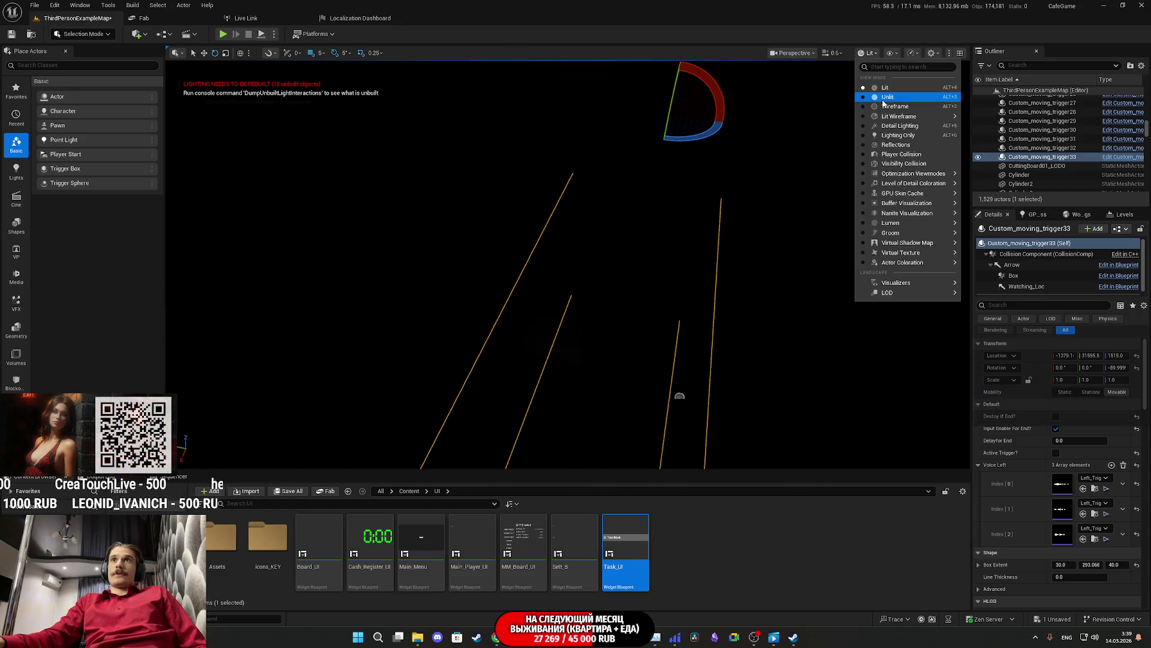
# Step: Switch the viewport to Unlit and focus on the trigger with the move gizmo active
pyautogui.click(882, 101)
pyautogui.press('f')
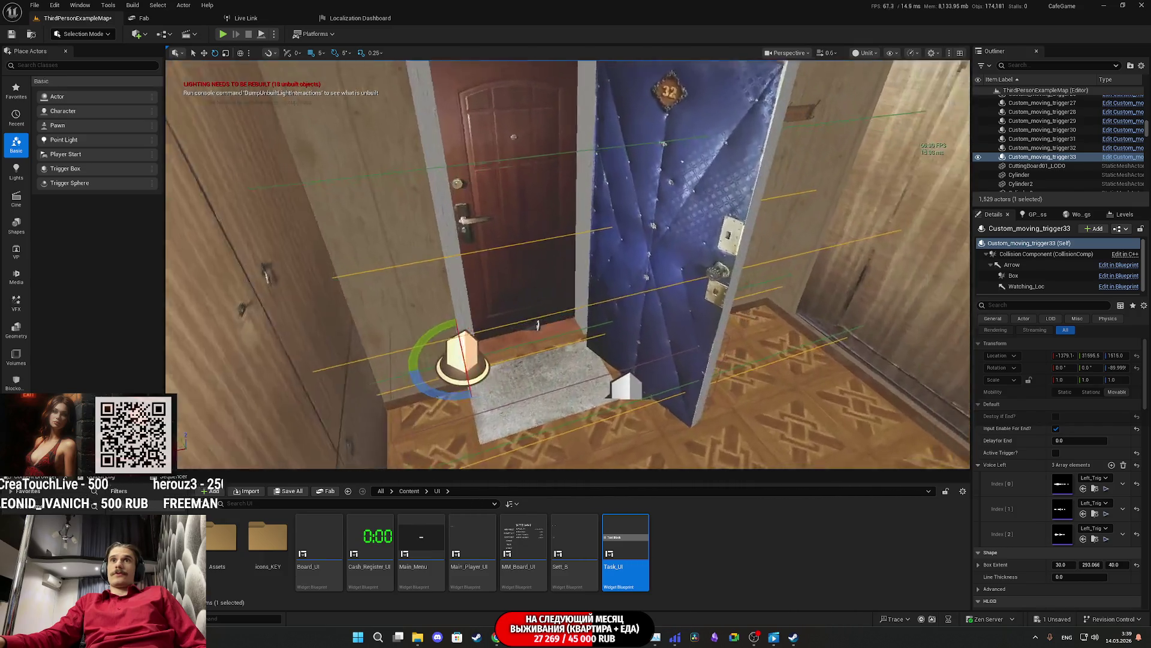
pyautogui.moveTo(538, 324)
pyautogui.mouseDown()
pyautogui.moveTo(503, 342)
pyautogui.moveTo(468, 325)
pyautogui.moveTo(720, 222)
pyautogui.mouseUp()
pyautogui.press('w')
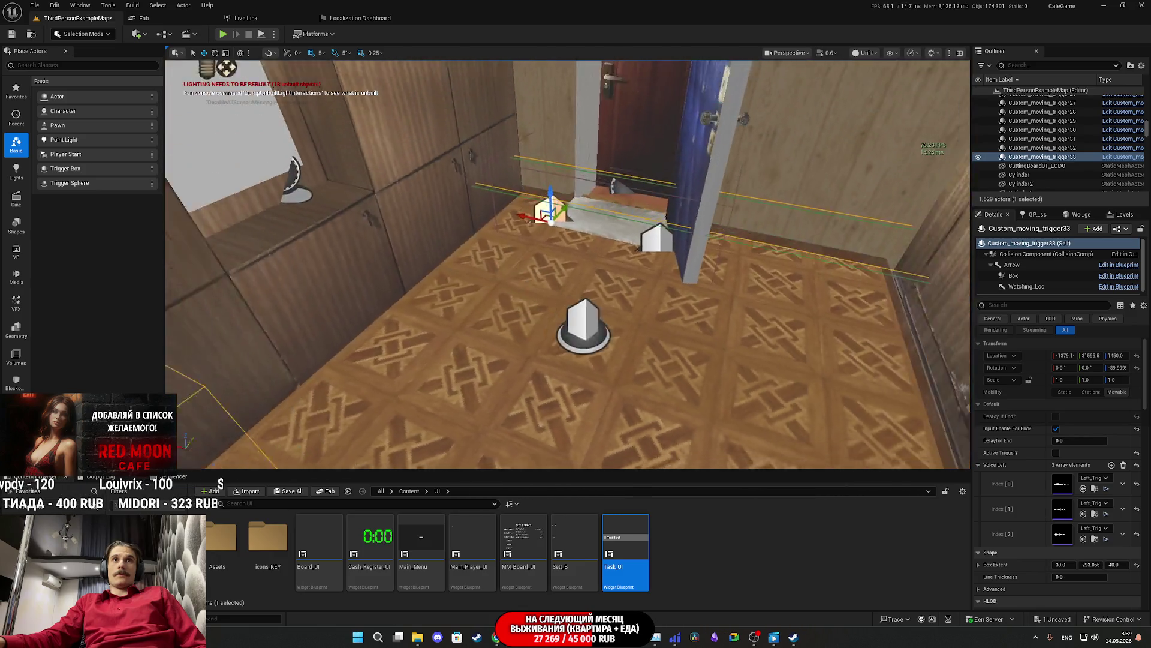
pyautogui.moveTo(567, 264); pyautogui.dragTo(567, 282)
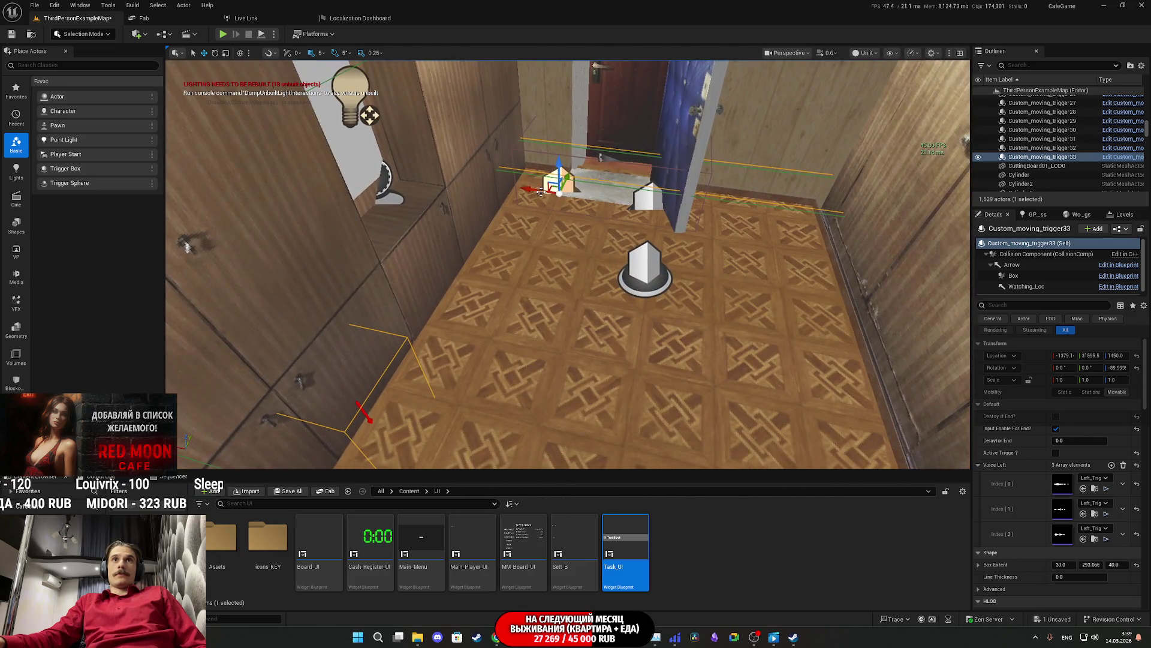
pyautogui.moveTo(578, 202)
pyautogui.mouseDown()
pyautogui.moveTo(579, 180)
pyautogui.moveTo(594, 177)
pyautogui.mouseUp()
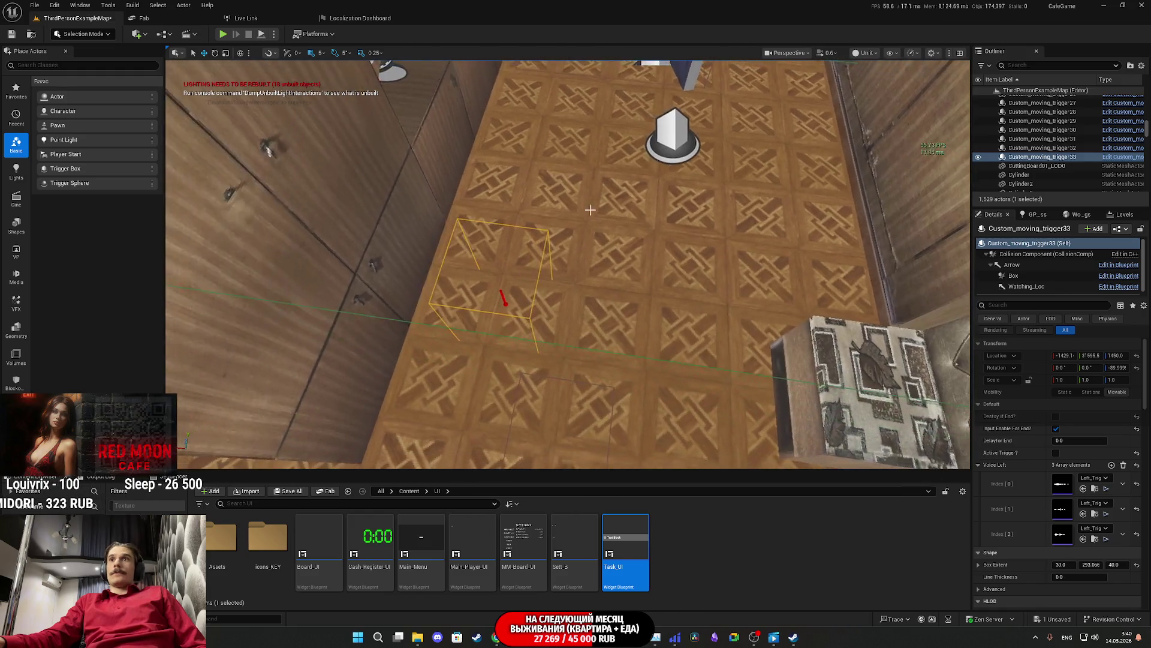
# Step: Select the trigger's Arrow component and slide it along X
pyautogui.click(1012, 264)
pyautogui.scroll(-5, 431, 163)
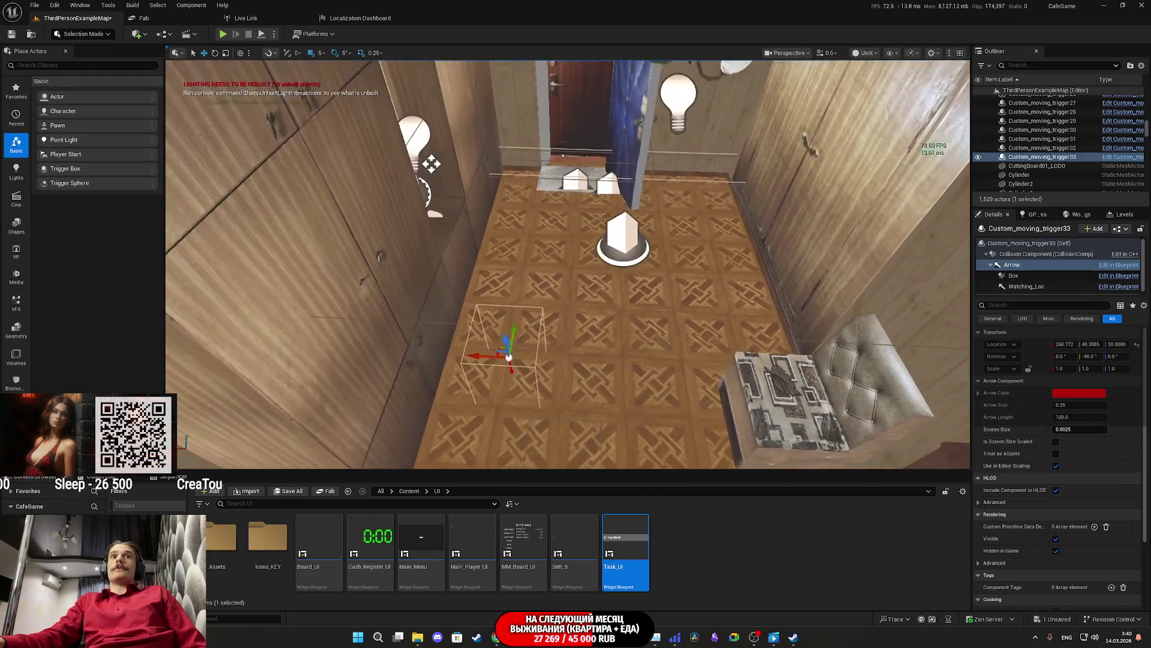
pyautogui.moveTo(477, 331)
pyautogui.mouseDown()
pyautogui.moveTo(477, 312)
pyautogui.moveTo(571, 342)
pyautogui.moveTo(607, 386)
pyautogui.moveTo(600, 338)
pyautogui.mouseUp()
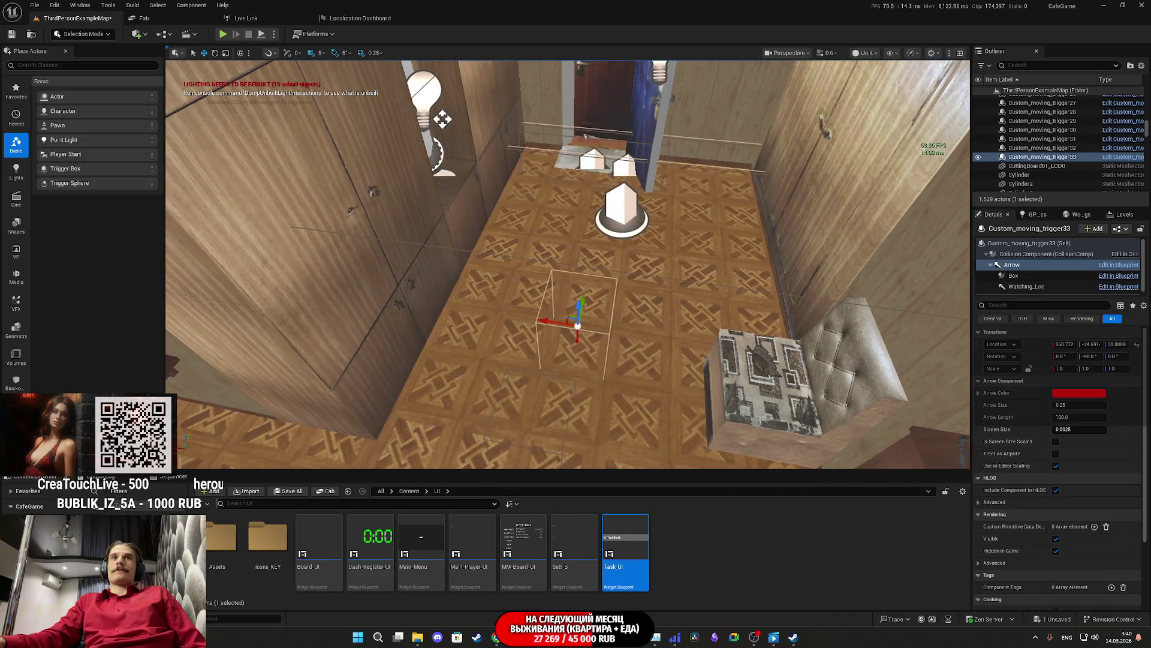
pyautogui.scroll(6, 673, 303)
pyautogui.moveTo(674, 303)
pyautogui.mouseDown()
pyautogui.moveTo(586, 340)
pyautogui.moveTo(629, 326)
pyautogui.mouseUp()
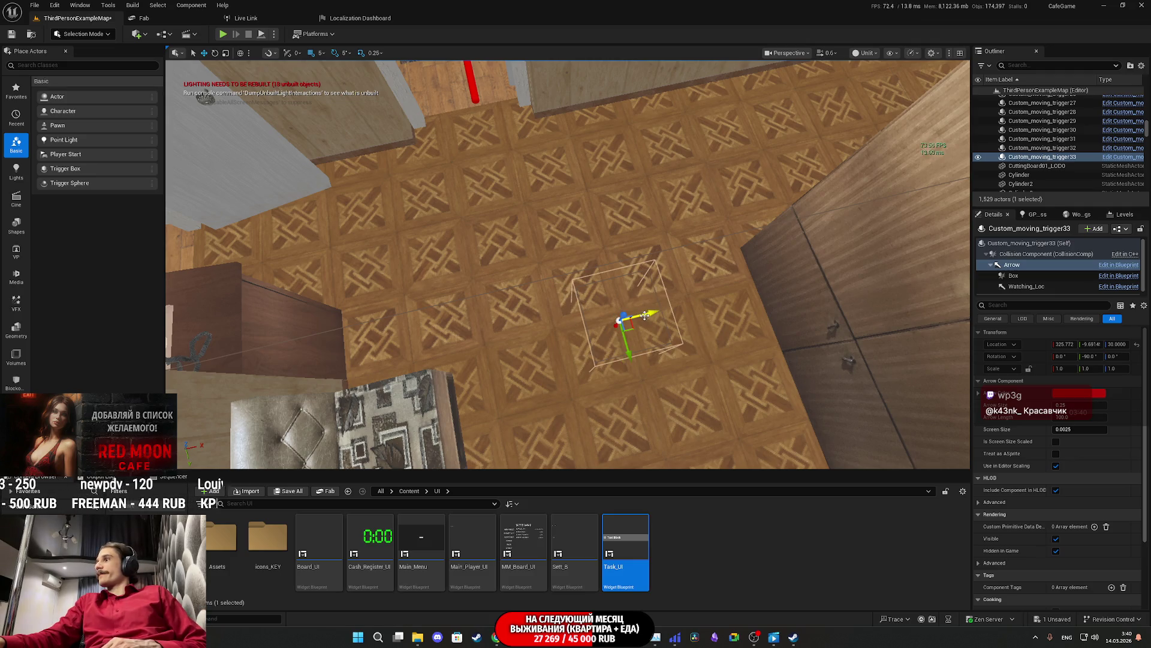
# Step: Move Watching_Loc into the doorway at about -75, -65, 150, then Save All
pyautogui.moveTo(659, 324)
pyautogui.mouseDown()
pyautogui.moveTo(587, 336)
pyautogui.moveTo(576, 300)
pyautogui.moveTo(918, 289)
pyautogui.mouseUp()
pyautogui.click(1027, 286)
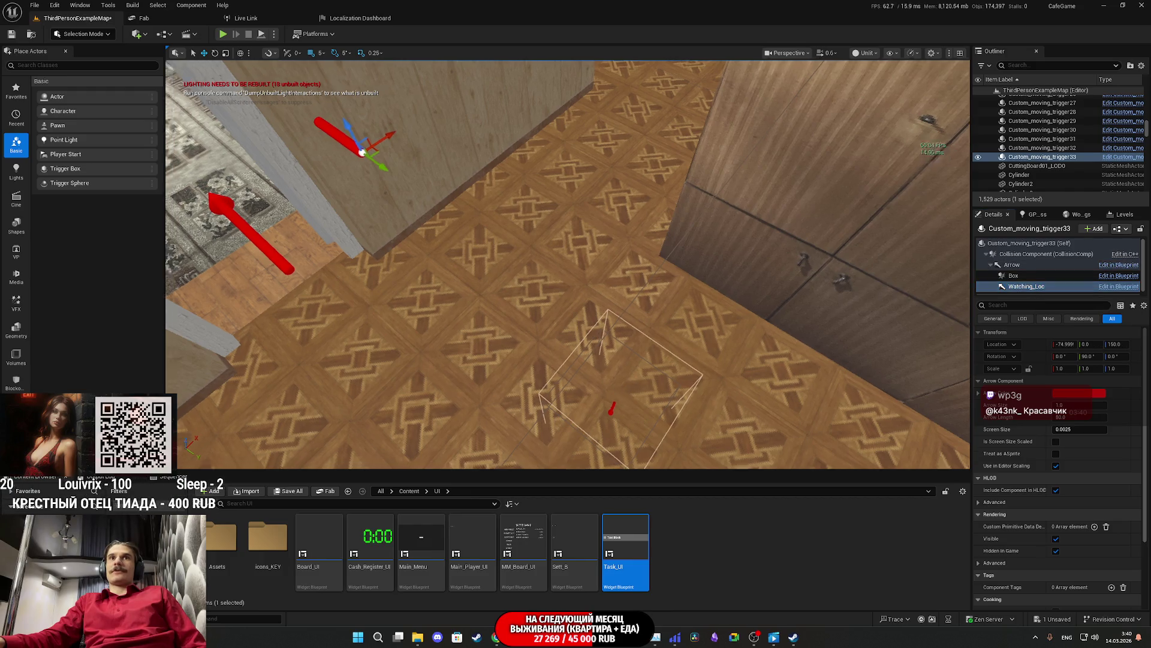
pyautogui.moveTo(689, 301); pyautogui.dragTo(688, 300)
pyautogui.moveTo(743, 238); pyautogui.dragTo(625, 240)
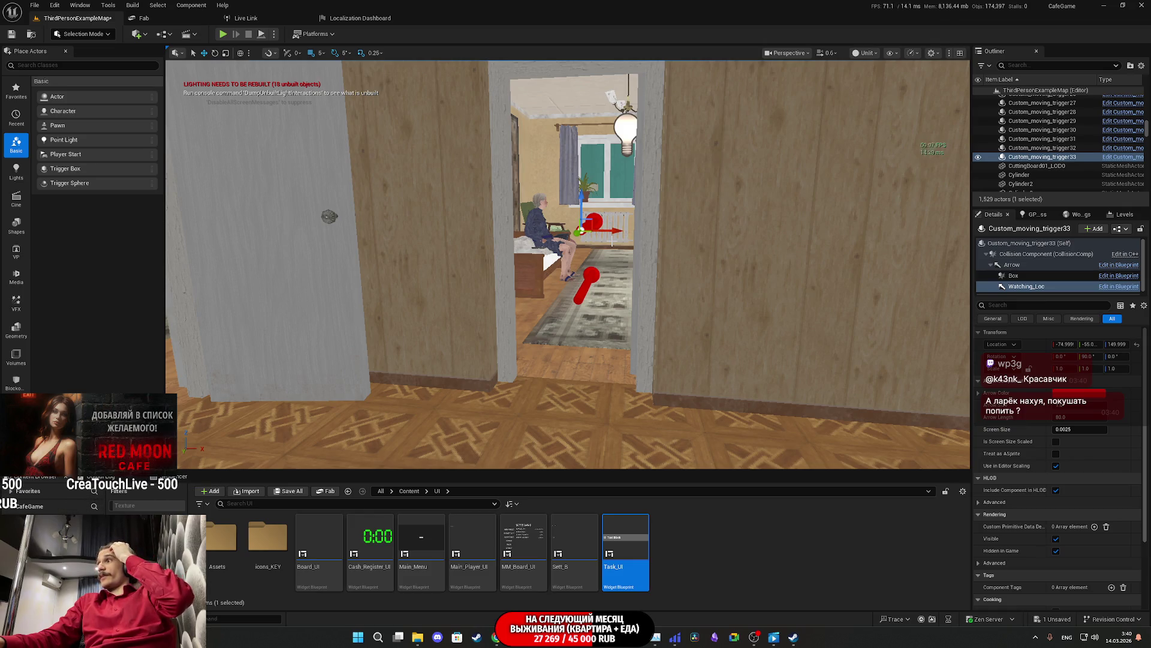
pyautogui.click(283, 491)
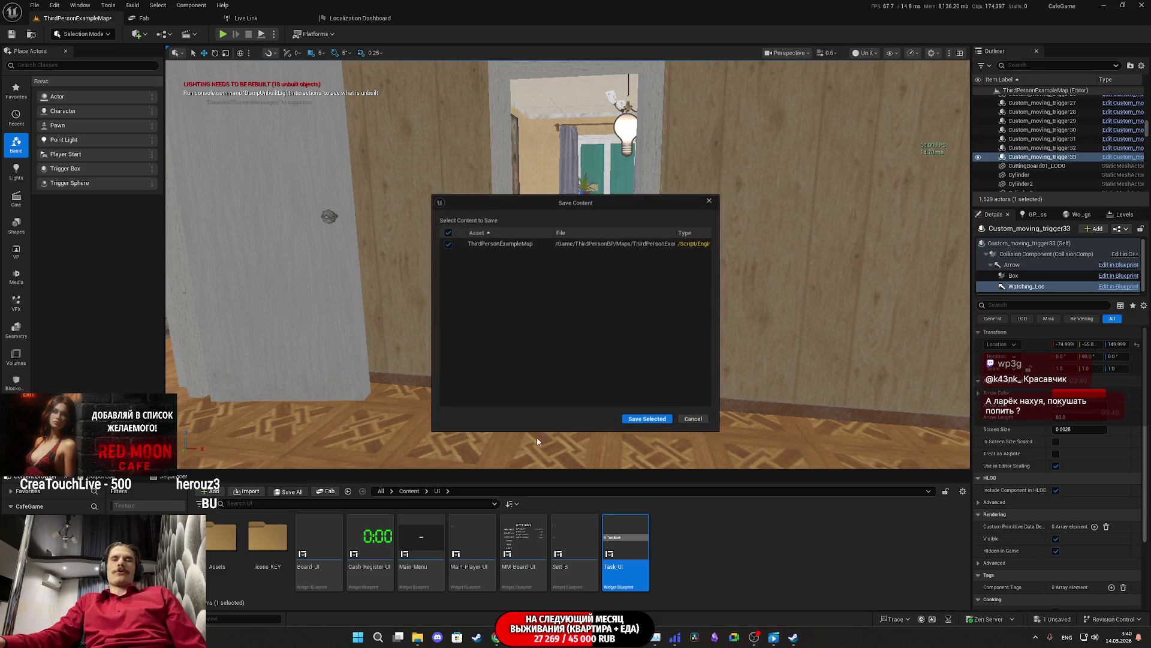
# Step: Confirm saving ThirdPersonExampleMap and reframe the view on the trigger
pyautogui.click(643, 421)
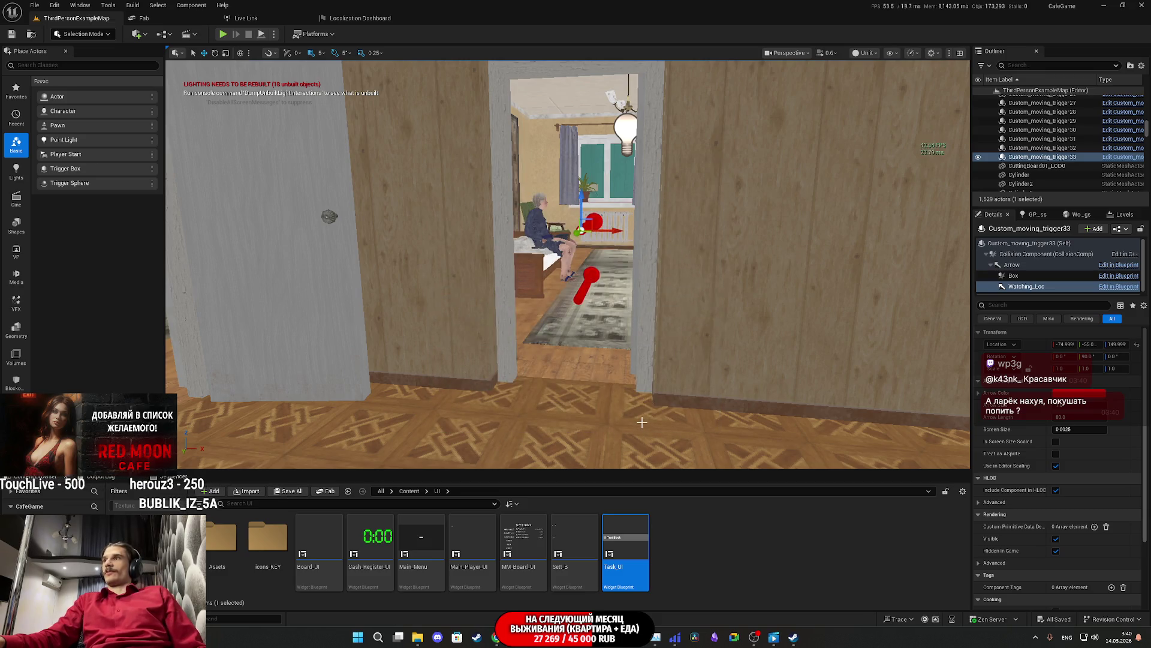
pyautogui.moveTo(643, 329)
pyautogui.mouseDown()
pyautogui.moveTo(450, 330)
pyautogui.moveTo(458, 420)
pyautogui.moveTo(459, 318)
pyautogui.moveTo(447, 318)
pyautogui.moveTo(447, 333)
pyautogui.moveTo(447, 300)
pyautogui.mouseUp()
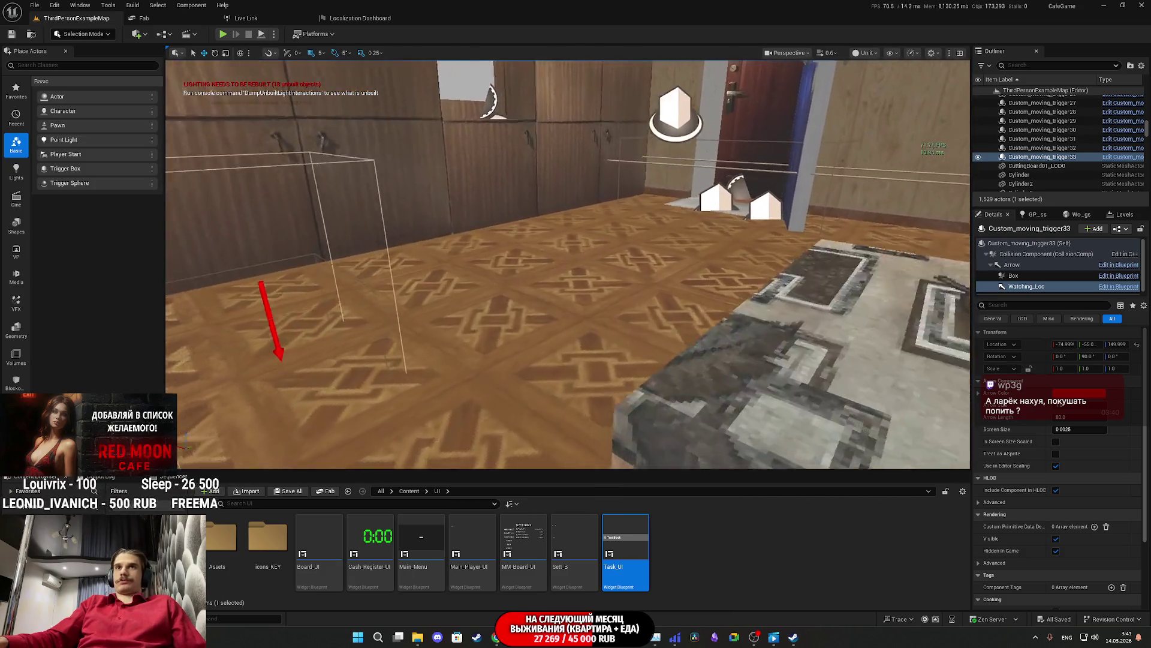
pyautogui.press('f')
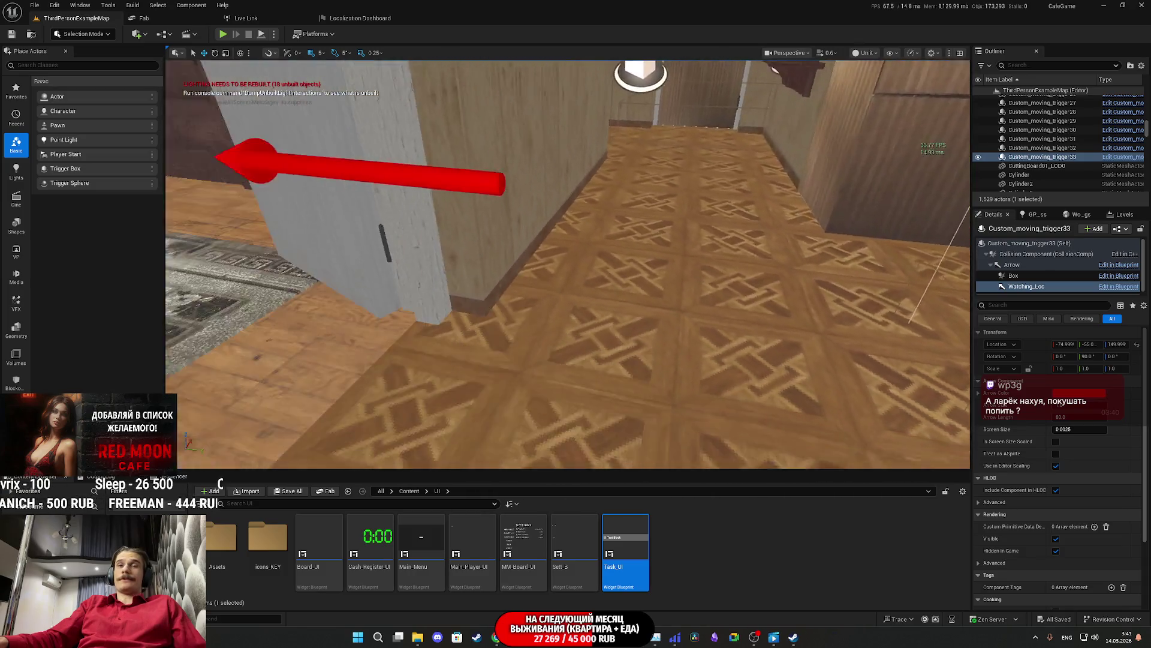
pyautogui.press('f')
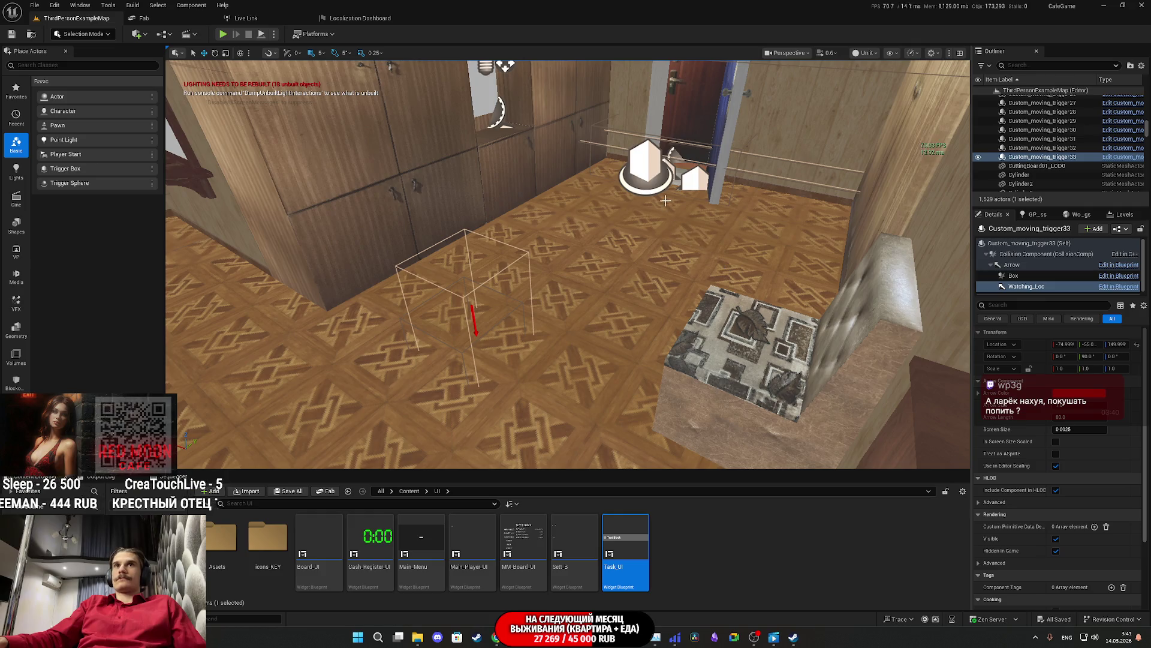
# Step: Inspect the OptimizationT_BP13 volume, reselect Custom_moving_trigger33, and begin renaming it
pyautogui.click(755, 248)
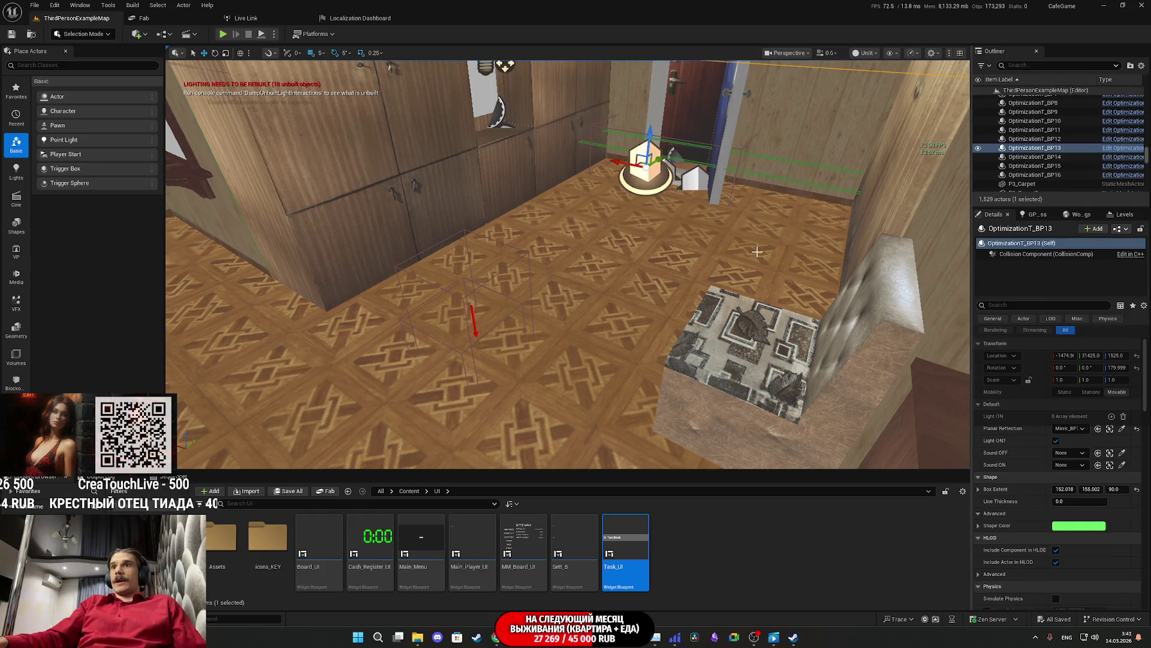
pyautogui.press('w')
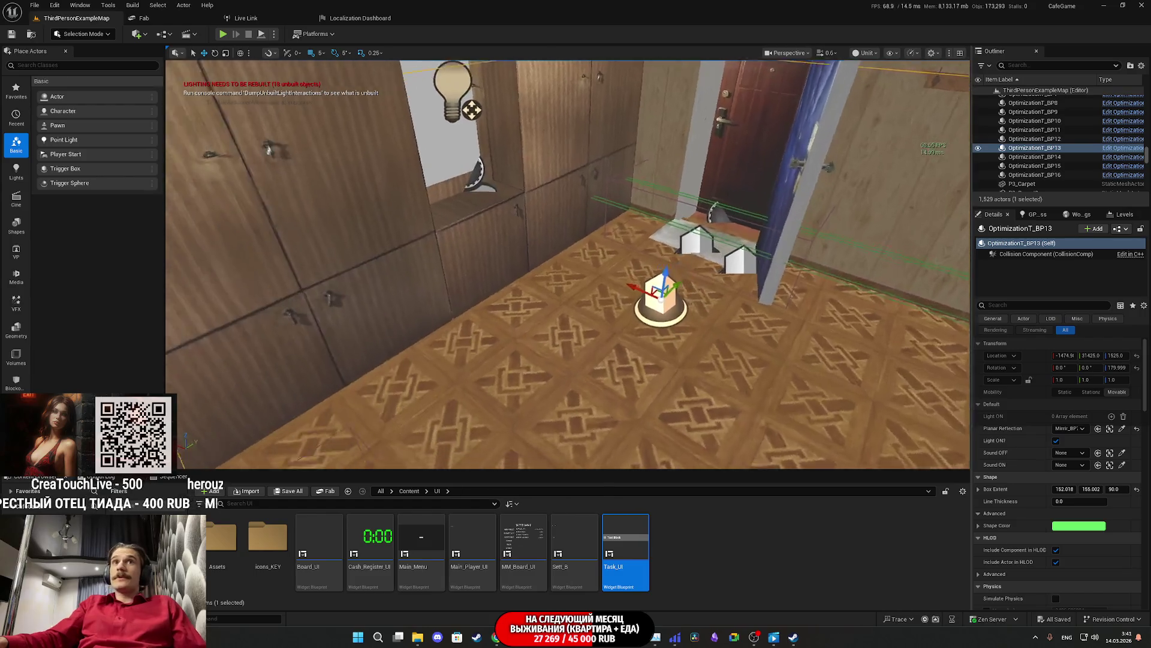
pyautogui.click(658, 248)
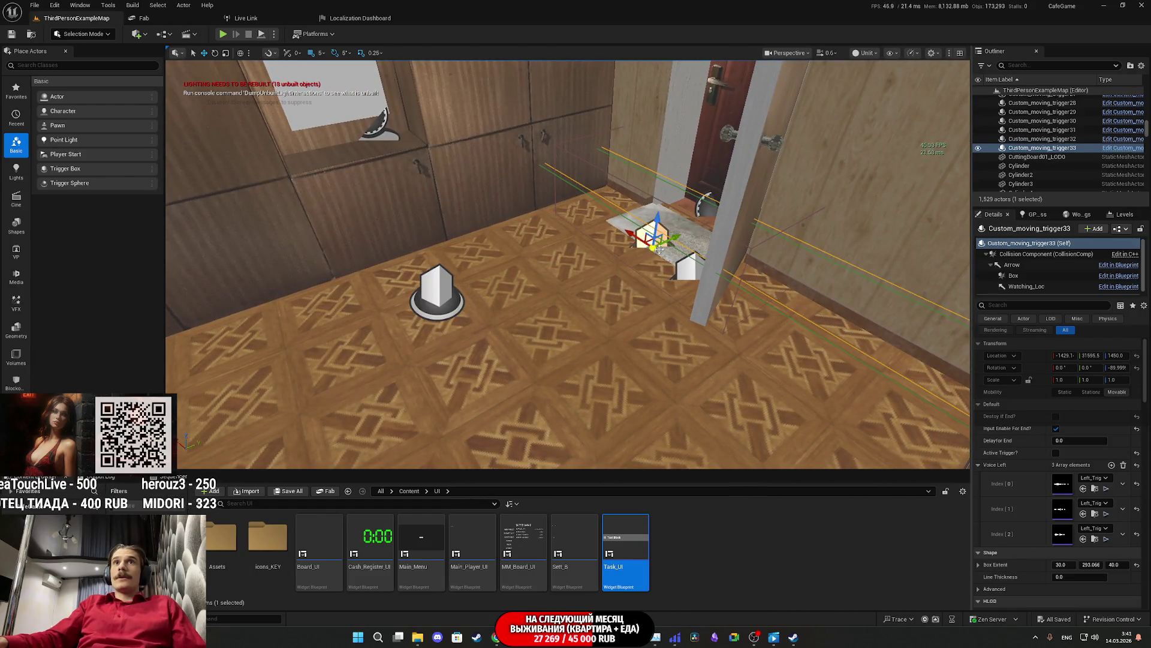
pyautogui.press('s')
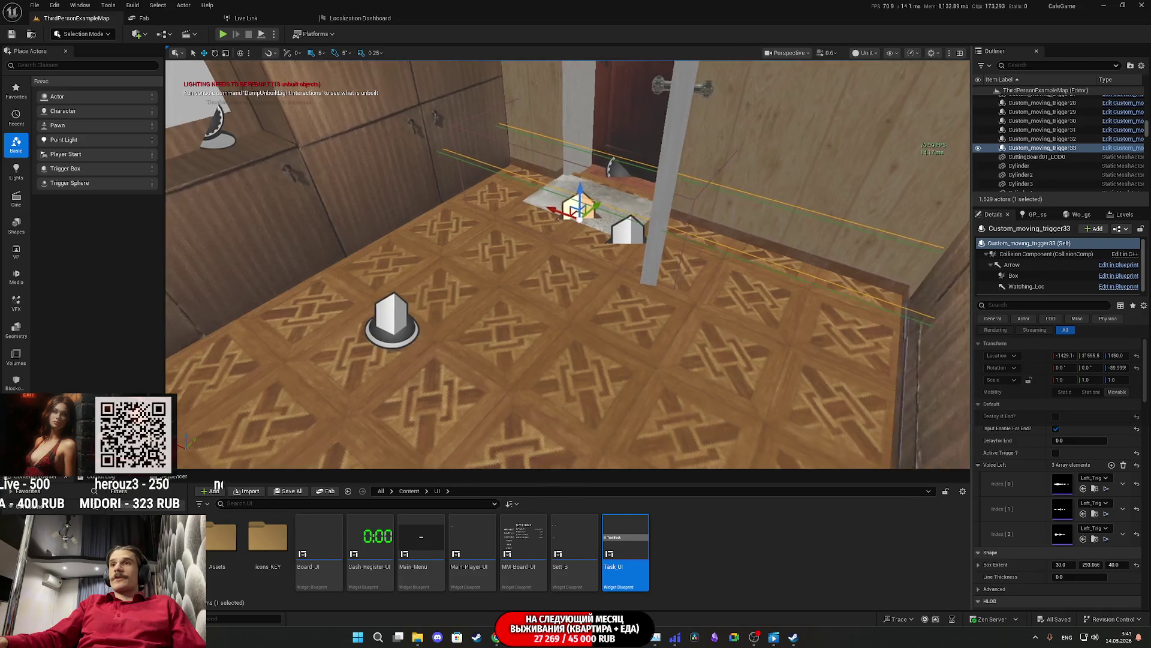
pyautogui.click(1033, 152)
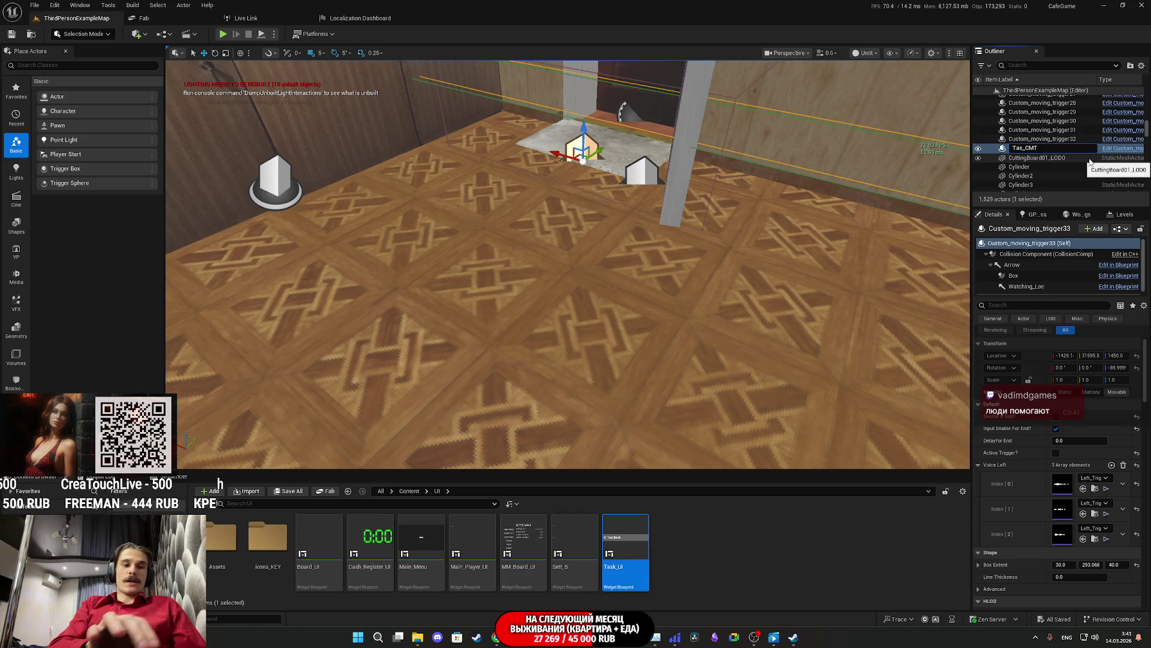
# Step: Commit the name Task01_CMT, reselect the trigger, and switch to the Task_UI widget designer
pyautogui.write('01')
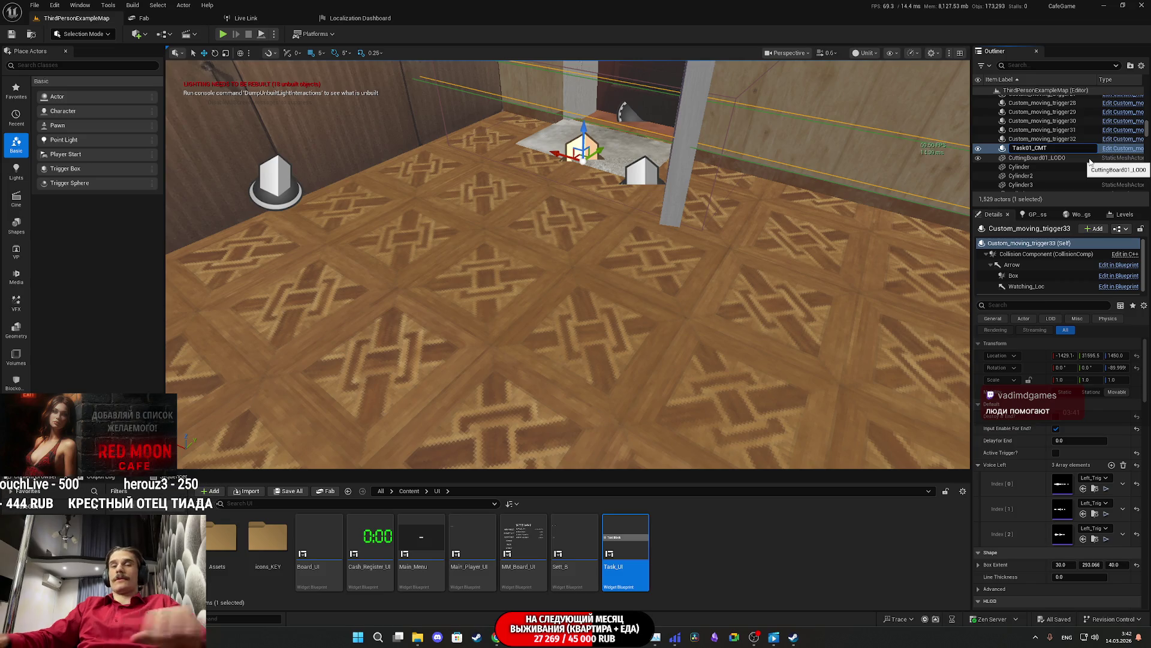
pyautogui.press('Return')
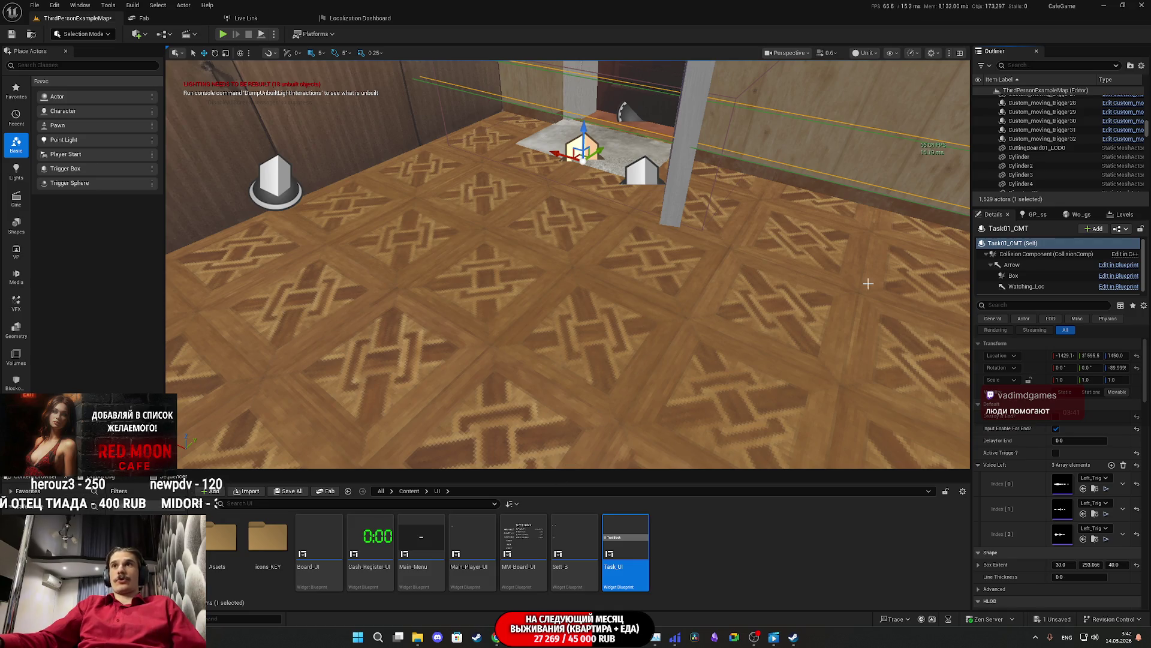
pyautogui.click(648, 222)
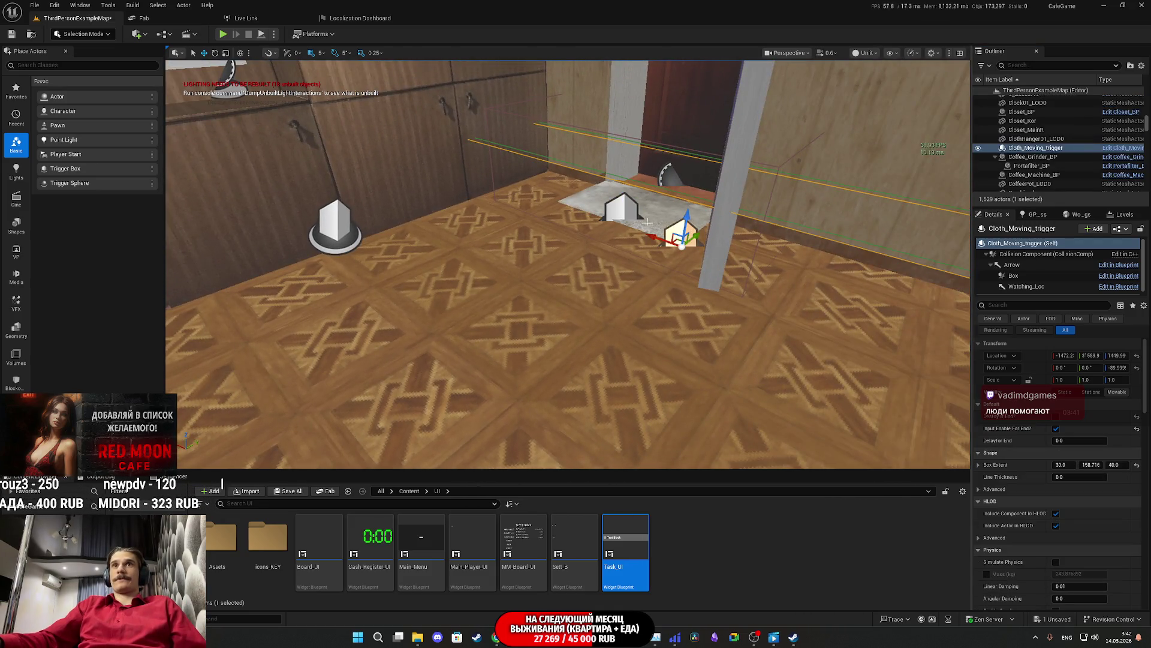
pyautogui.click(624, 210)
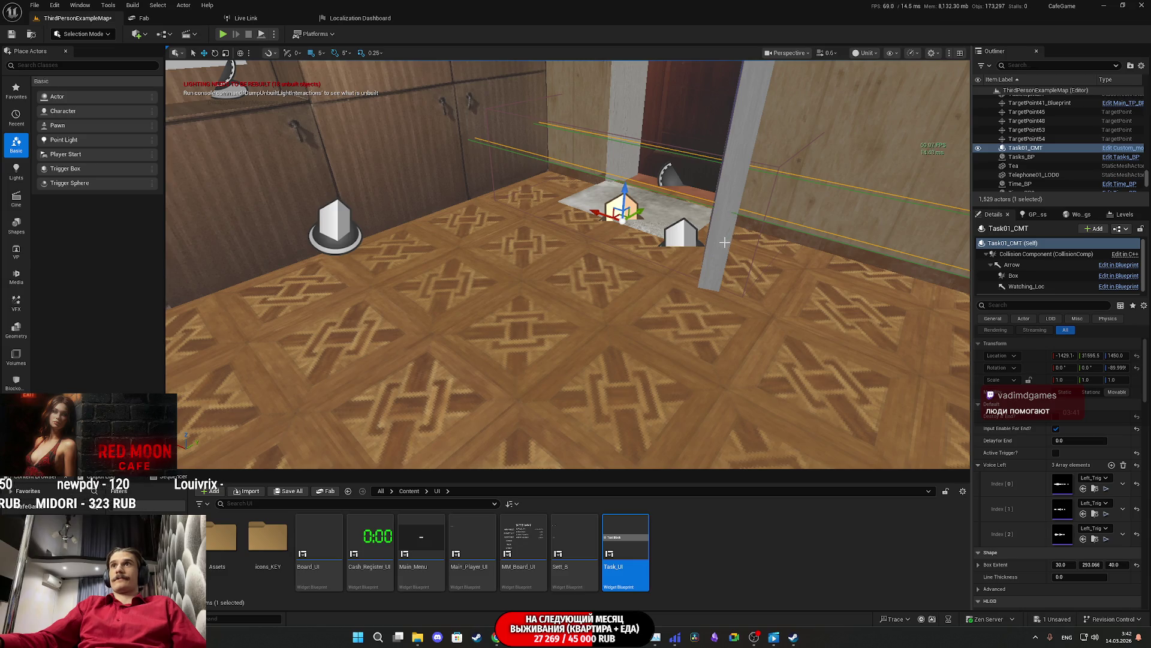
pyautogui.moveTo(584, 634)
pyautogui.click(586, 596)
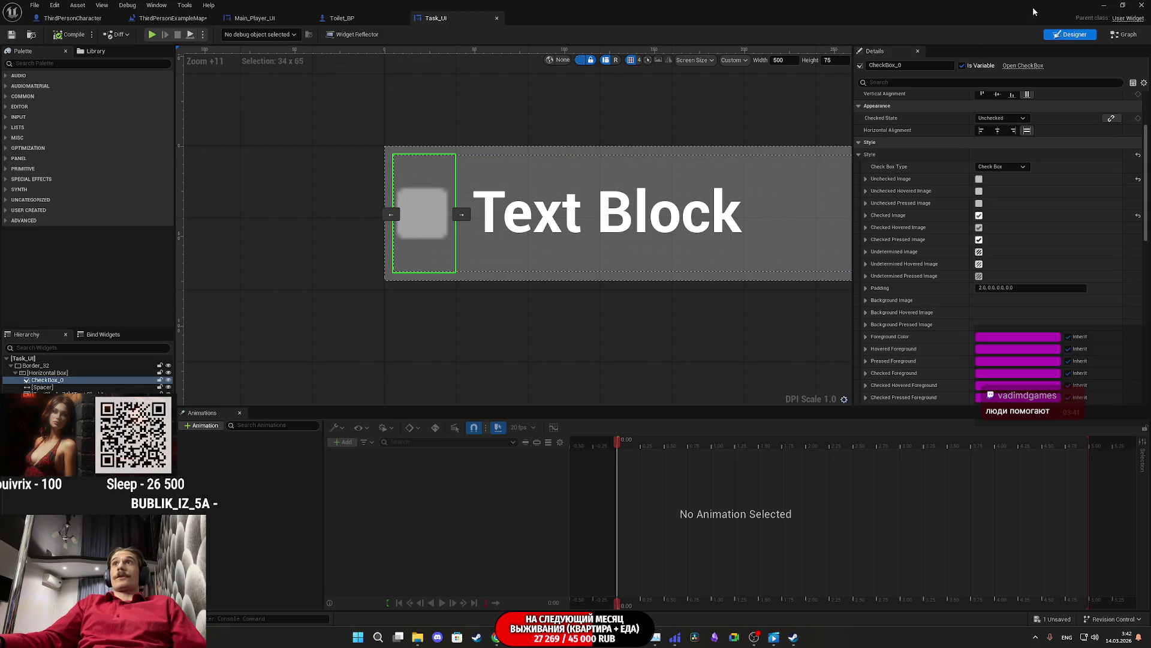
# Step: Back in the level, select Task01_CMT and nudge it slightly along its Y axis
pyautogui.click(1103, 6)
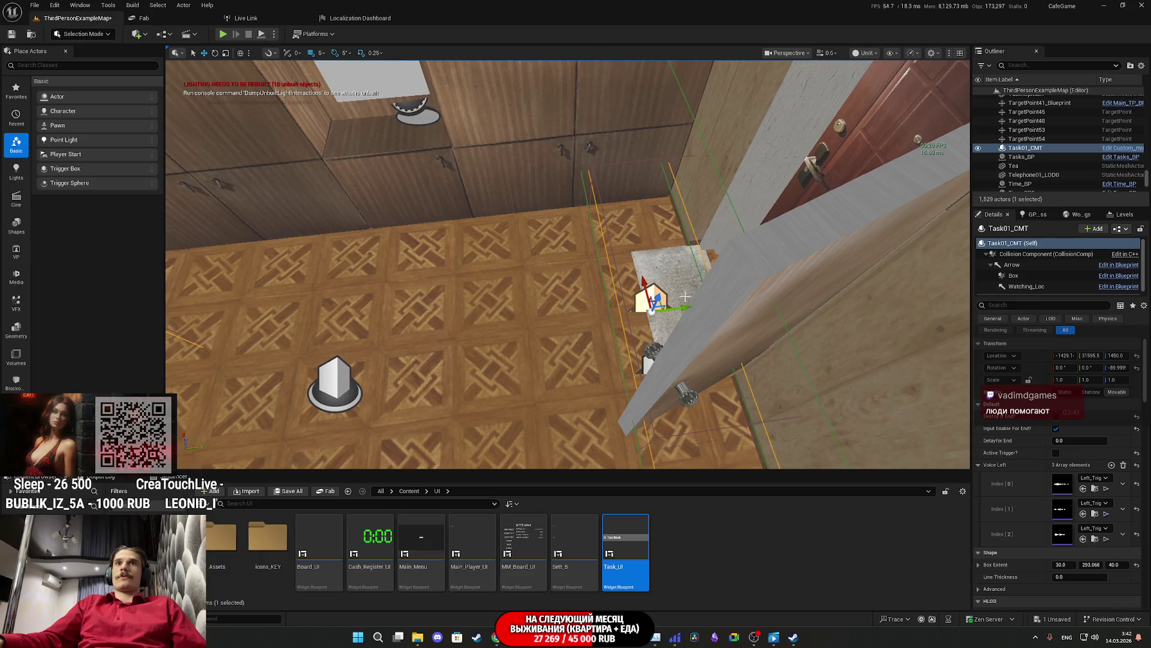
pyautogui.click(1043, 149)
pyautogui.scroll(3, 688, 326)
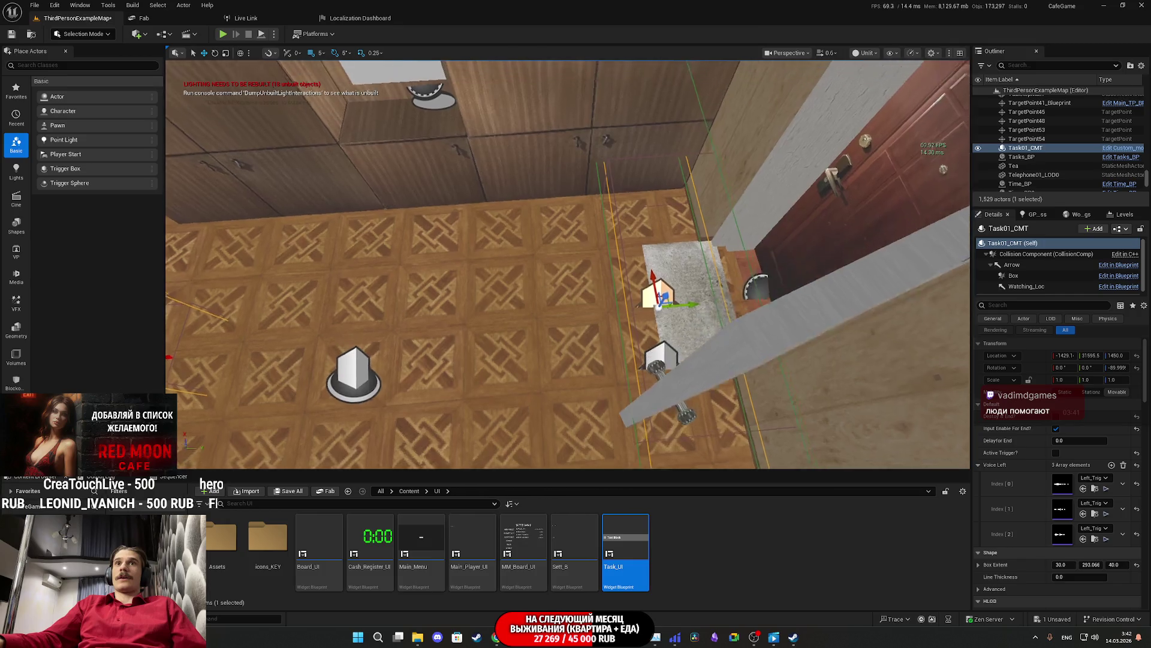
pyautogui.moveTo(687, 326); pyautogui.dragTo(757, 325)
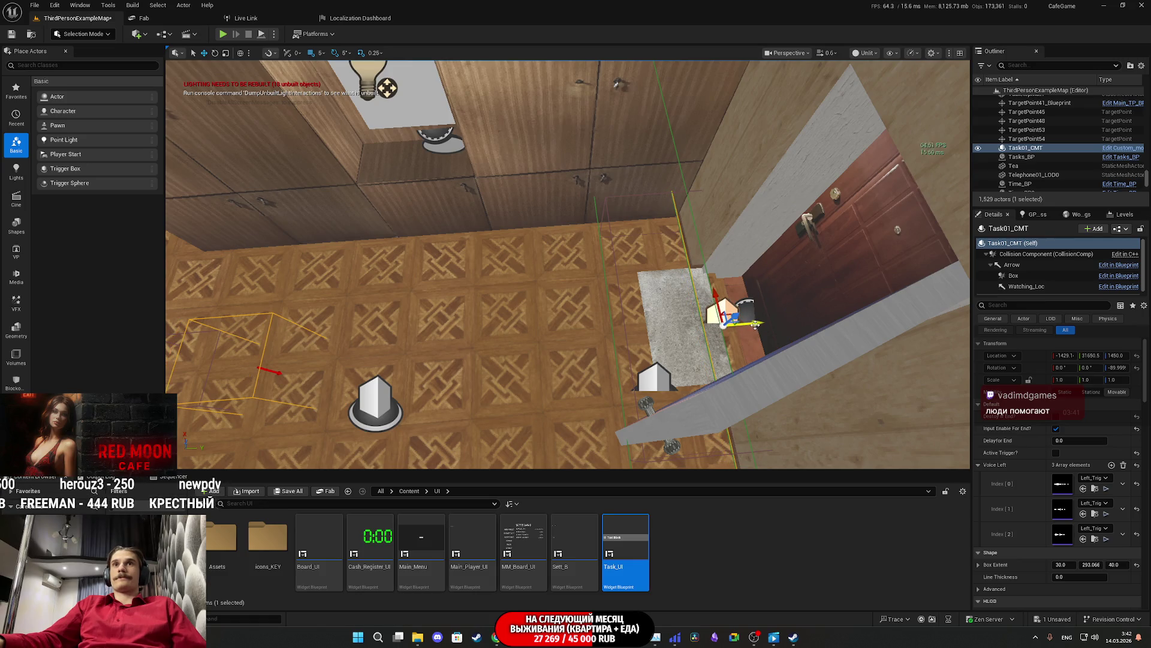
# Step: Slide Task01_CMT's Arrow component along X to 380.772 and save all content
pyautogui.doubleClick(1012, 265)
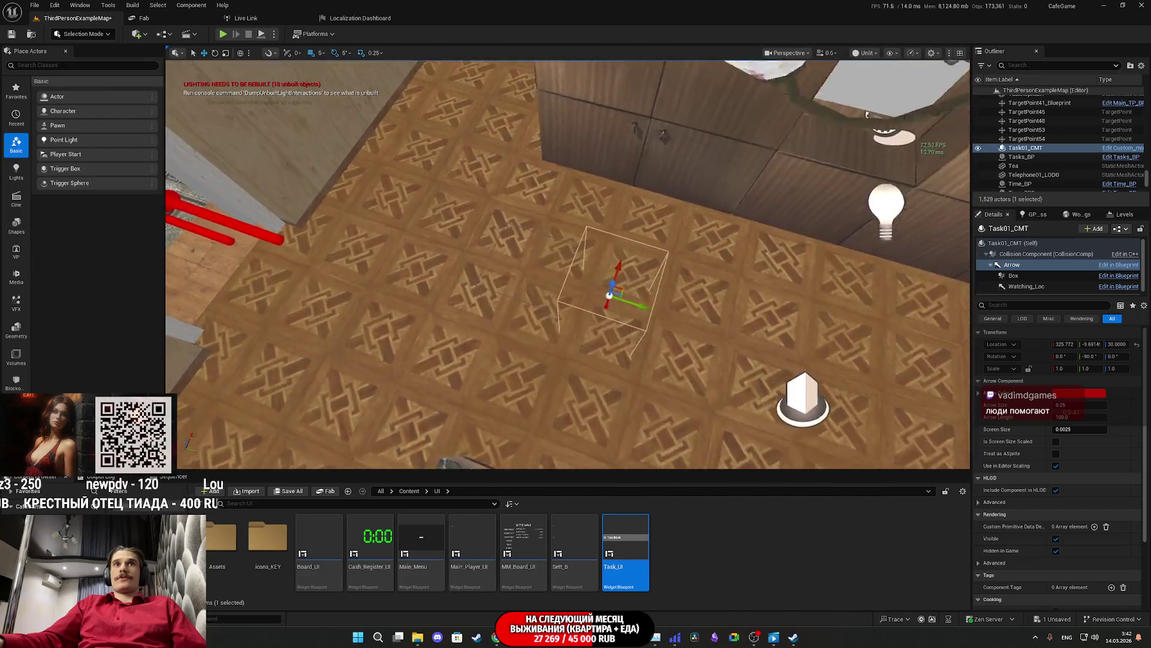
pyautogui.moveTo(671, 311)
pyautogui.mouseDown()
pyautogui.moveTo(582, 299)
pyautogui.moveTo(516, 353)
pyautogui.mouseUp()
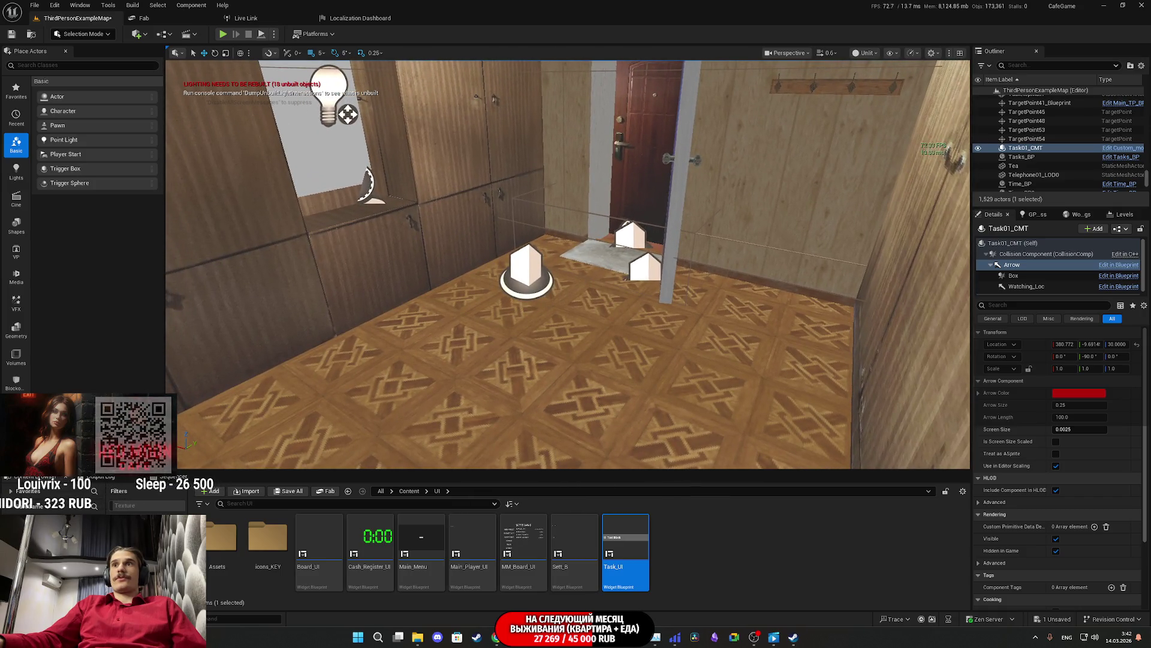
pyautogui.click(289, 491)
# Step: Save the map, enable Active Trigger on Task01_CMT, and save the level again
pyautogui.click(645, 419)
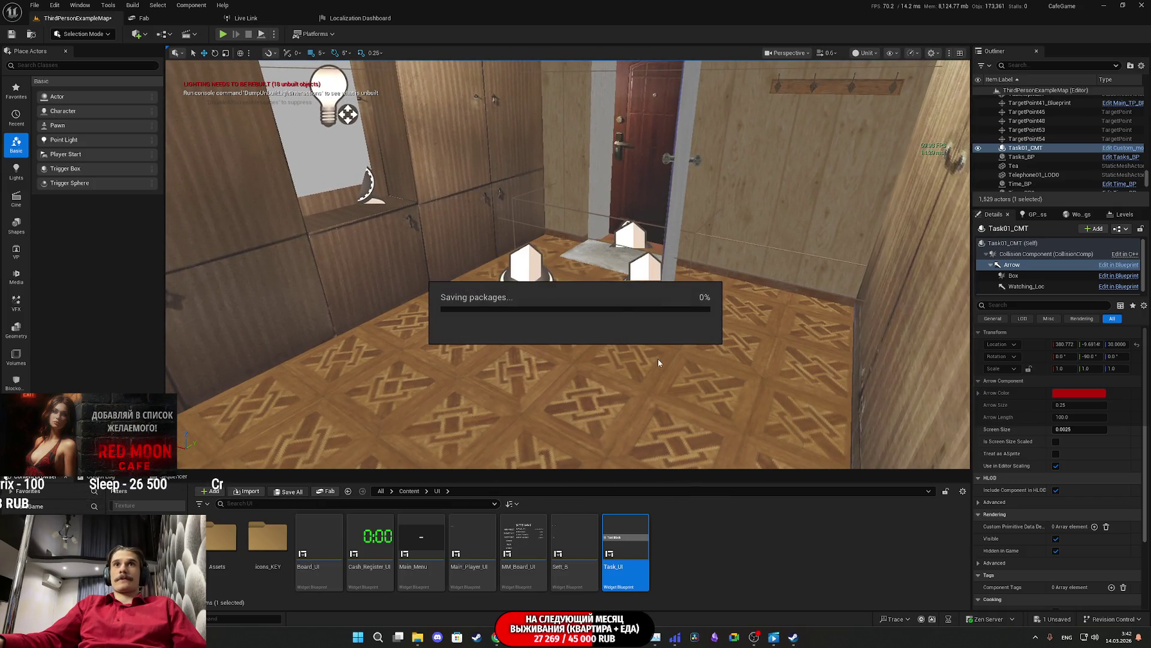
pyautogui.click(642, 271)
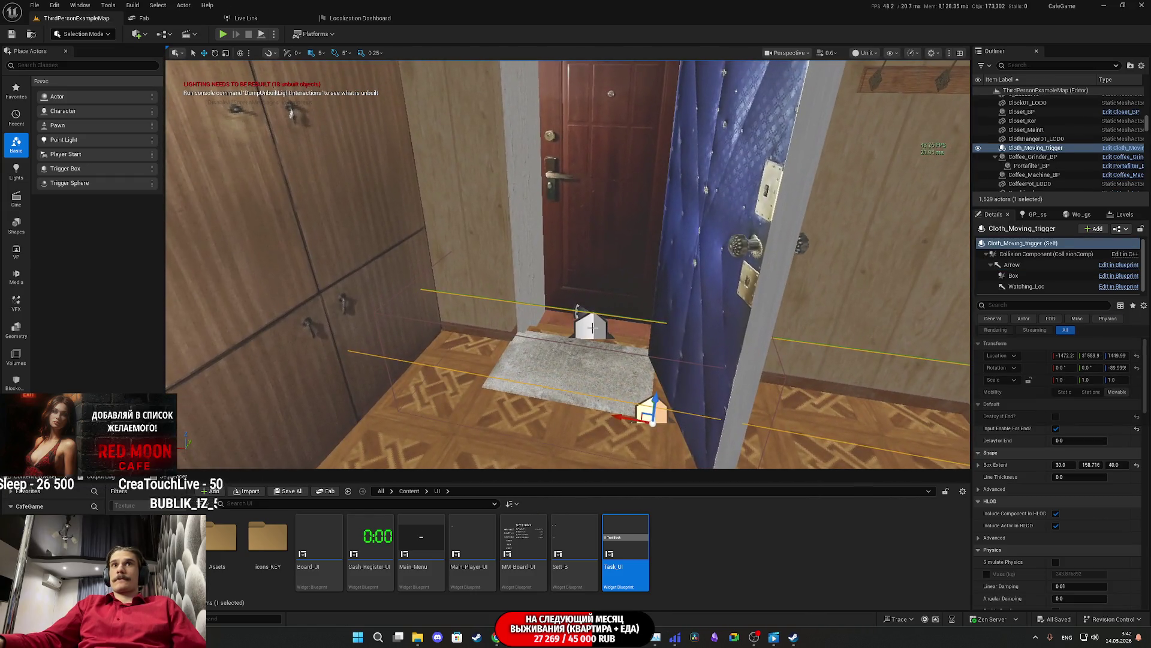
pyautogui.click(591, 328)
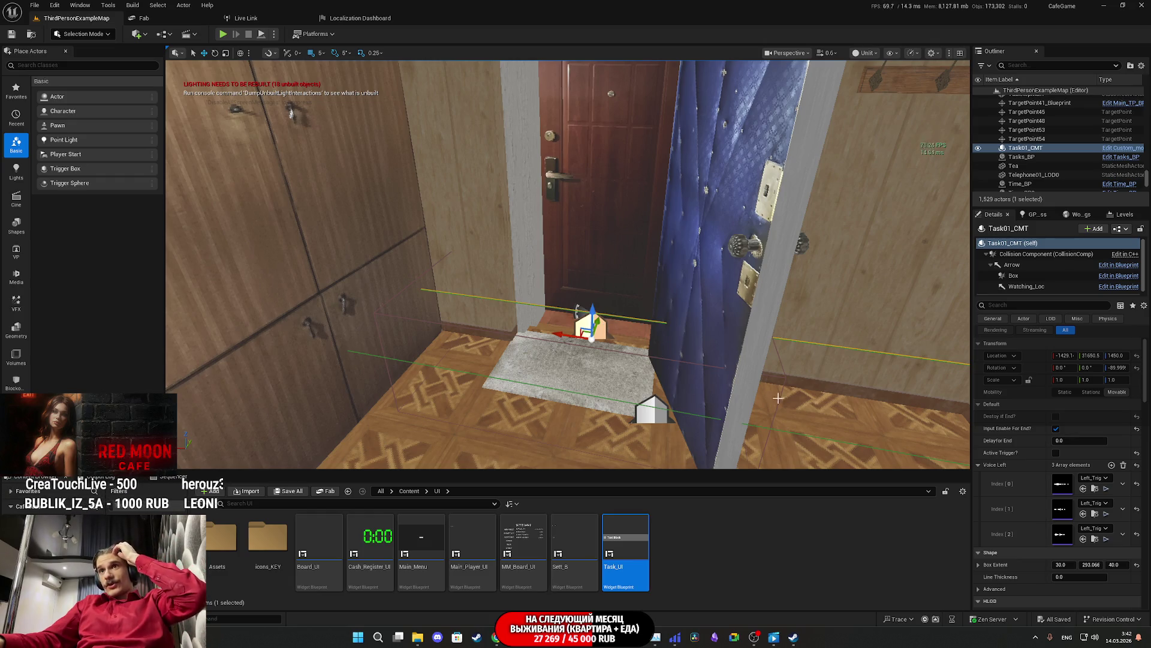
pyautogui.click(1056, 453)
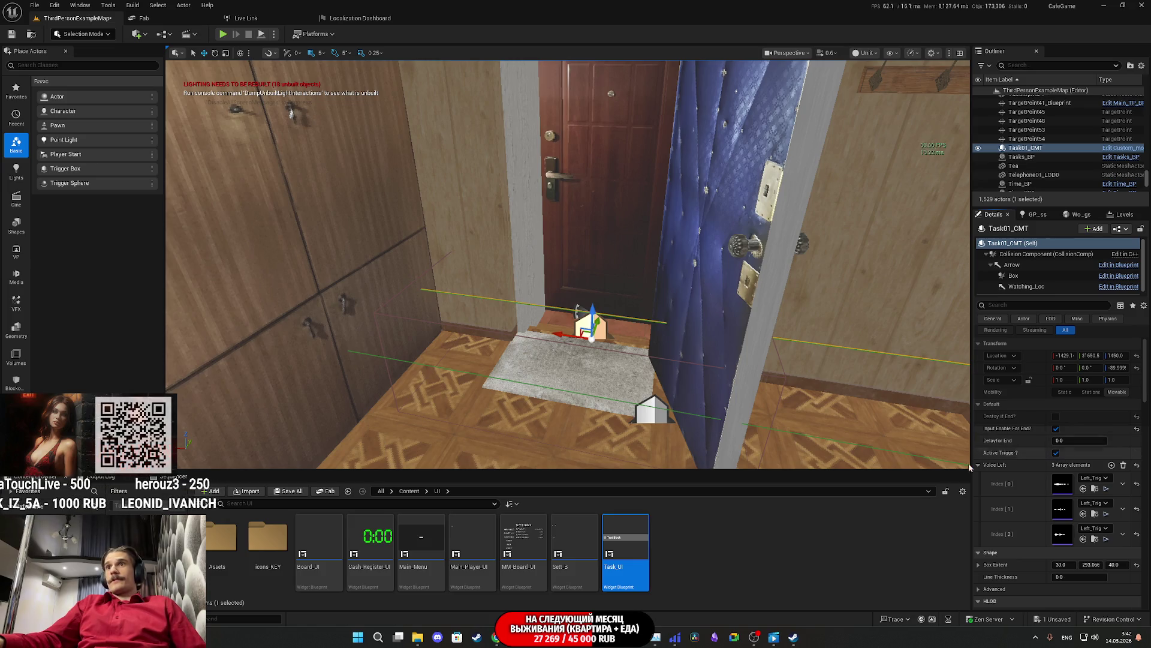
pyautogui.click(289, 491)
pyautogui.click(662, 422)
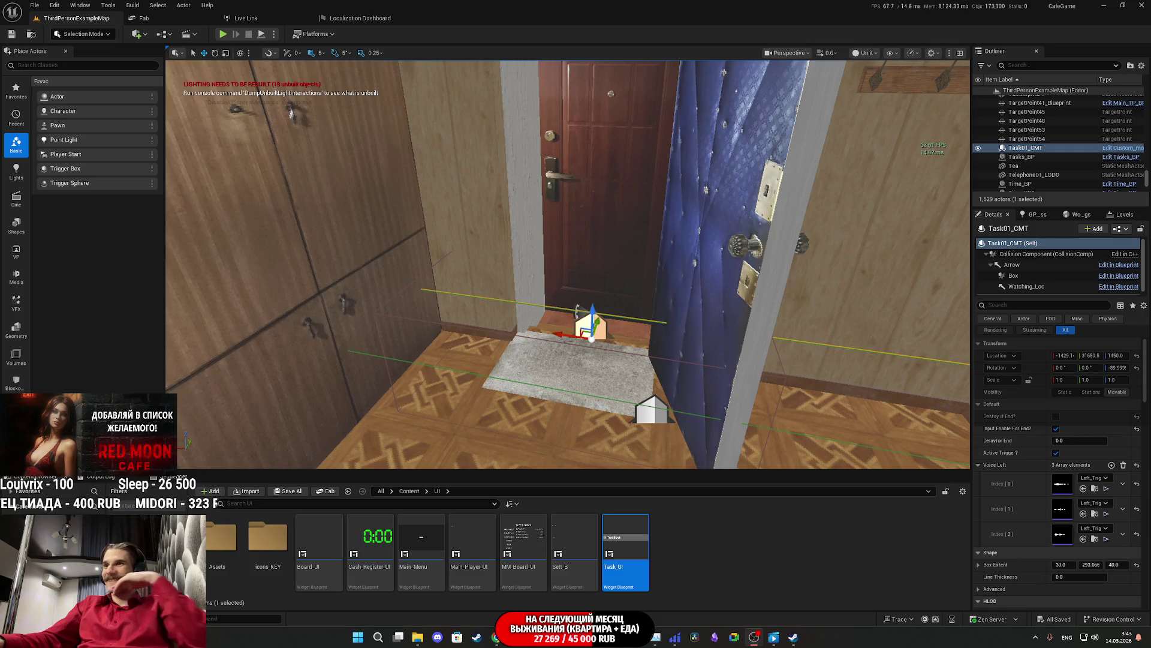
# Step: Swing the view toward the wall cabinets and open the Task_UI widget blueprint
pyautogui.moveTo(570, 270)
pyautogui.mouseDown()
pyautogui.moveTo(480, 240)
pyautogui.moveTo(172, 186)
pyautogui.moveTo(540, 258)
pyautogui.moveTo(480, 240)
pyautogui.moveTo(516, 239)
pyautogui.moveTo(489, 243)
pyautogui.mouseUp()
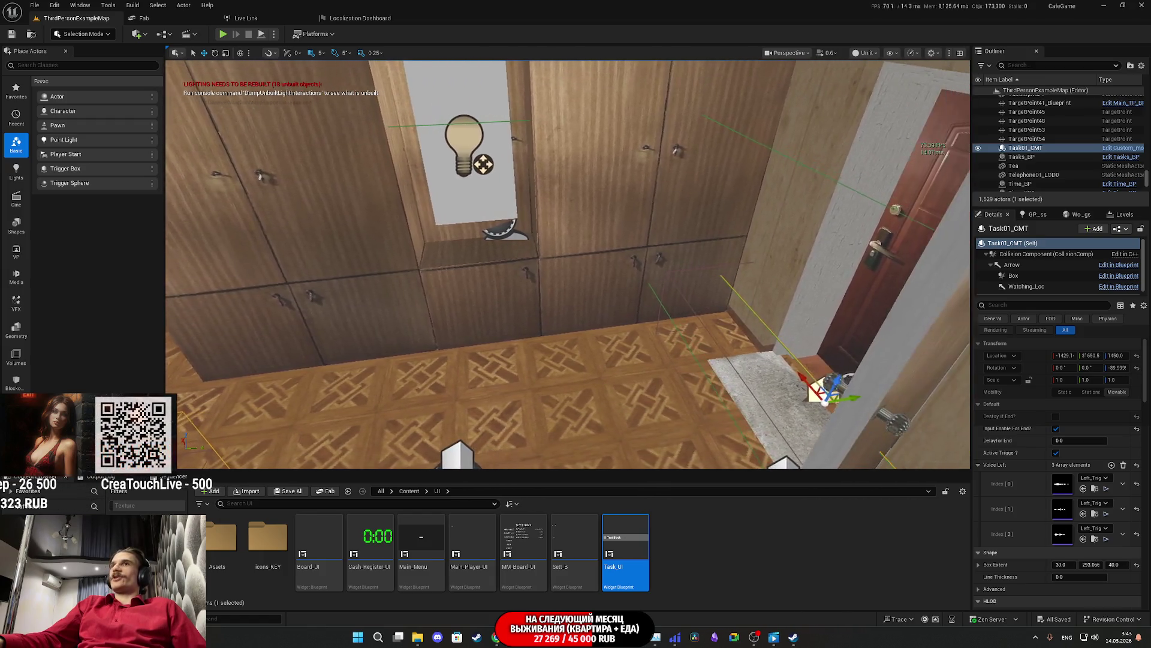
pyautogui.moveTo(590, 290); pyautogui.dragTo(600, 290)
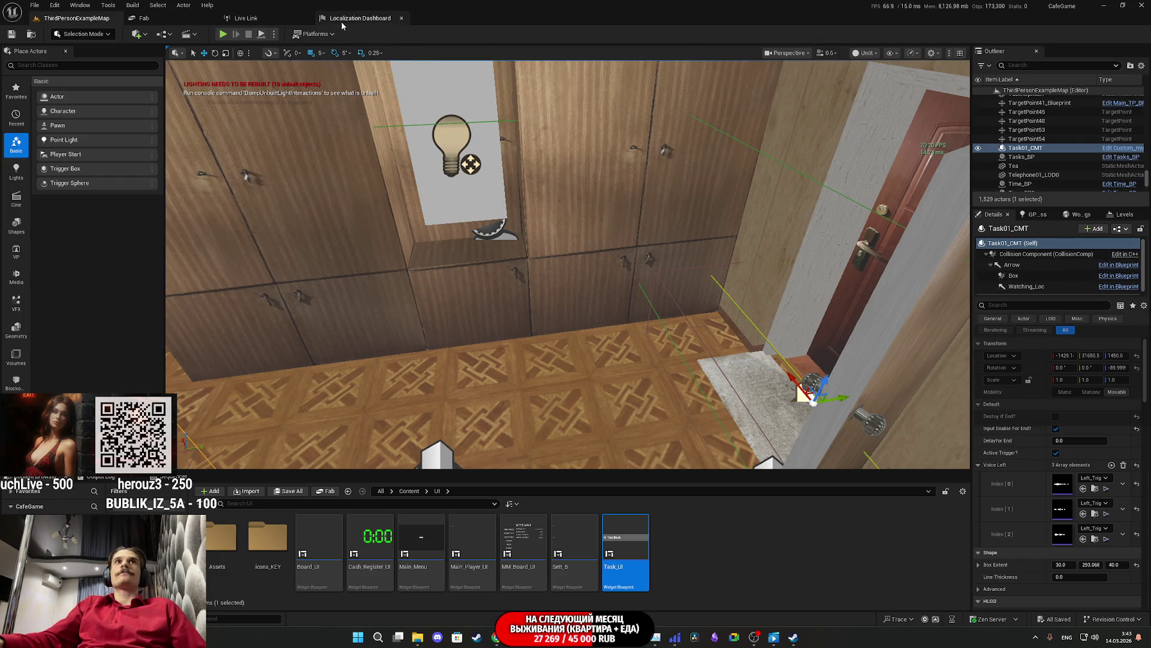
pyautogui.doubleClick(624, 549)
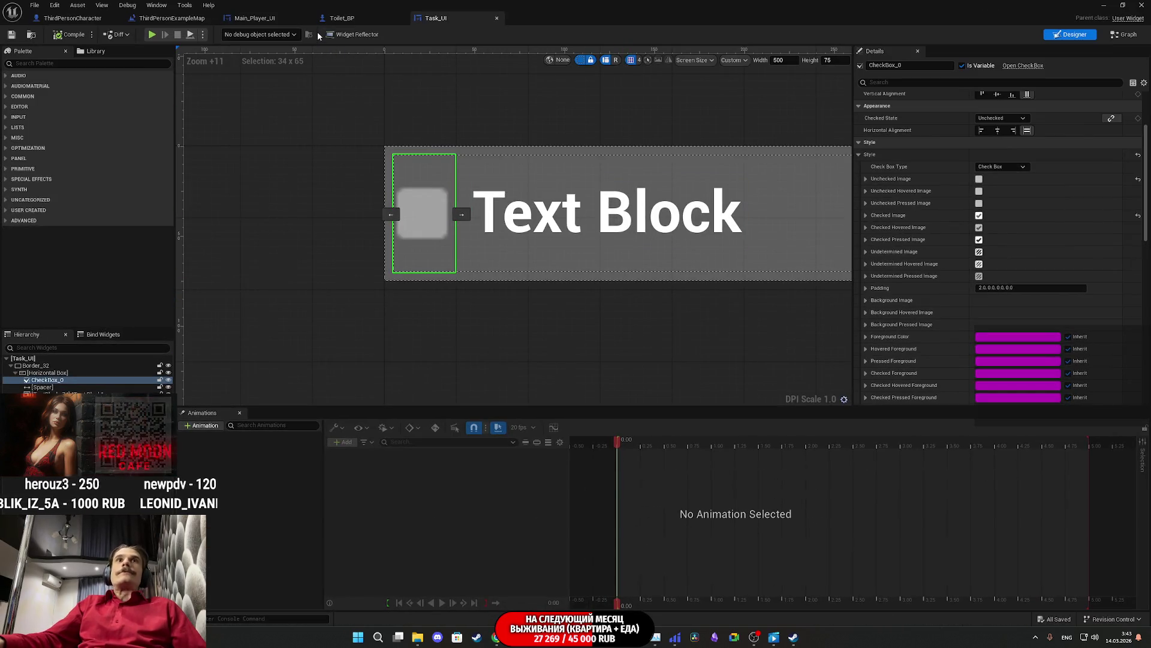
# Step: Move from Main_Player_UI to the ThirdPersonExampleMap level blueprint and pan over its Set Array Elem nodes
pyautogui.click(272, 19)
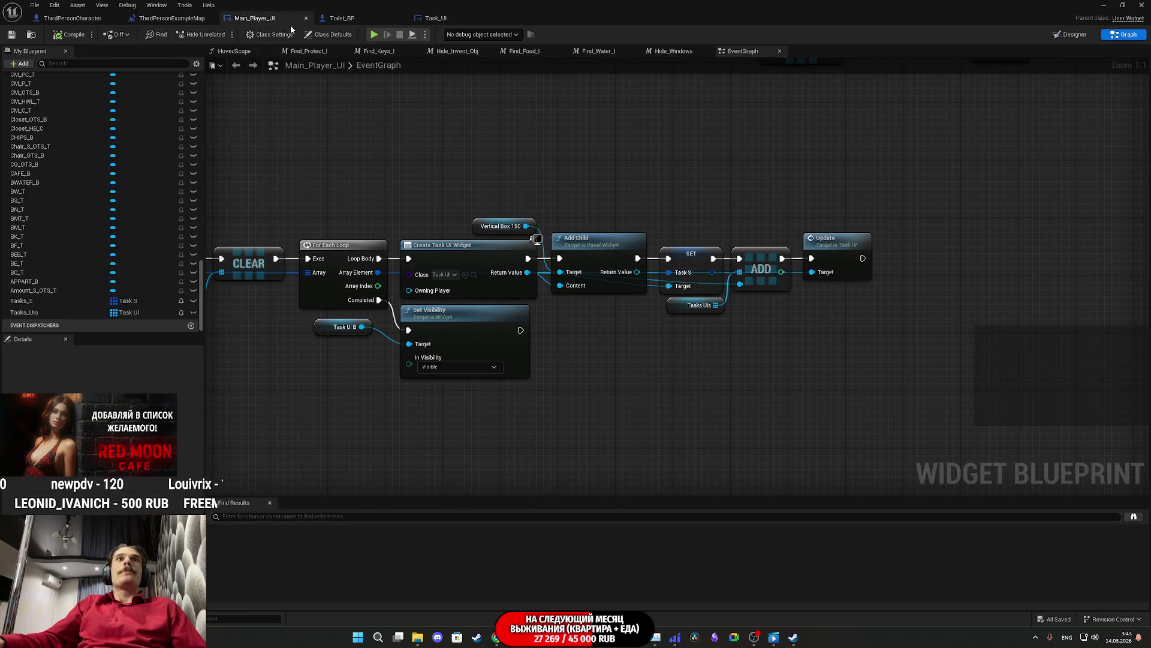
pyautogui.click(171, 18)
pyautogui.moveTo(536, 162)
pyautogui.mouseDown()
pyautogui.moveTo(398, 167)
pyautogui.moveTo(784, 175)
pyautogui.moveTo(514, 171)
pyautogui.moveTo(610, 175)
pyautogui.mouseUp()
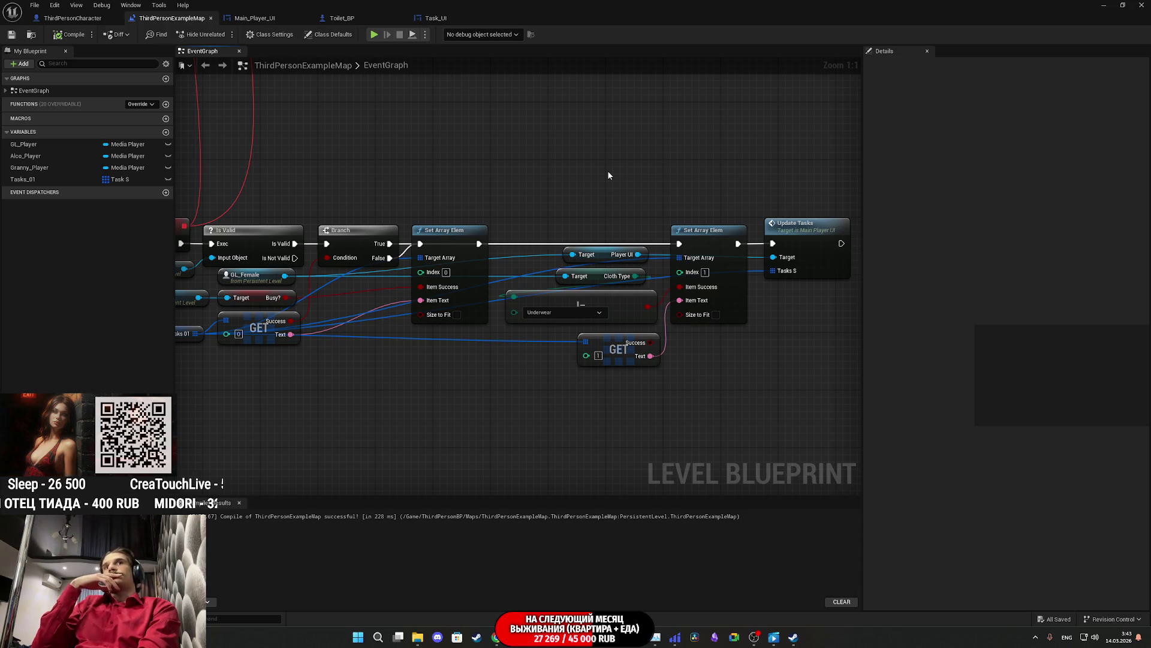
# Step: Recentre the graph around Update Tasks and the Branch node, and select the Tasks_01 array variable
pyautogui.moveTo(532, 409)
pyautogui.mouseDown()
pyautogui.moveTo(594, 363)
pyautogui.moveTo(609, 368)
pyautogui.moveTo(283, 399)
pyautogui.mouseUp()
pyautogui.moveTo(560, 271); pyautogui.dragTo(595, 340)
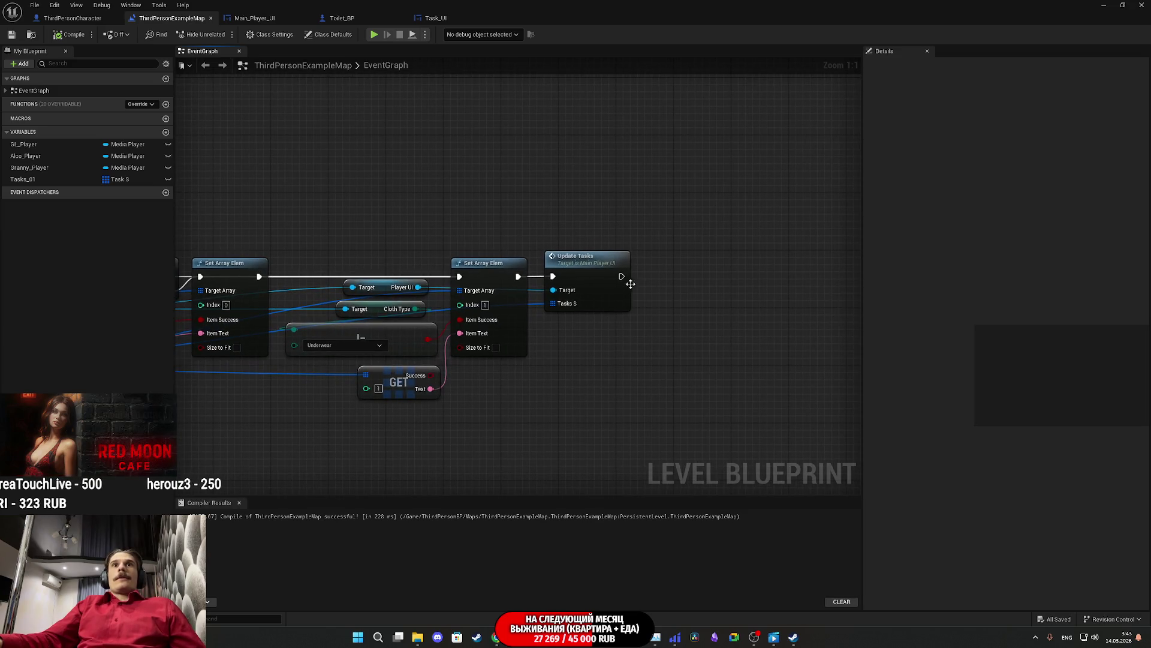
pyautogui.moveTo(622, 276); pyautogui.dragTo(653, 297)
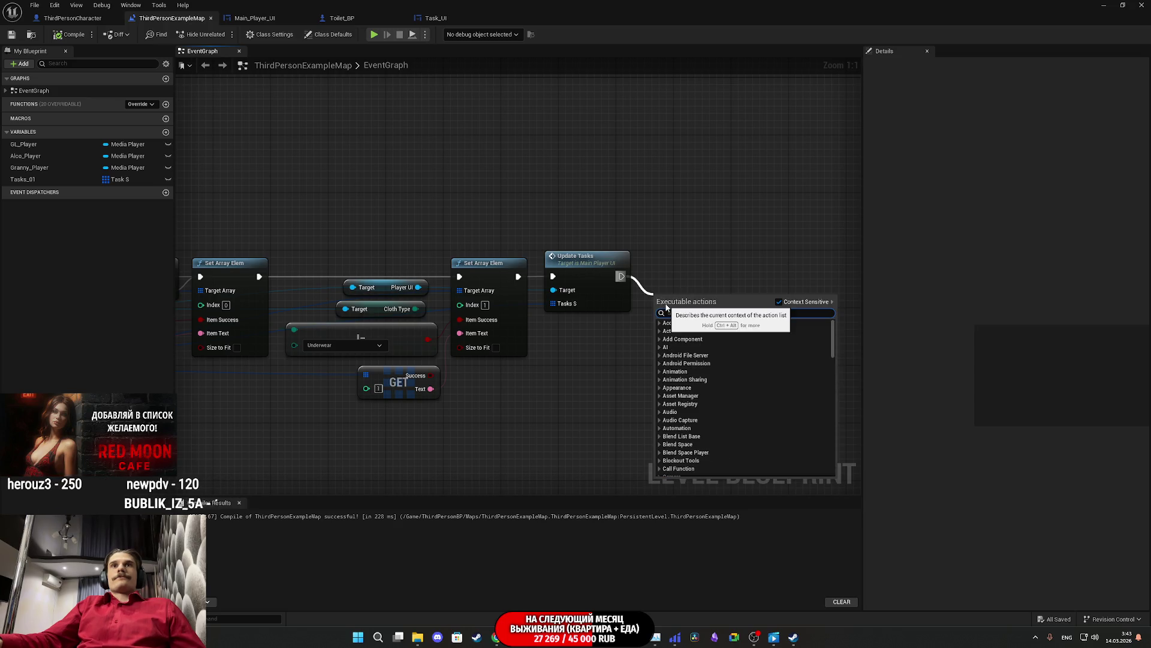
pyautogui.click(604, 347)
pyautogui.moveTo(245, 298); pyautogui.dragTo(389, 291)
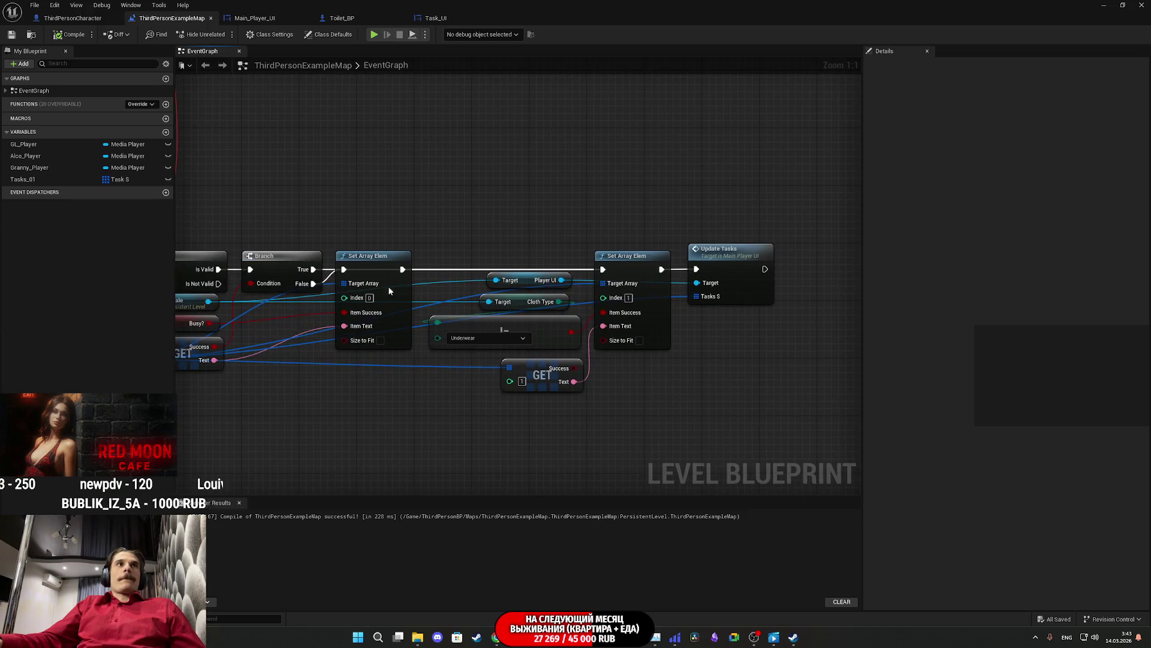
pyautogui.click(39, 180)
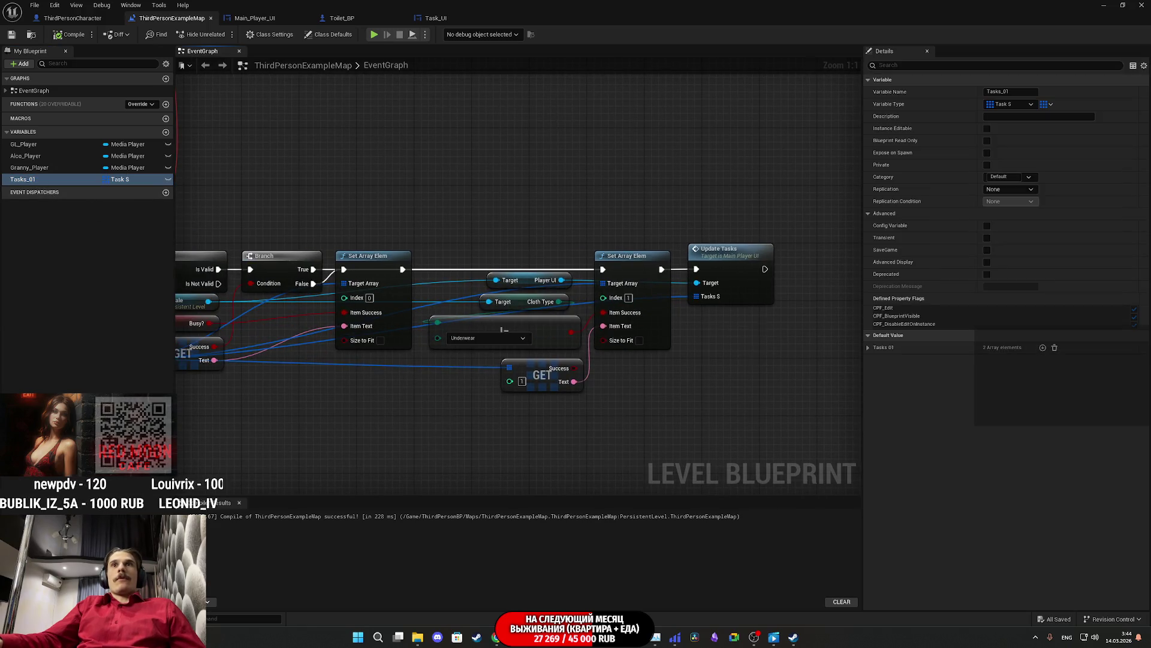
pyautogui.moveTo(748, 324); pyautogui.dragTo(586, 342)
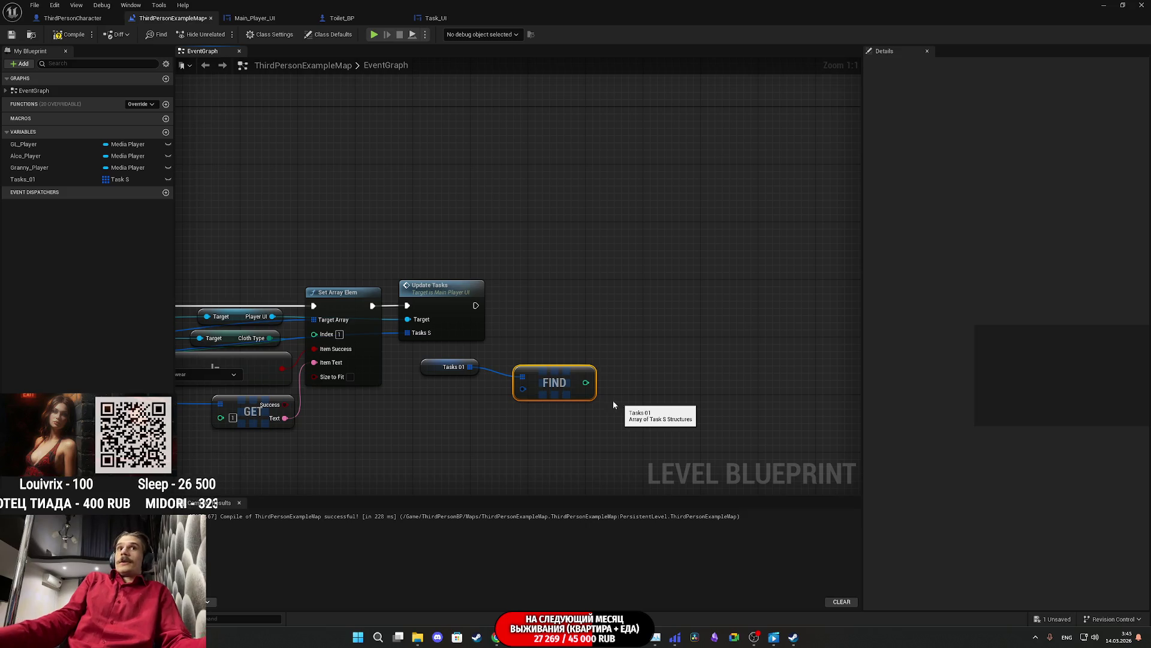
# Step: Arrange the Tasks 01 getter and Find node together, with Find below the getter
pyautogui.moveTo(426, 367); pyautogui.dragTo(454, 386)
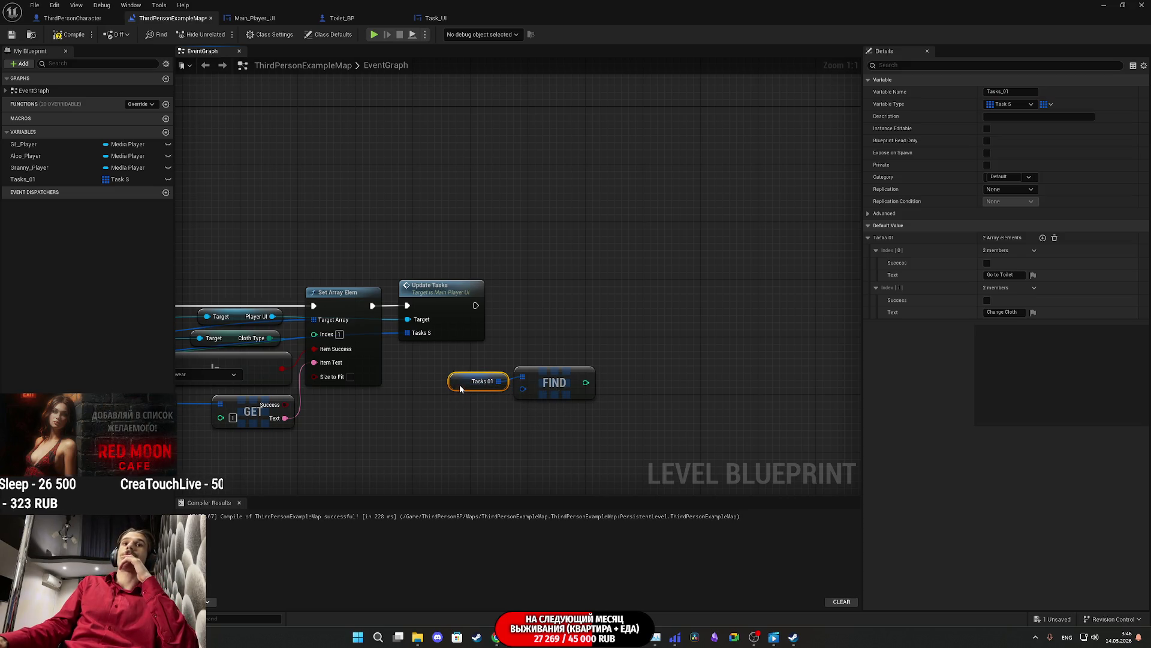
pyautogui.moveTo(447, 409)
pyautogui.mouseDown()
pyautogui.moveTo(598, 364)
pyautogui.moveTo(510, 365)
pyautogui.mouseUp()
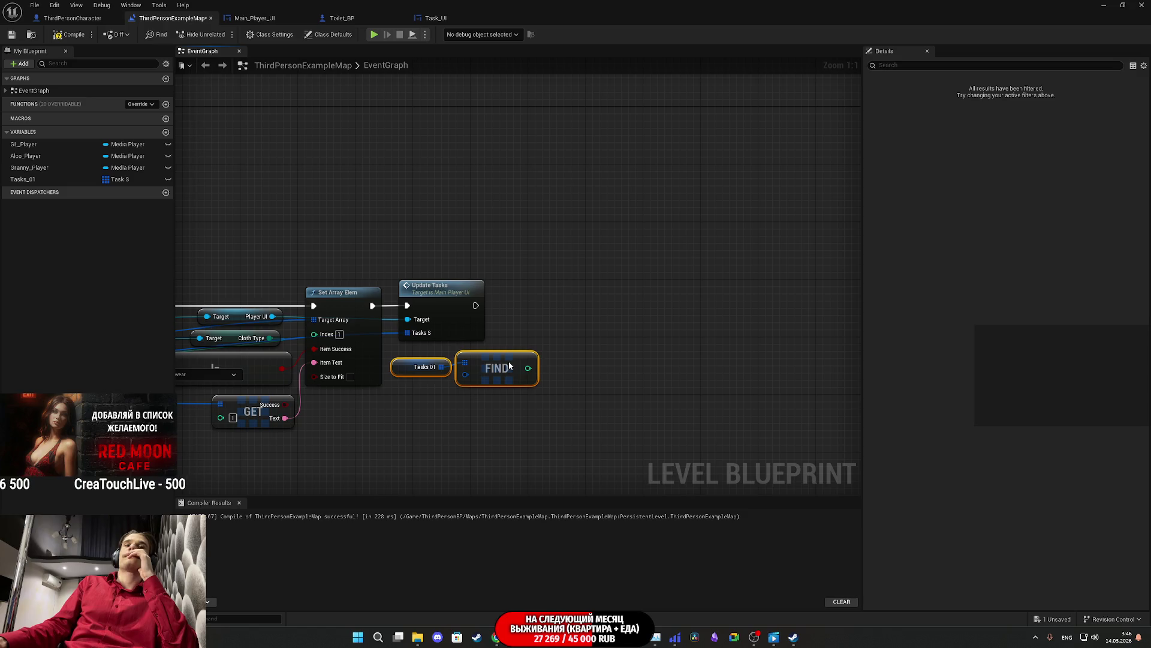
pyautogui.click(586, 398)
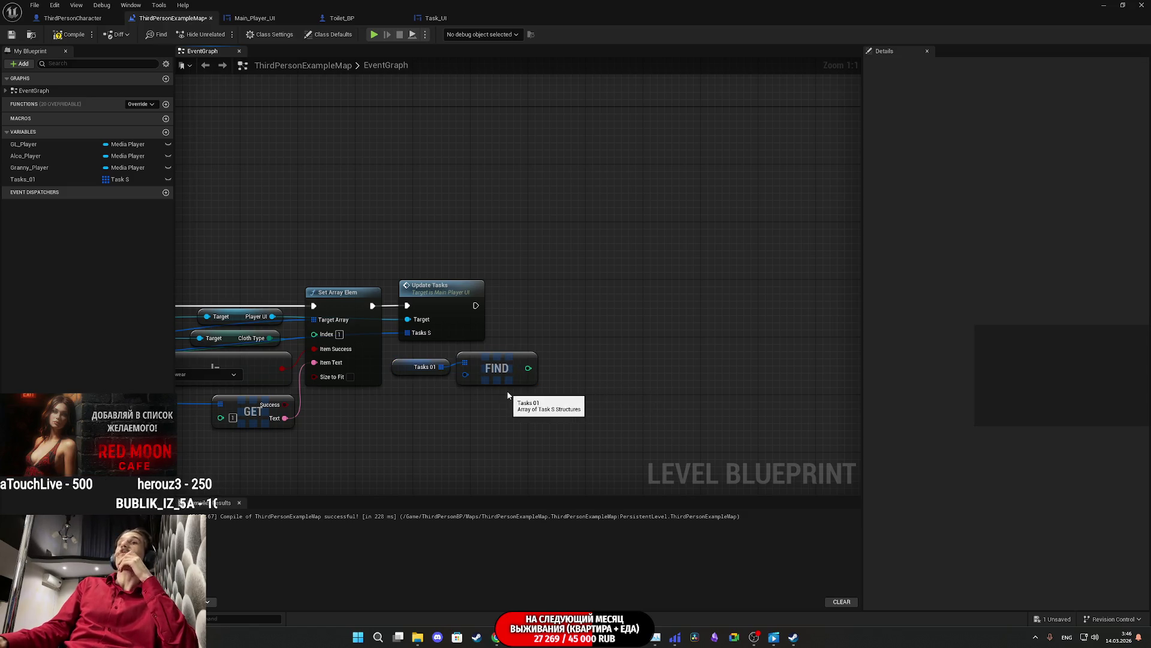
pyautogui.moveTo(496, 371)
pyautogui.mouseDown()
pyautogui.moveTo(467, 398)
pyautogui.moveTo(433, 401)
pyautogui.moveTo(506, 391)
pyautogui.mouseUp()
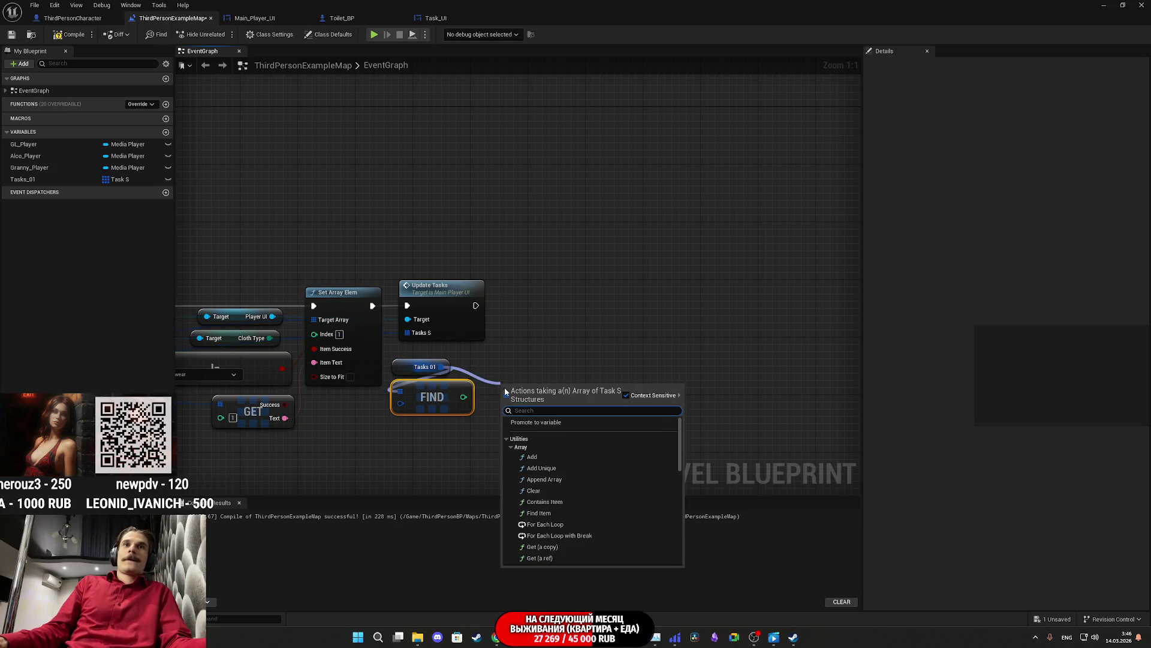
# Step: Delete the accidental SET Tasks 01 node and duplicate variable, then save and close the blueprint
pyautogui.click(536, 422)
pyautogui.click(532, 396)
pyautogui.press('Delete')
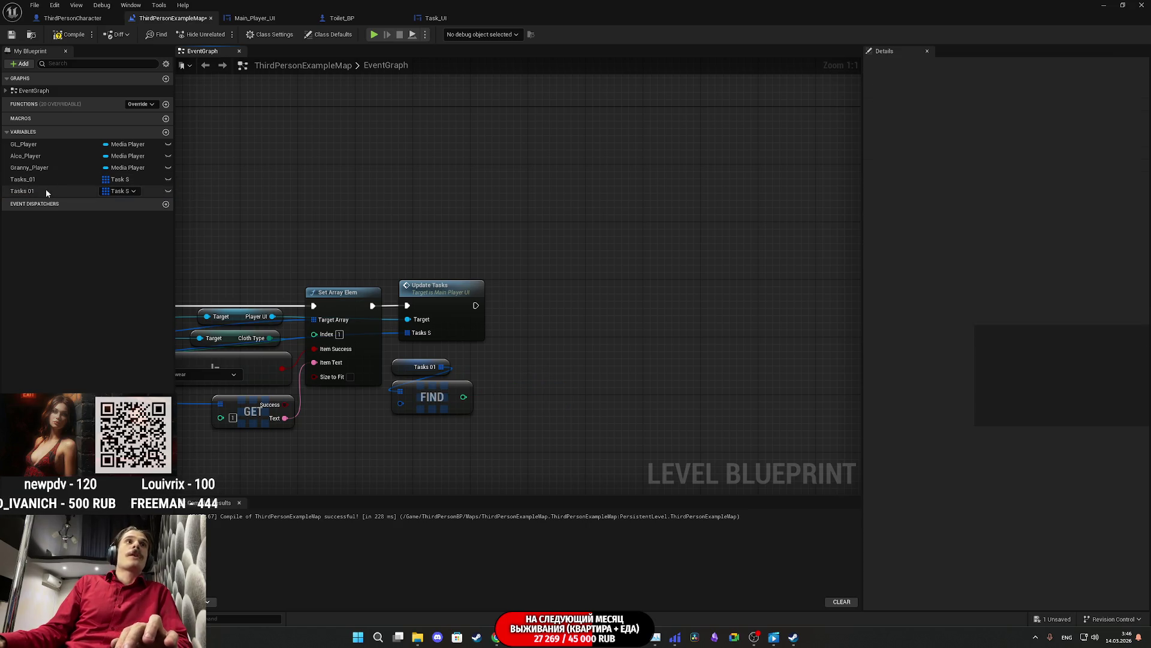
pyautogui.click(47, 192)
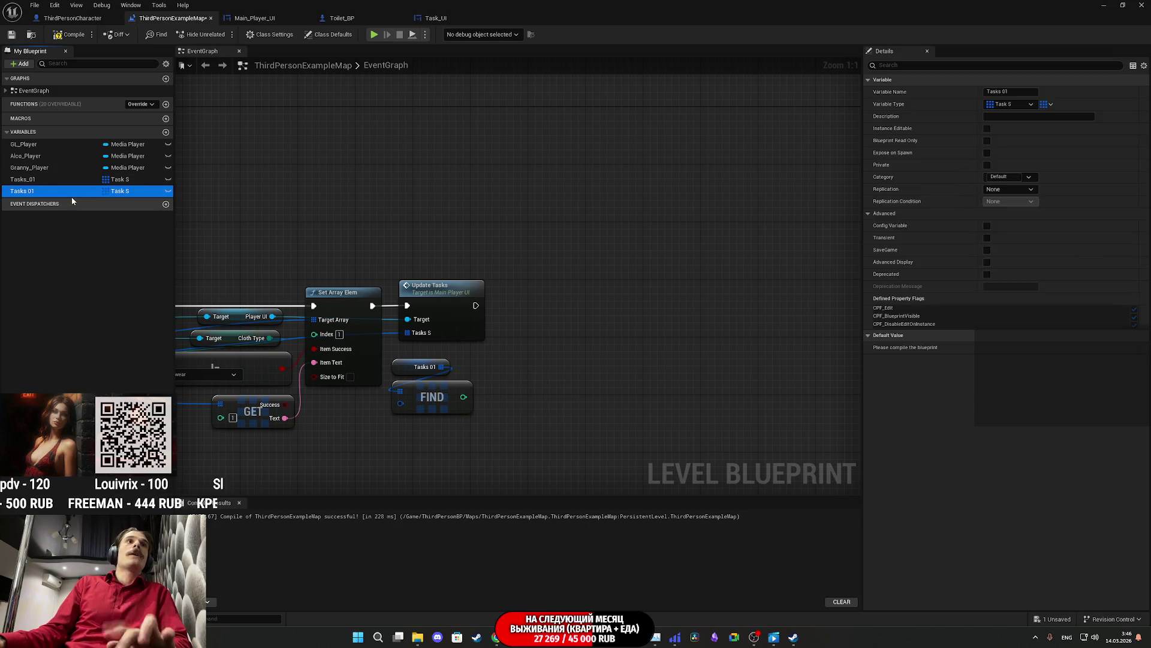
pyautogui.press('Delete')
pyautogui.click(11, 34)
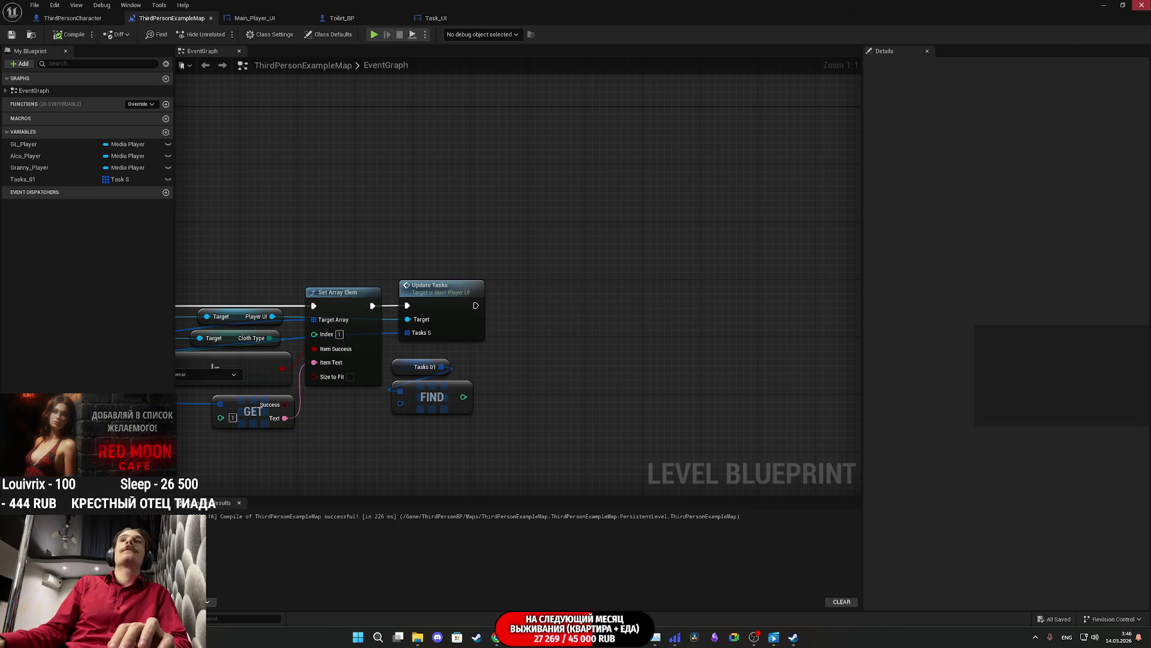
pyautogui.click(1141, 5)
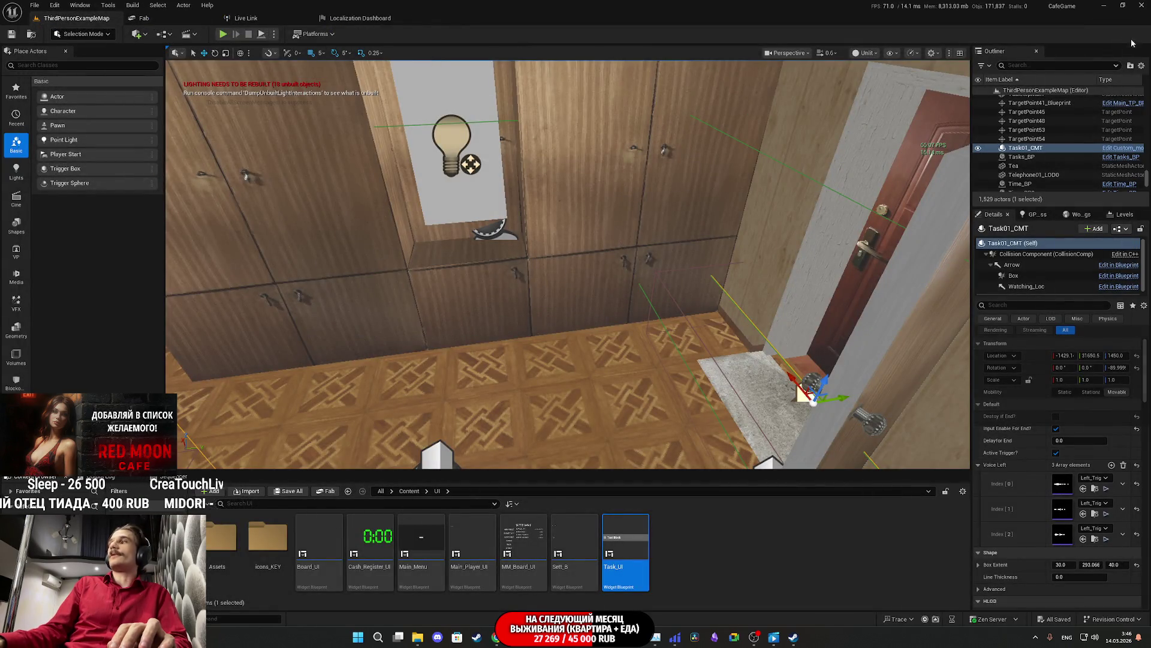
# Step: Close the task-list image search tab in Chrome, then close the Steam window
pyautogui.click(1124, 5)
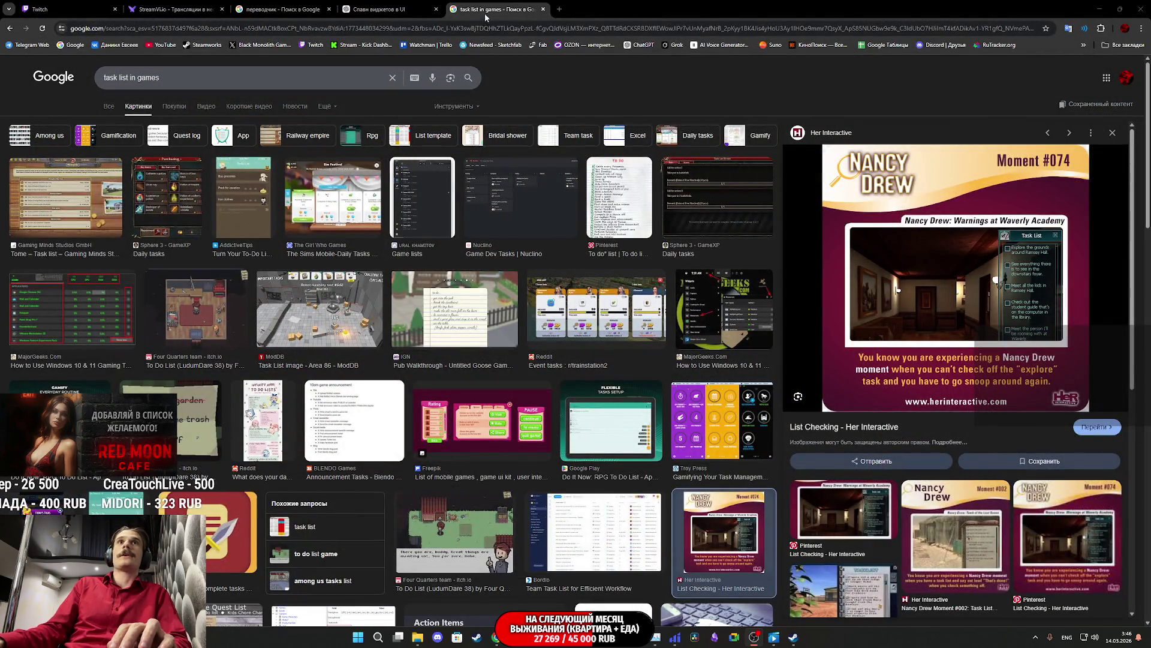
pyautogui.click(543, 9)
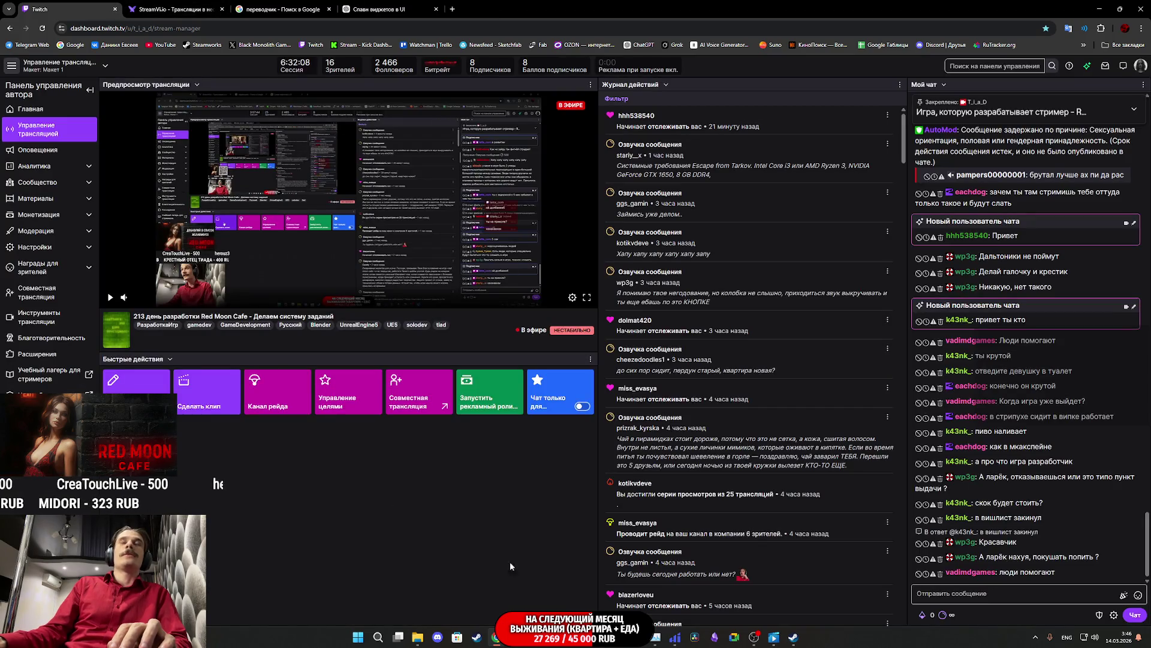
pyautogui.moveTo(793, 636)
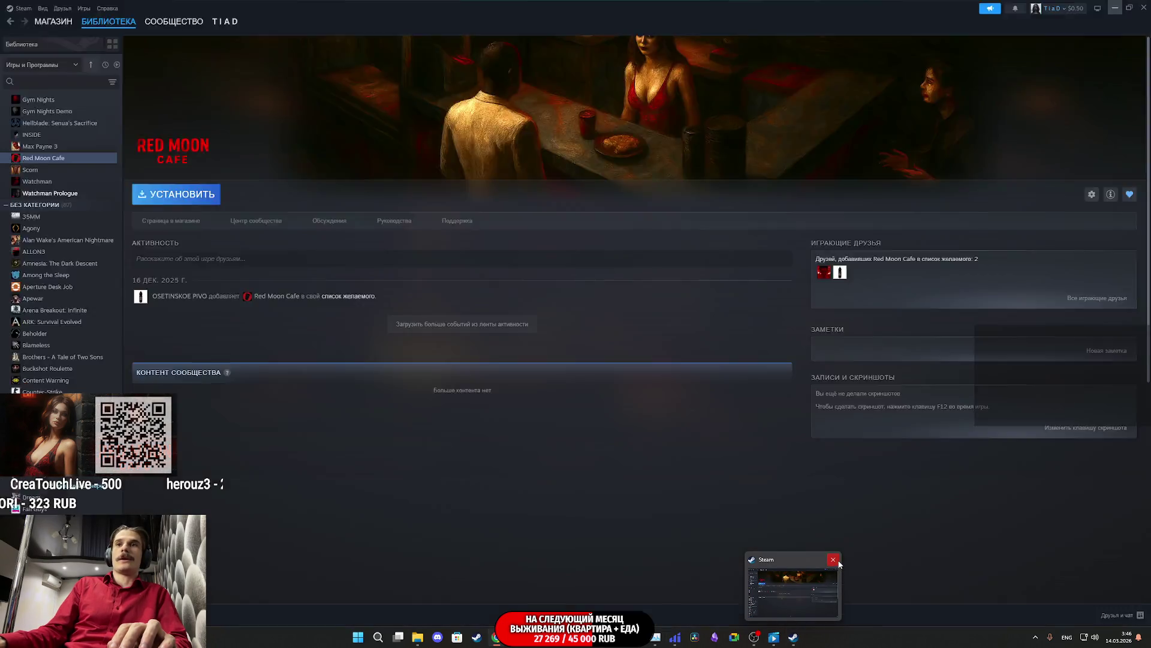
pyautogui.click(833, 559)
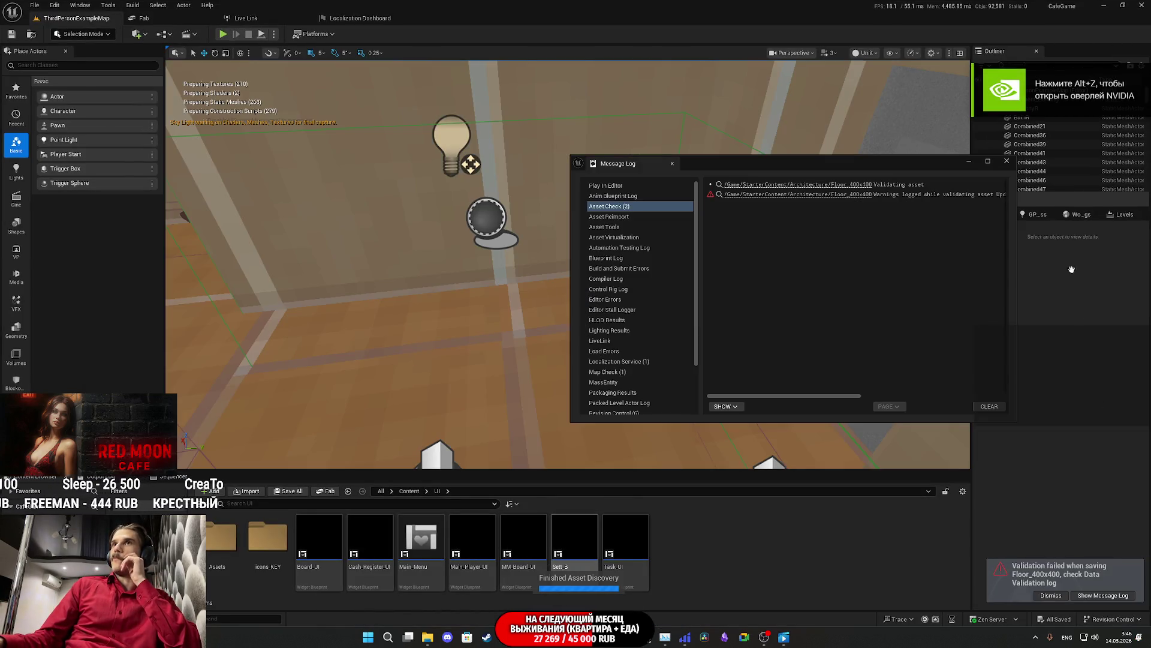
# Step: Close the Message Log and dismiss the validation-failed notification
pyautogui.click(1008, 162)
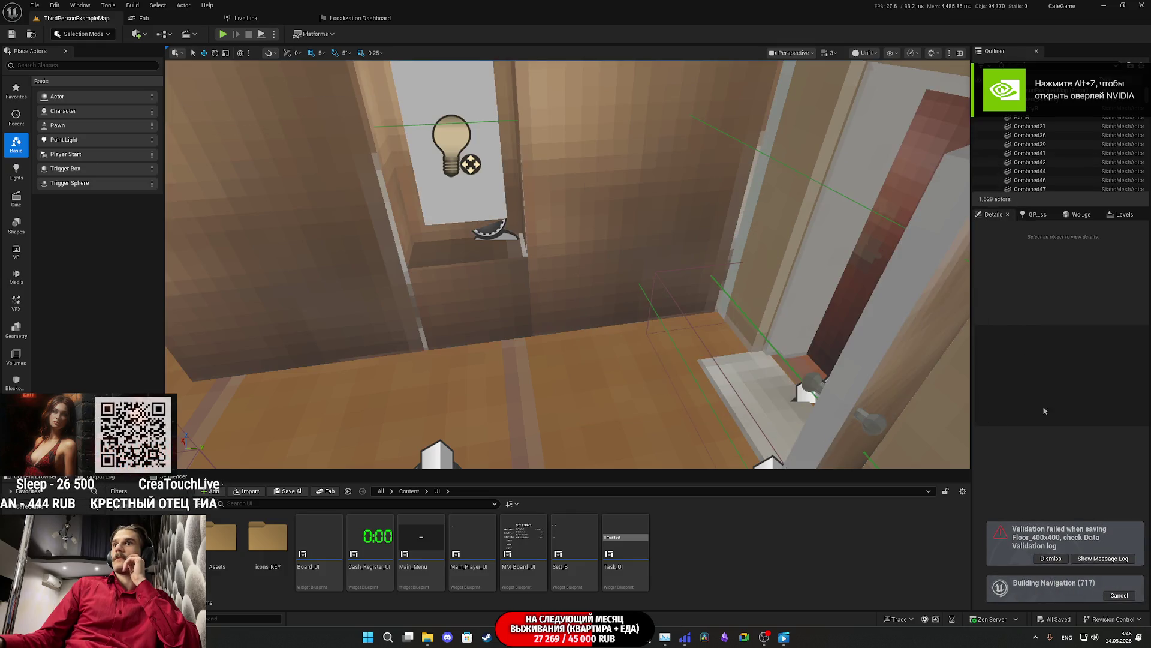
pyautogui.click(1051, 558)
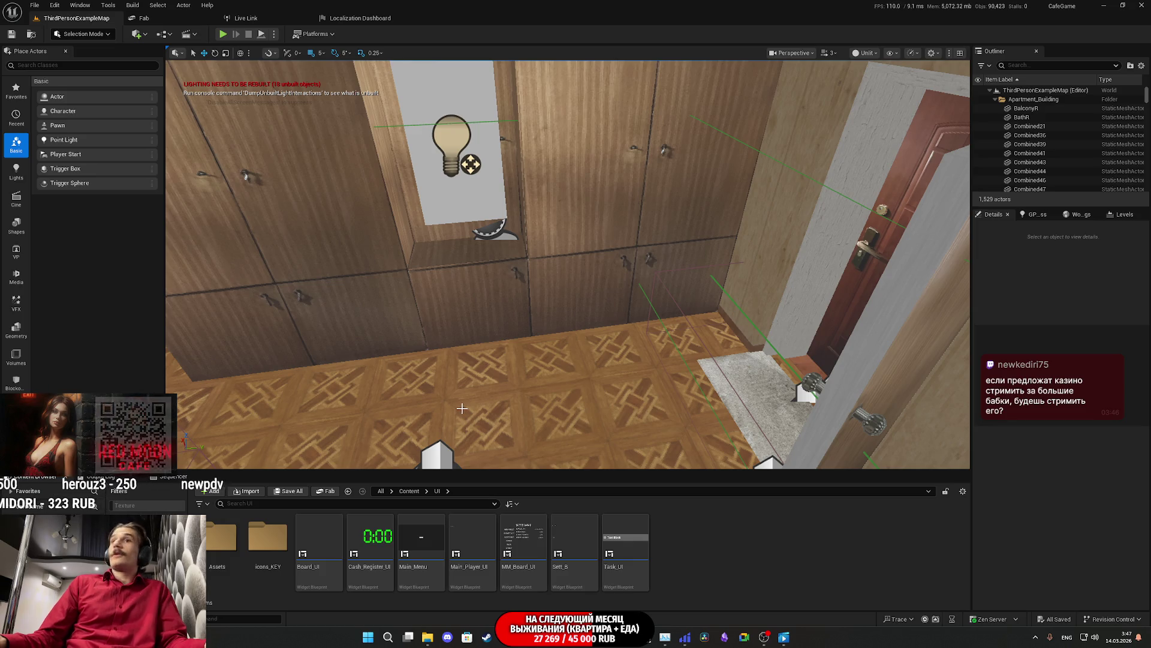
# Step: Fly the viewport camera from the hallway into the living room with the sofa and rug
pyautogui.moveTo(461, 409)
pyautogui.mouseDown()
pyautogui.moveTo(360, 336)
pyautogui.moveTo(348, 263)
pyautogui.moveTo(348, 282)
pyautogui.mouseUp()
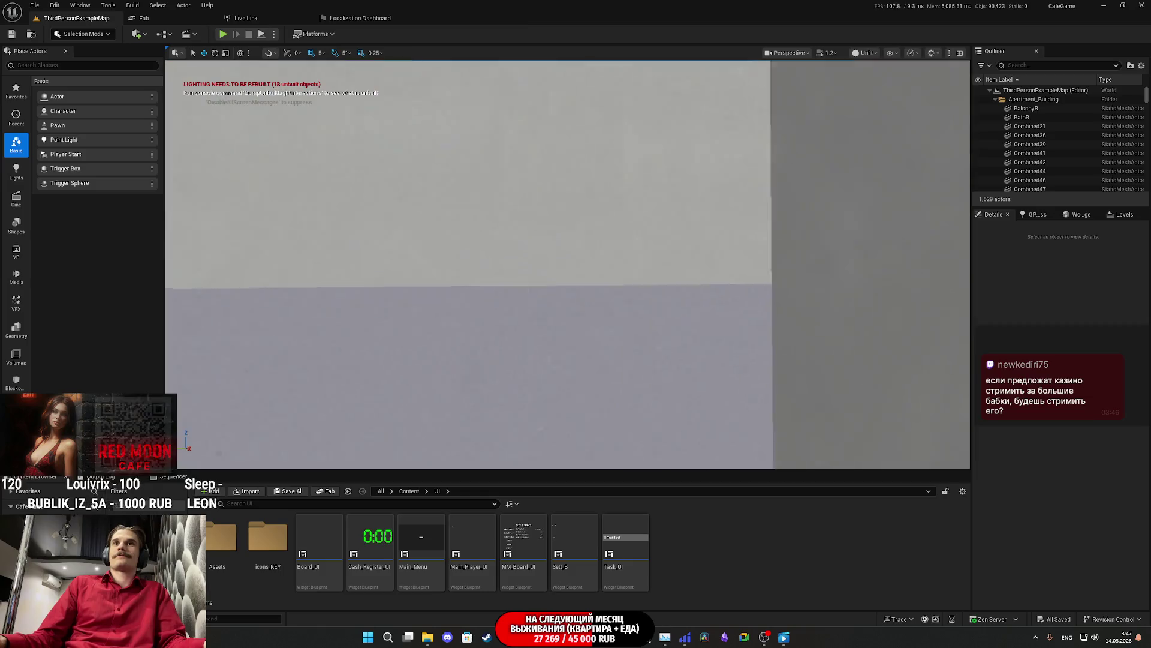
pyautogui.moveTo(348, 282); pyautogui.dragTo(348, 281)
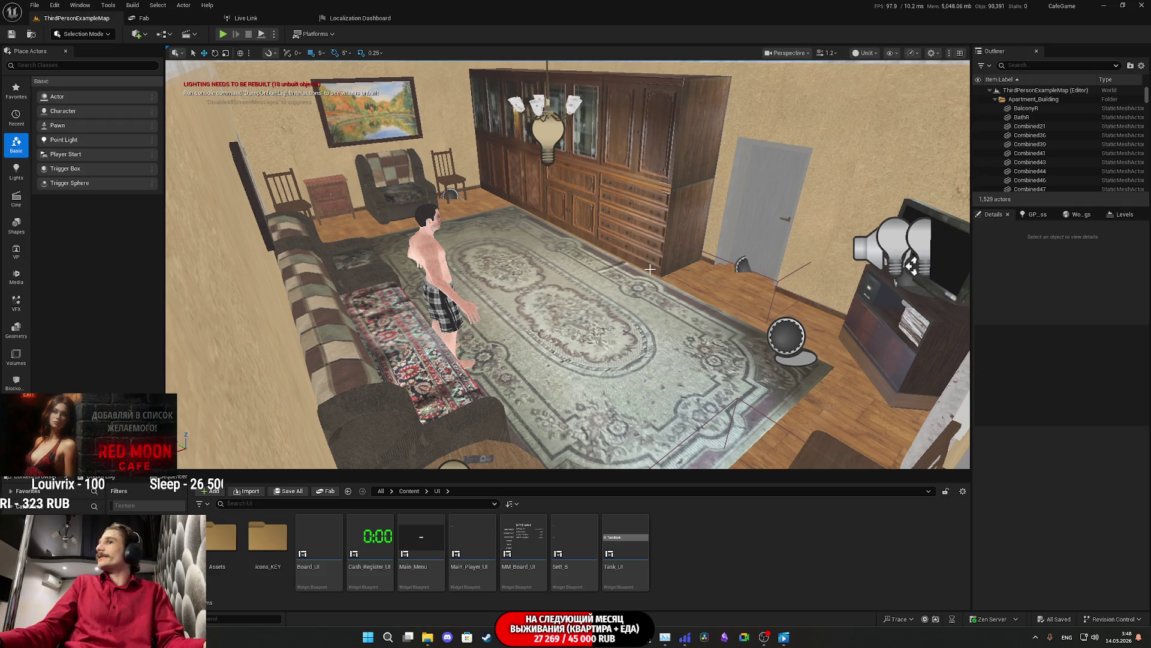
pyautogui.moveTo(650, 270)
pyautogui.mouseDown()
pyautogui.moveTo(650, 228)
pyautogui.moveTo(683, 258)
pyautogui.mouseUp()
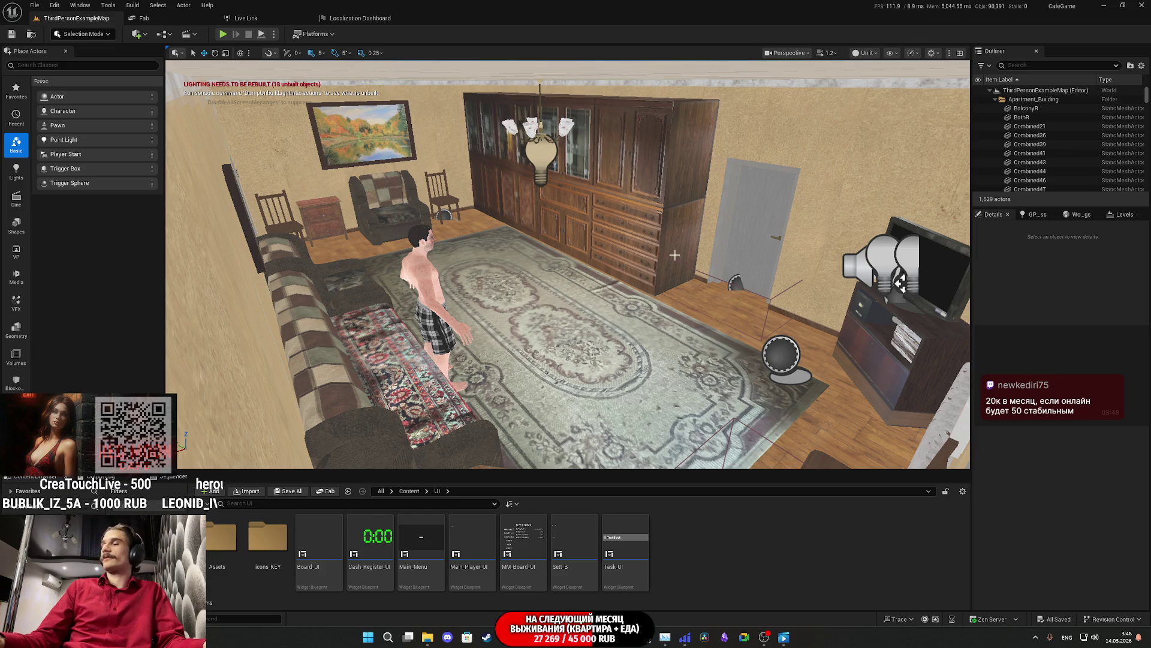
# Step: Tour the living room and kitchen, ending facing the picture and armchair wall
pyautogui.moveTo(640, 272)
pyautogui.mouseDown()
pyautogui.moveTo(624, 231)
pyautogui.moveTo(650, 209)
pyautogui.moveTo(642, 171)
pyautogui.moveTo(645, 198)
pyautogui.mouseUp()
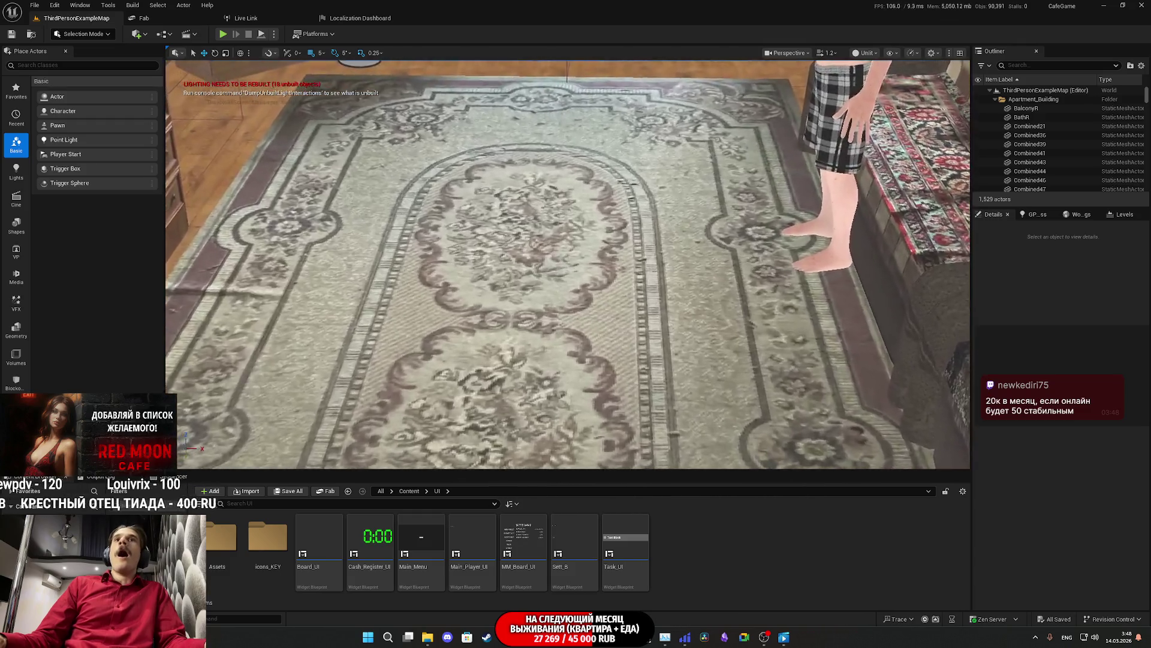
pyautogui.scroll(-5, 663, 279)
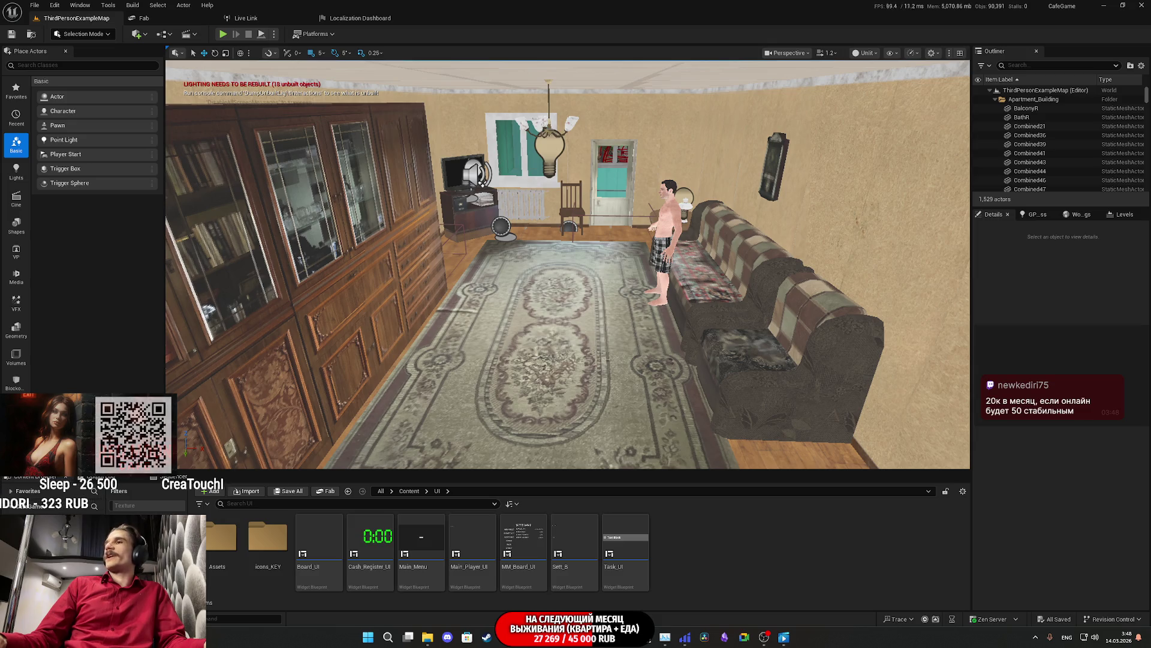
pyautogui.moveTo(687, 290); pyautogui.dragTo(654, 287)
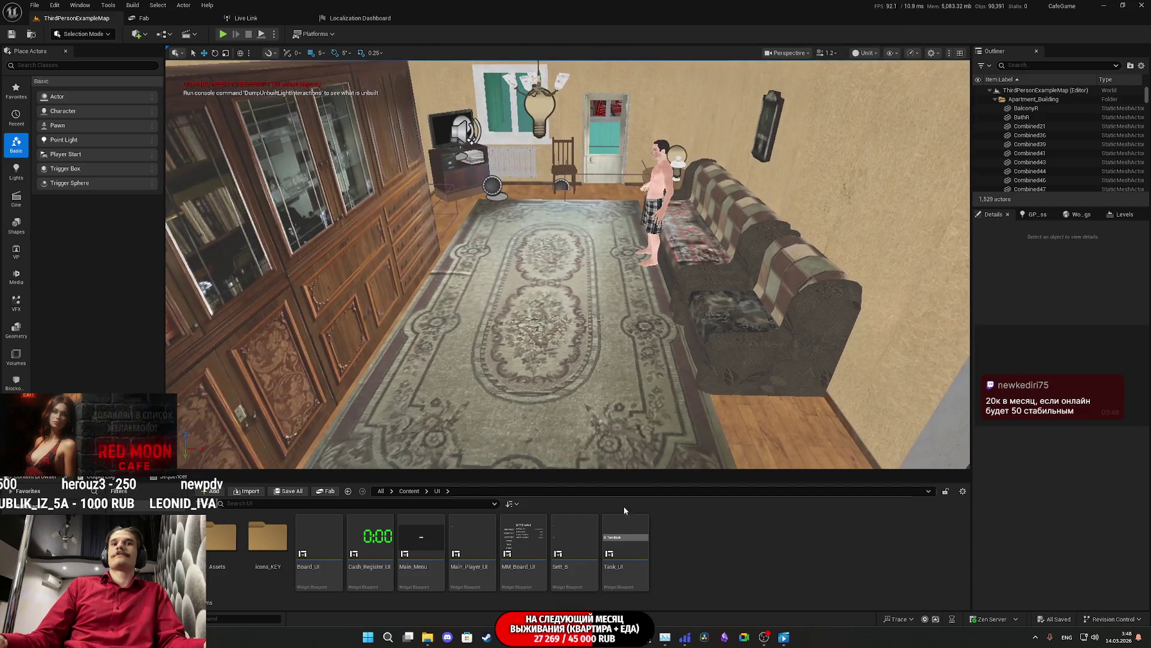
pyautogui.moveTo(546, 637)
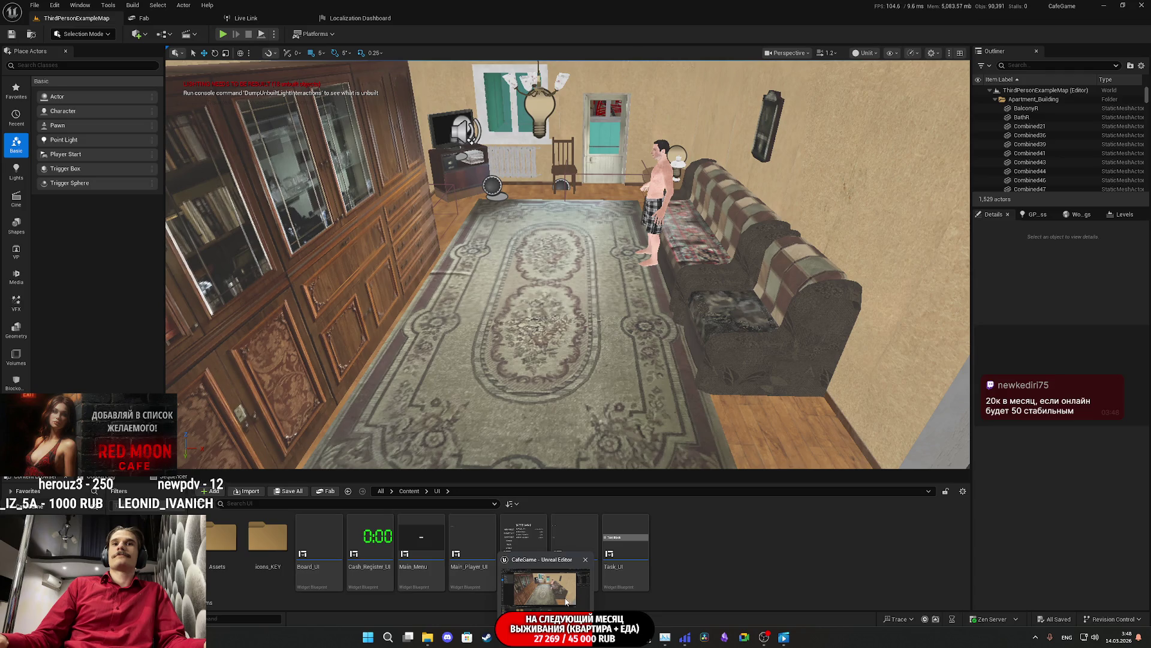
pyautogui.moveTo(673, 382); pyautogui.dragTo(780, 372)
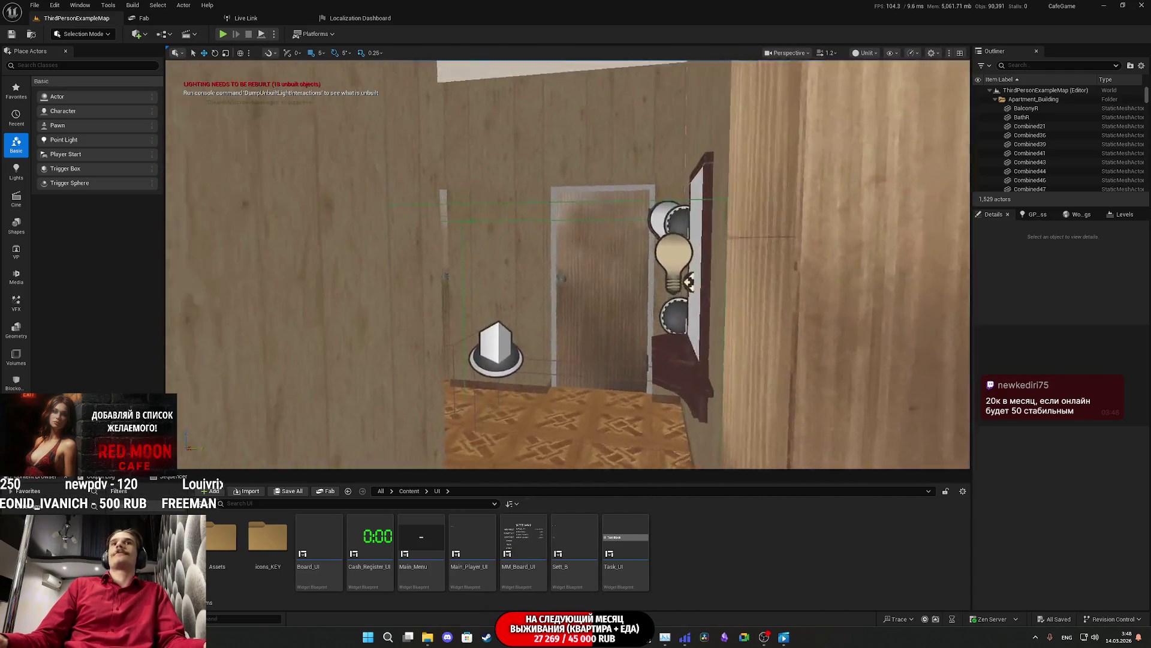
pyautogui.moveTo(780, 372)
pyautogui.mouseDown()
pyautogui.moveTo(852, 359)
pyautogui.moveTo(804, 366)
pyautogui.moveTo(780, 348)
pyautogui.moveTo(792, 354)
pyautogui.moveTo(756, 360)
pyautogui.moveTo(780, 360)
pyautogui.mouseUp()
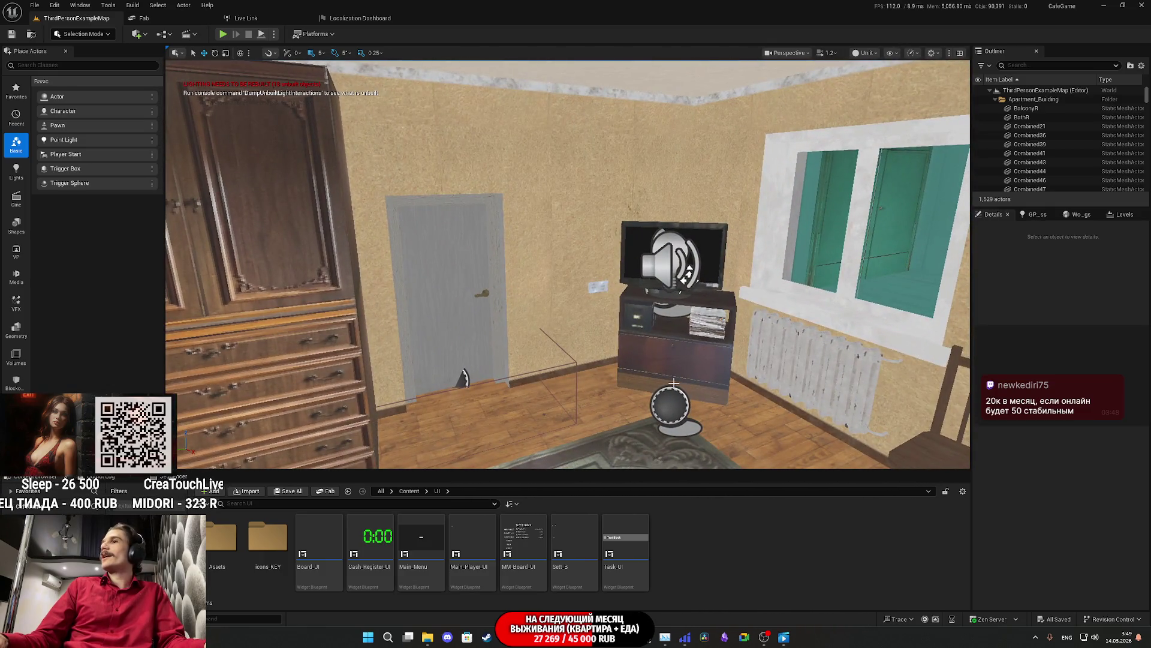
pyautogui.moveTo(749, 388); pyautogui.dragTo(560, 453)
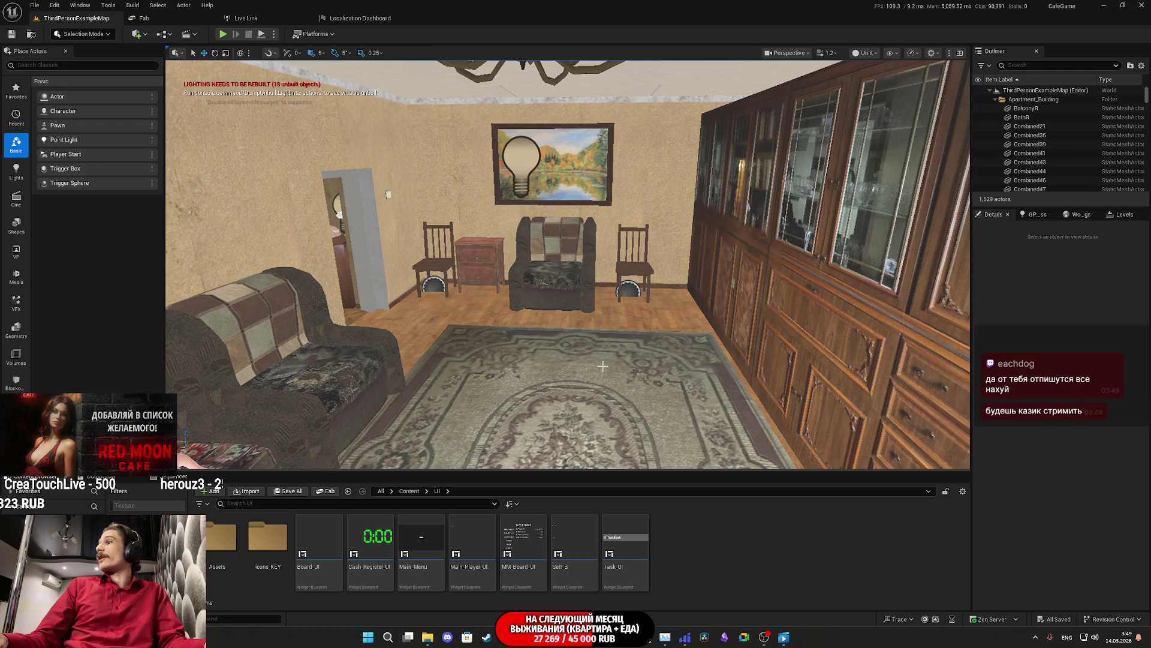
# Step: Look over the room around the painting, the sandy wall, tiled surface and ceiling
pyautogui.moveTo(695, 358)
pyautogui.mouseDown()
pyautogui.moveTo(703, 315)
pyautogui.moveTo(801, 331)
pyautogui.moveTo(811, 276)
pyautogui.moveTo(960, 214)
pyautogui.moveTo(840, 258)
pyautogui.moveTo(807, 304)
pyautogui.mouseUp()
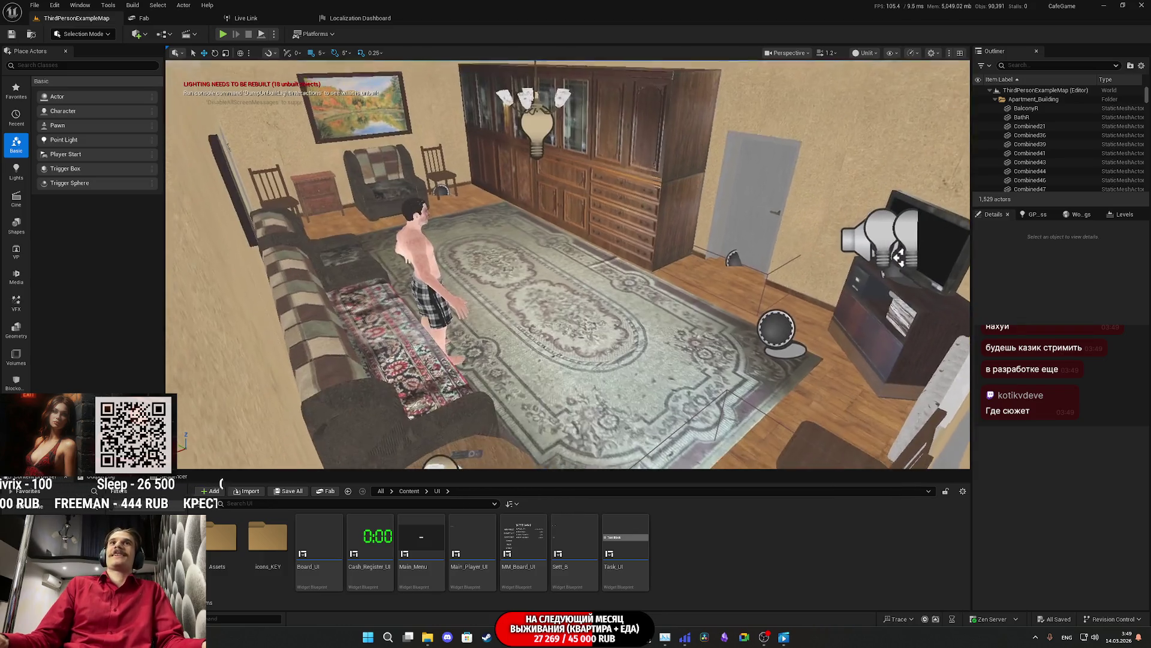
pyautogui.moveTo(898, 258); pyautogui.dragTo(848, 270)
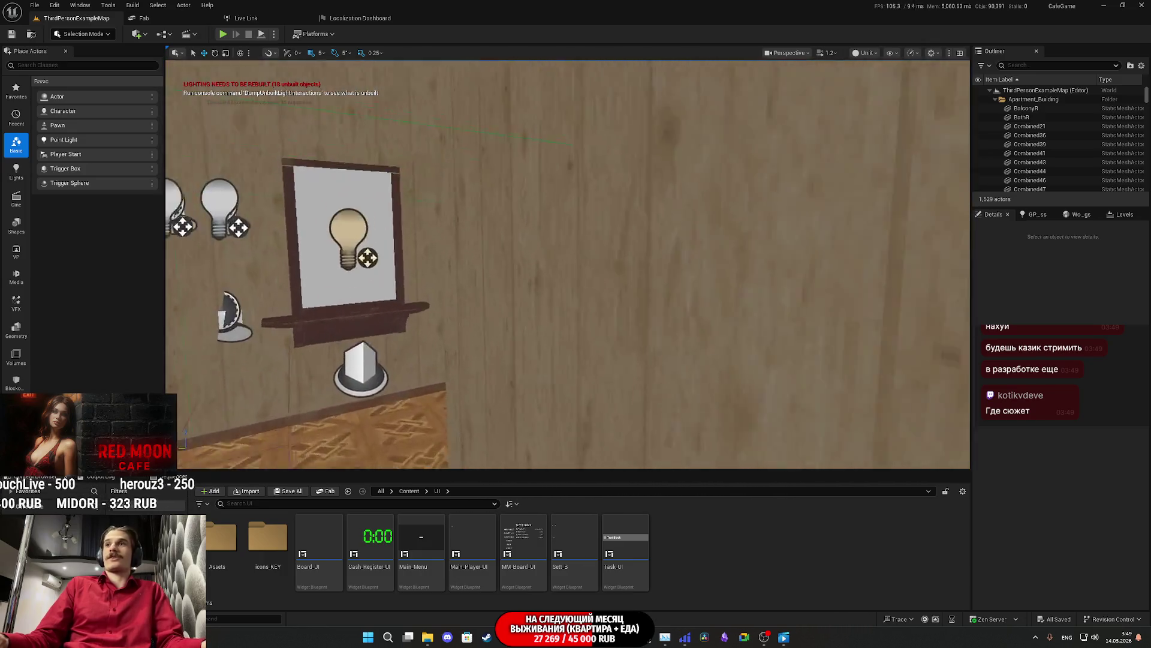
pyautogui.moveTo(567, 264)
pyautogui.mouseDown()
pyautogui.moveTo(567, 240)
pyautogui.moveTo(573, 258)
pyautogui.mouseUp()
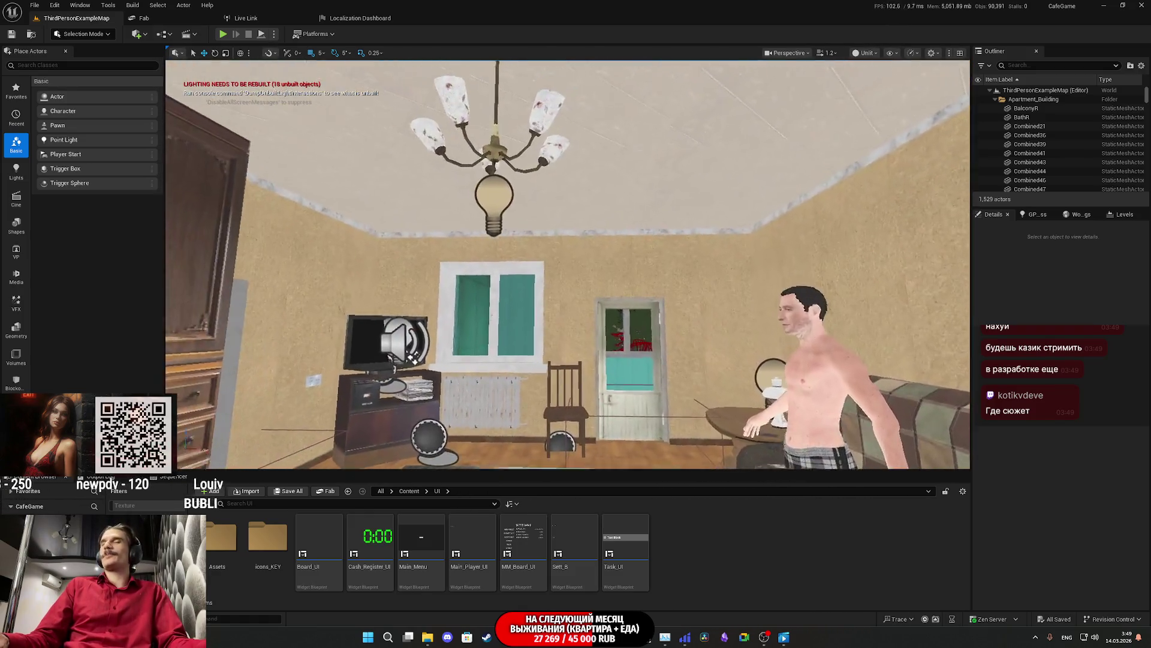
pyautogui.moveTo(573, 258)
pyautogui.mouseDown()
pyautogui.moveTo(580, 271)
pyautogui.moveTo(812, 322)
pyautogui.mouseUp()
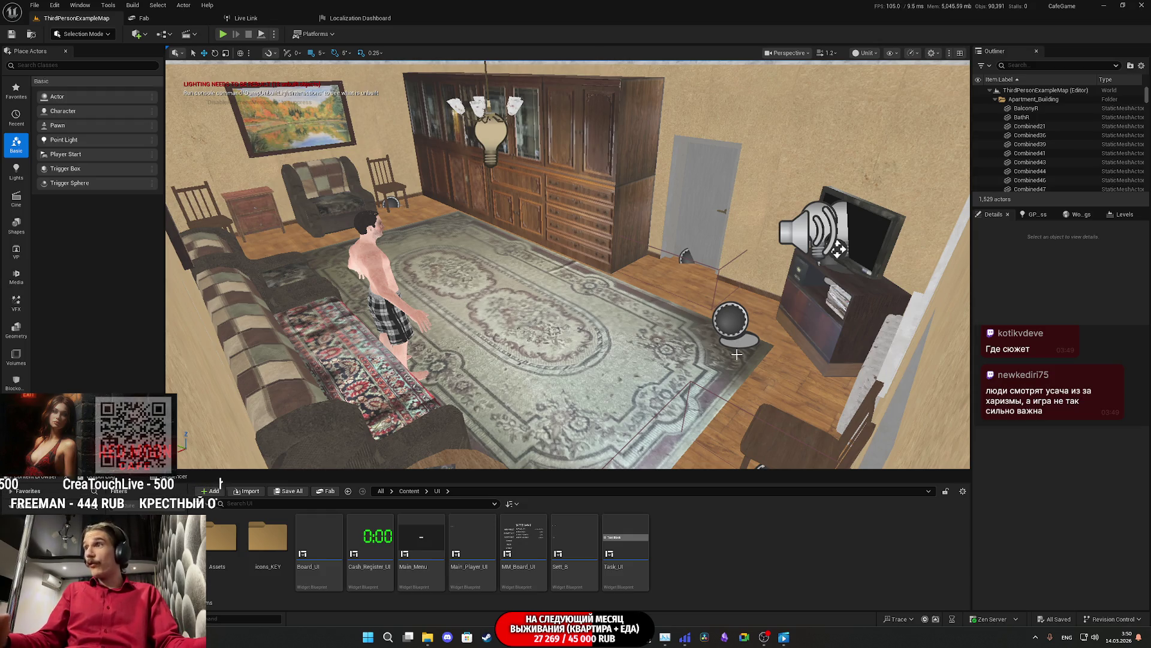
pyautogui.moveTo(736, 354)
pyautogui.mouseDown()
pyautogui.moveTo(690, 335)
pyautogui.moveTo(630, 240)
pyautogui.mouseUp()
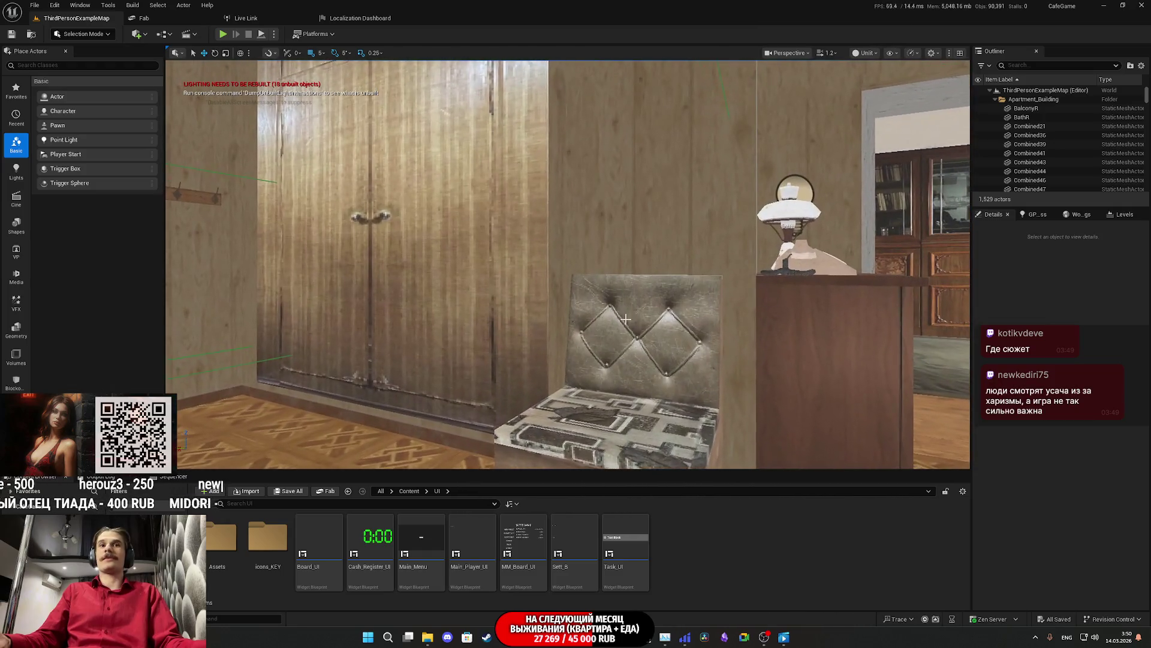
# Step: Face the hallway's entrance door, then open the Level Blueprint from the Blueprints menu
pyautogui.moveTo(522, 640)
pyautogui.moveTo(735, 372); pyautogui.dragTo(690, 360)
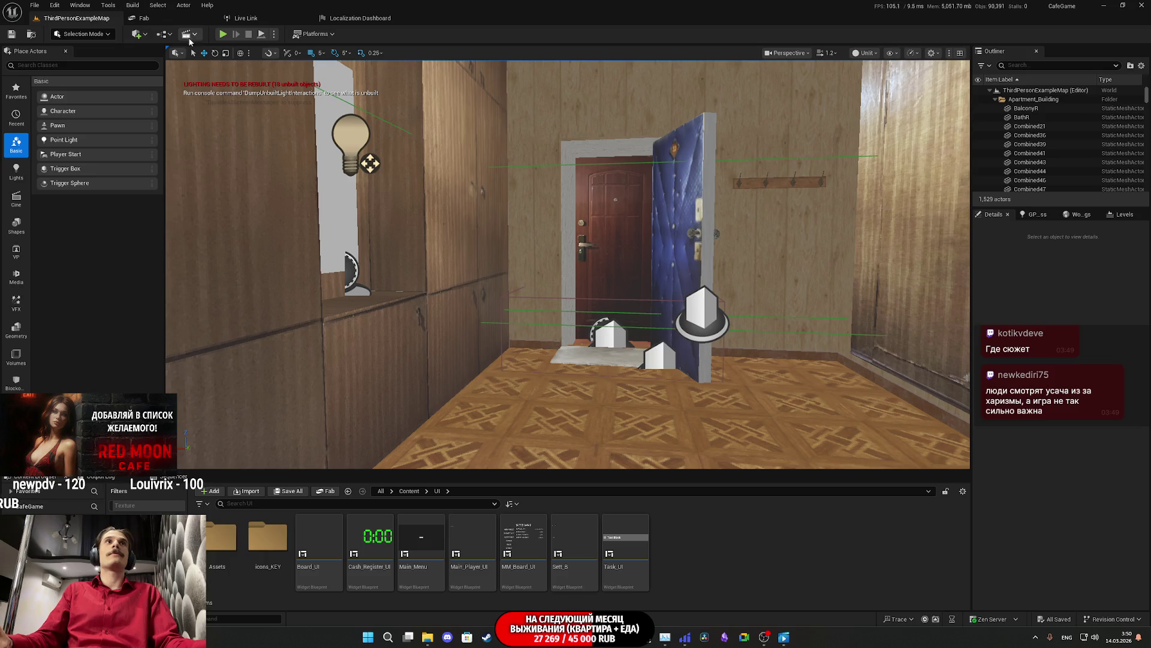
pyautogui.click(163, 35)
pyautogui.click(206, 99)
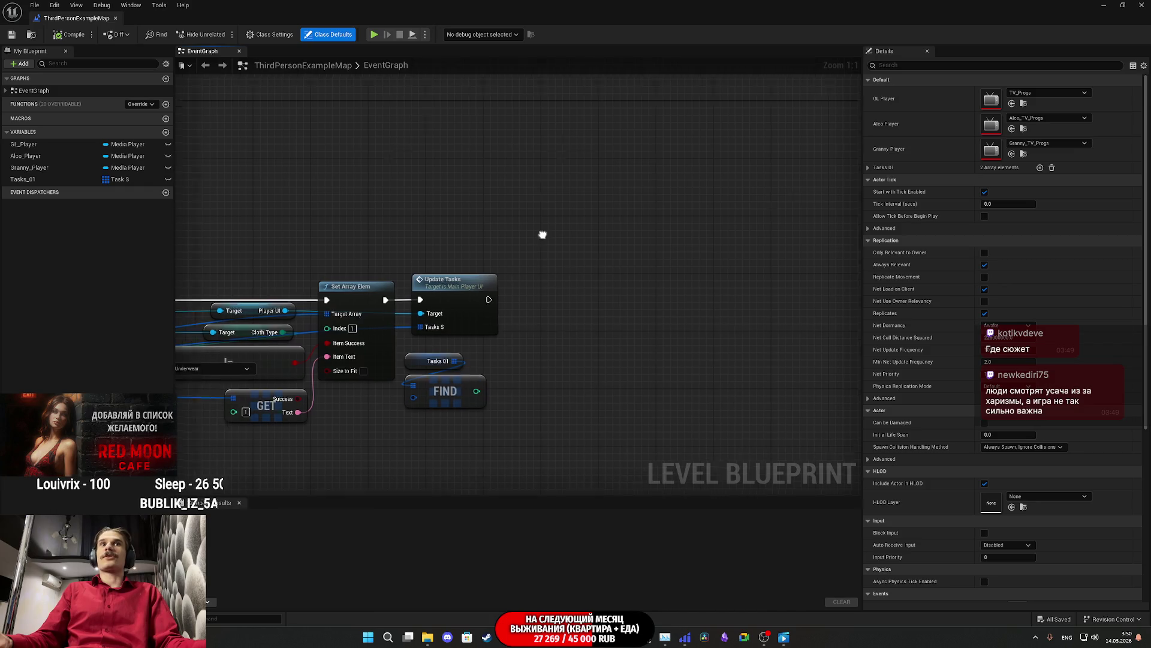
# Step: Add a Contains node below Find, fed by the Tasks 01 array
pyautogui.moveTo(600, 324); pyautogui.dragTo(603, 397)
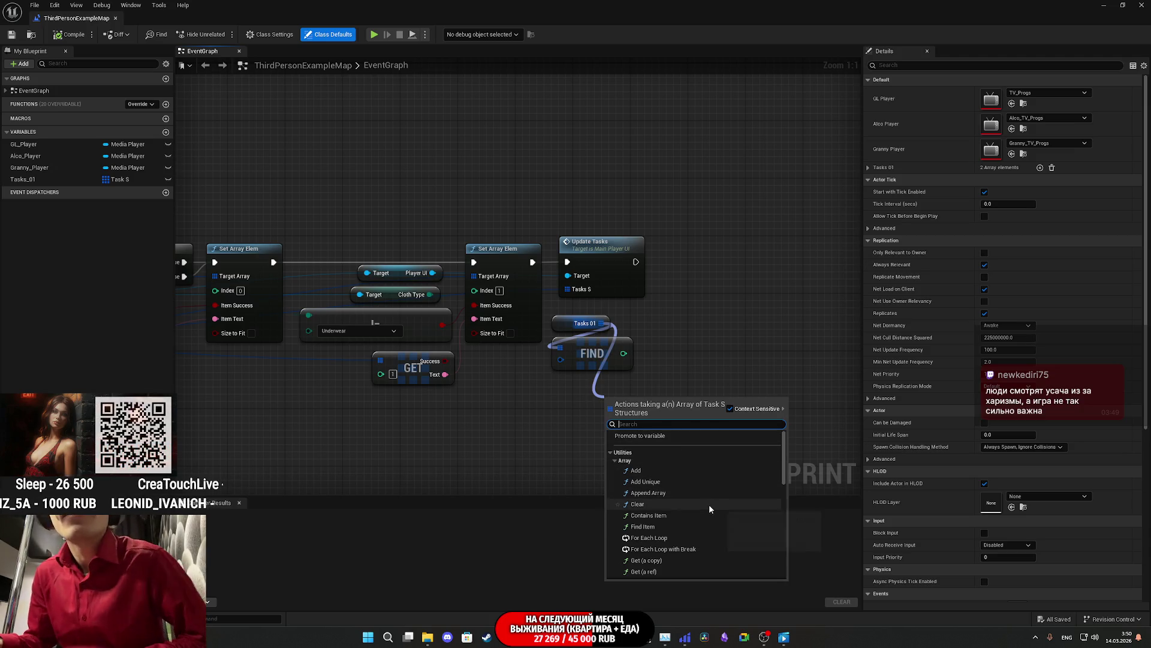
pyautogui.scroll(-1, 687, 510)
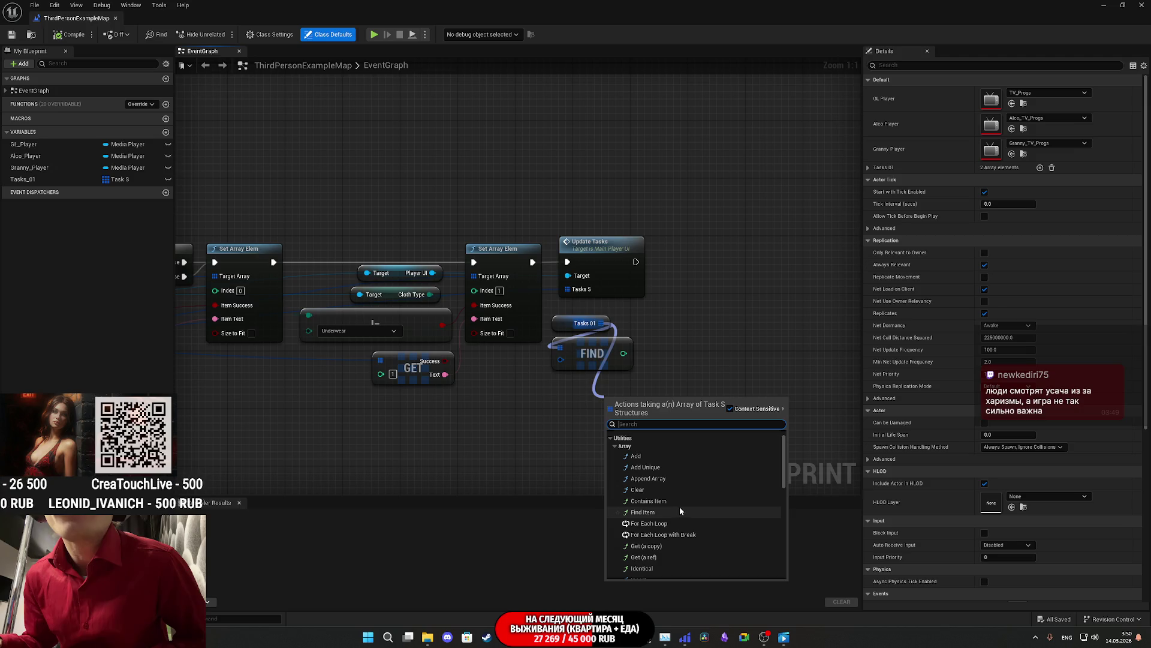
pyautogui.click(656, 501)
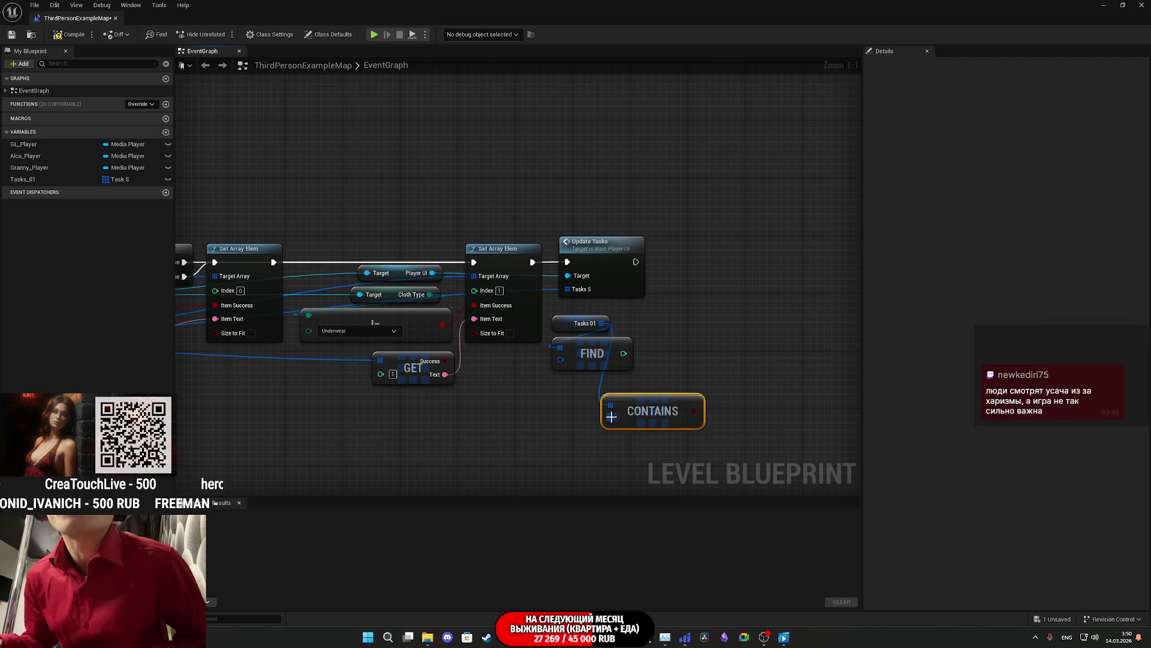
pyautogui.click(567, 419)
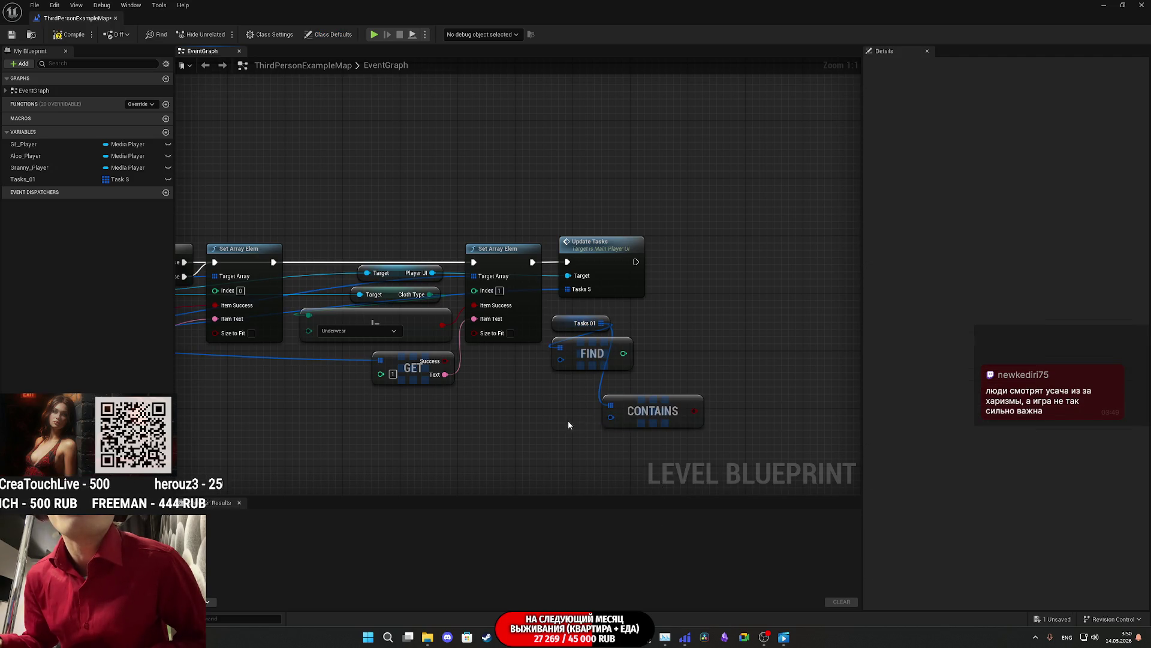
pyautogui.rightClick(508, 428)
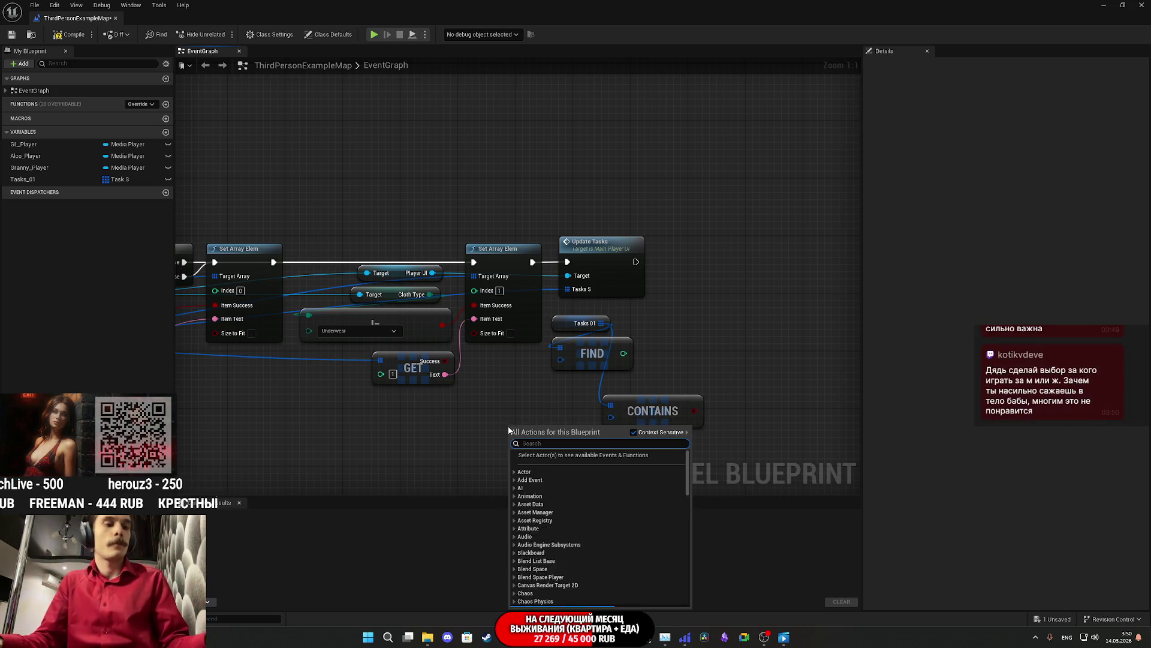
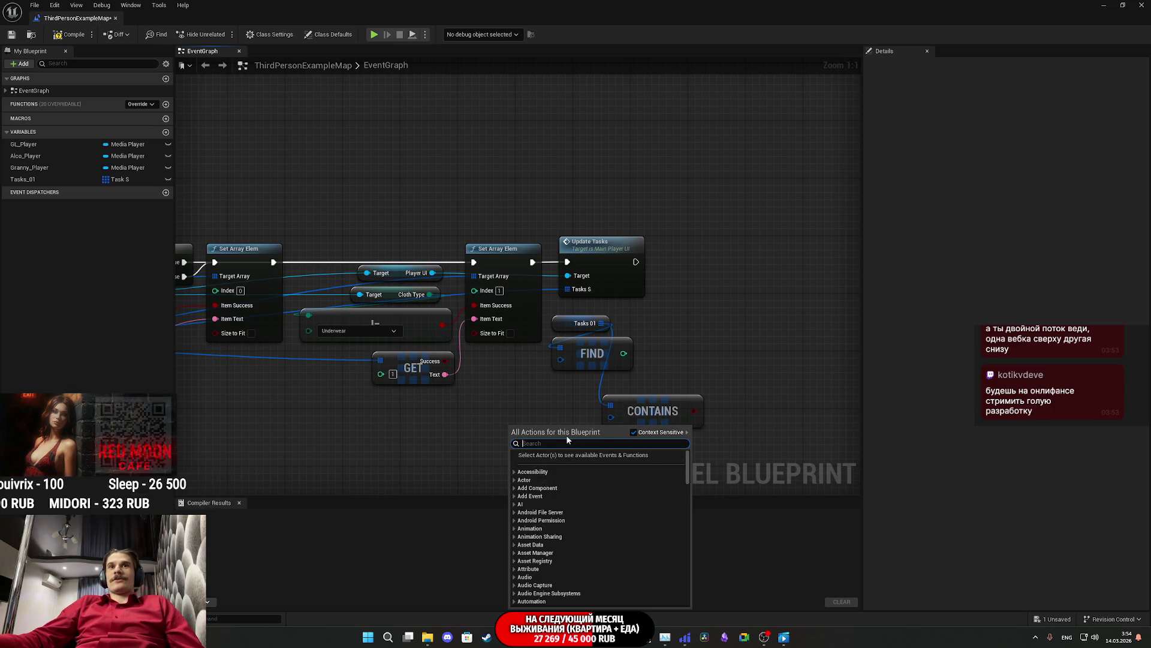
# Step: Split FIND's input struct pin into Success and Text, then delete the FIND node
pyautogui.click(695, 350)
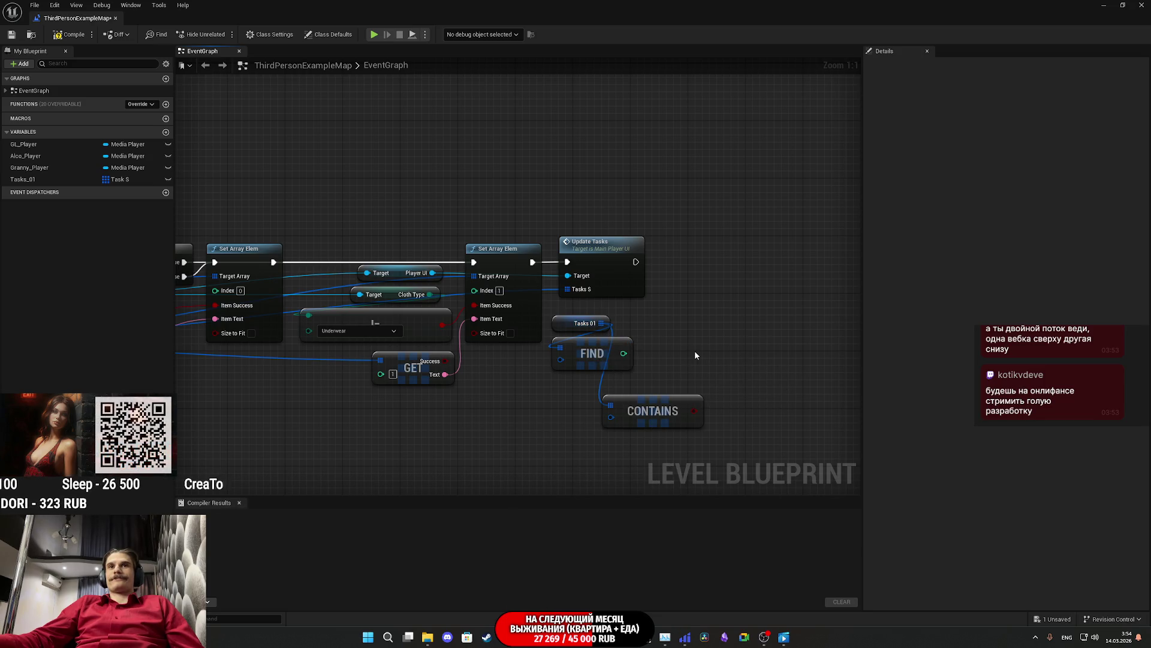
pyautogui.rightClick(560, 360)
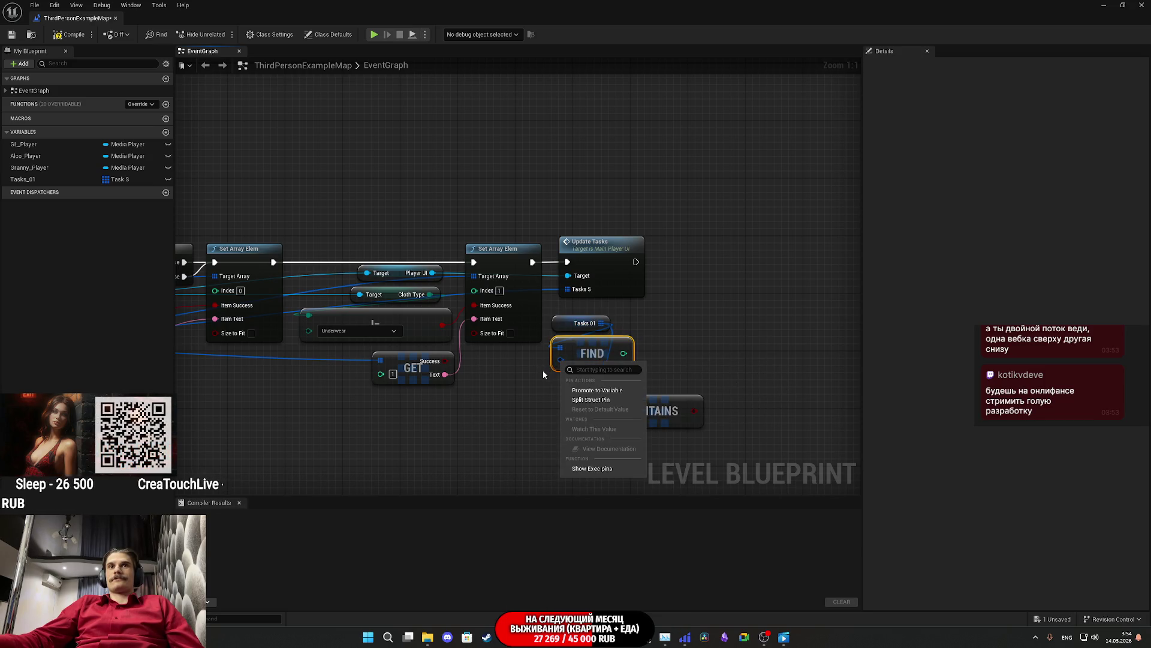
pyautogui.click(515, 426)
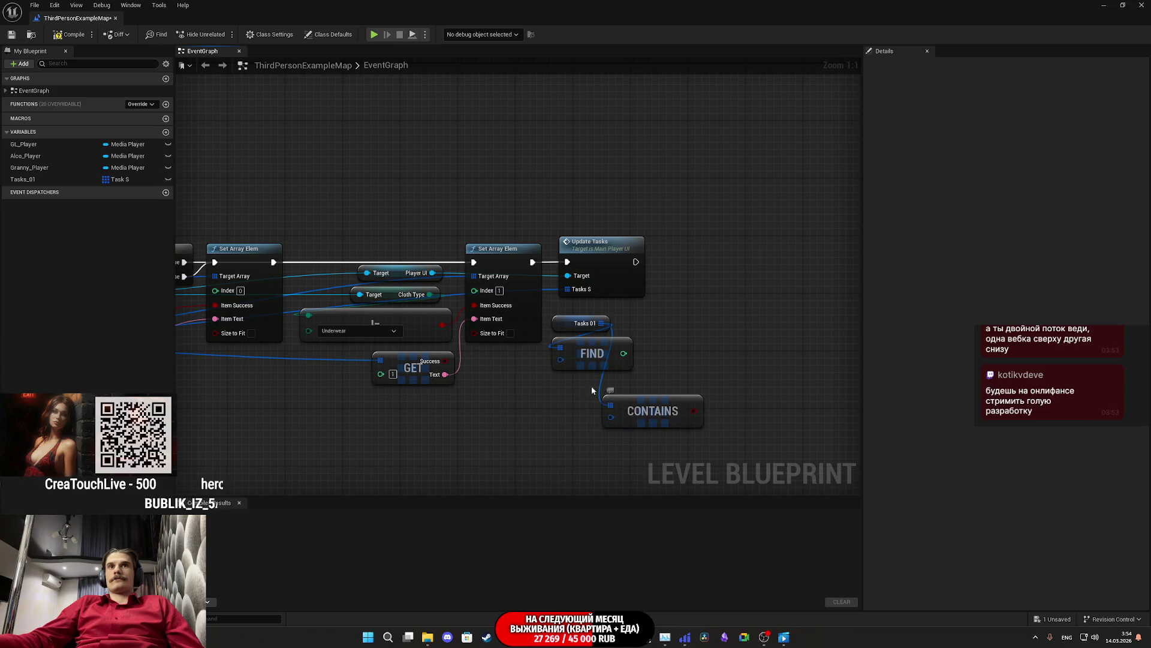
pyautogui.rightClick(560, 358)
pyautogui.click(579, 390)
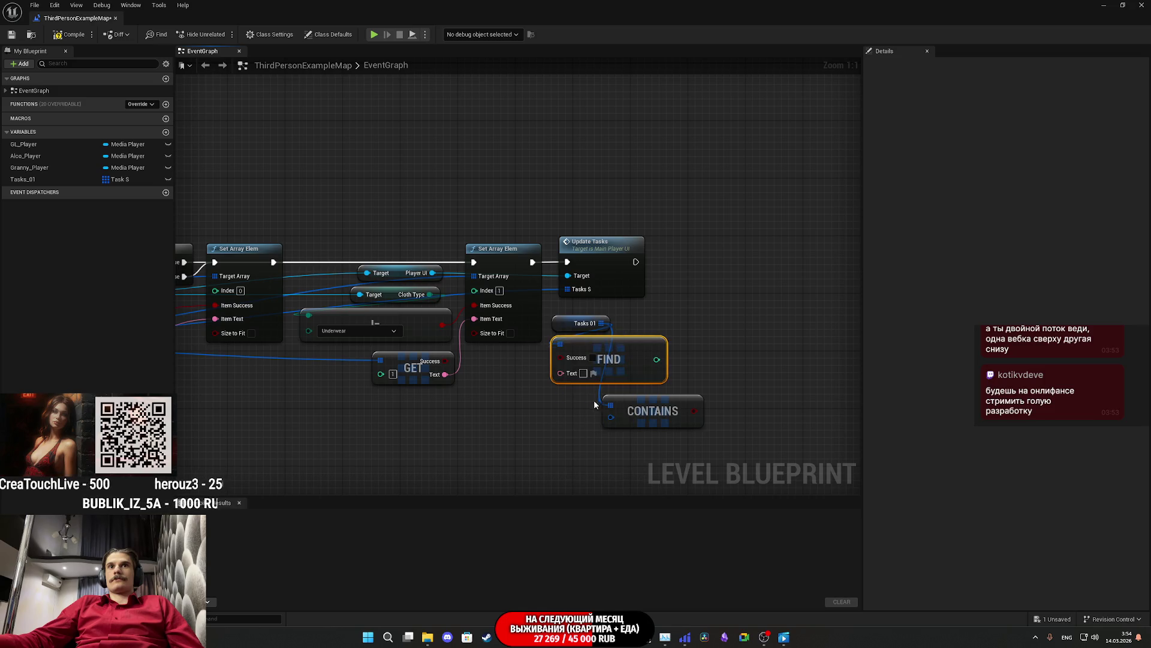
pyautogui.click(573, 418)
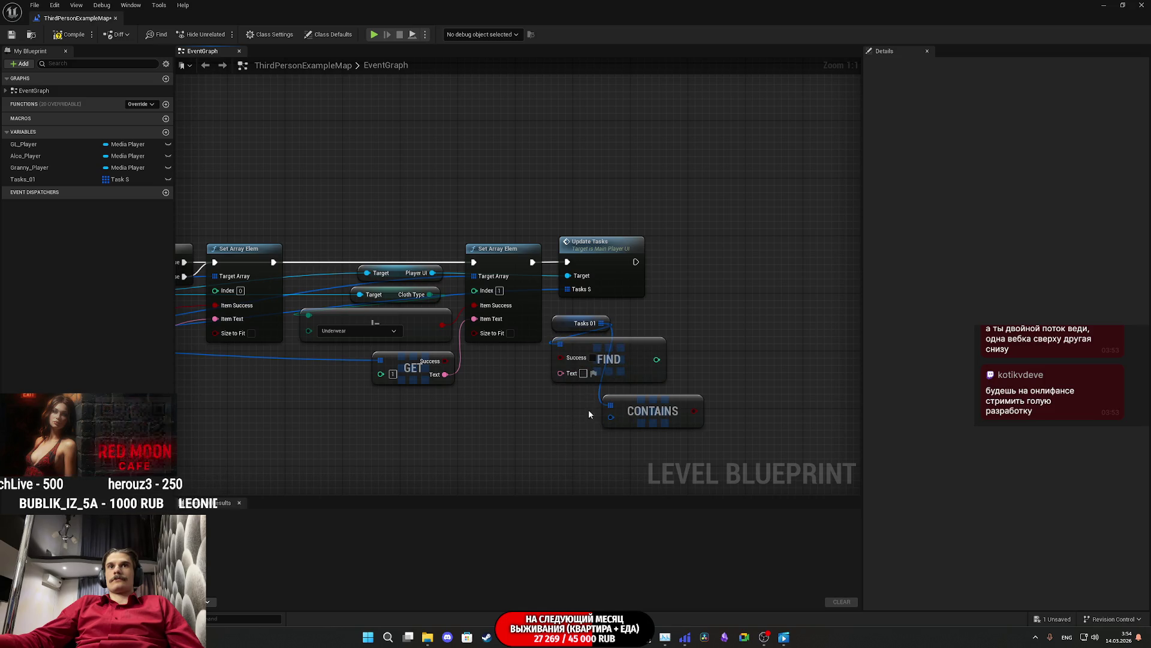
pyautogui.click(634, 367)
pyautogui.press('Delete')
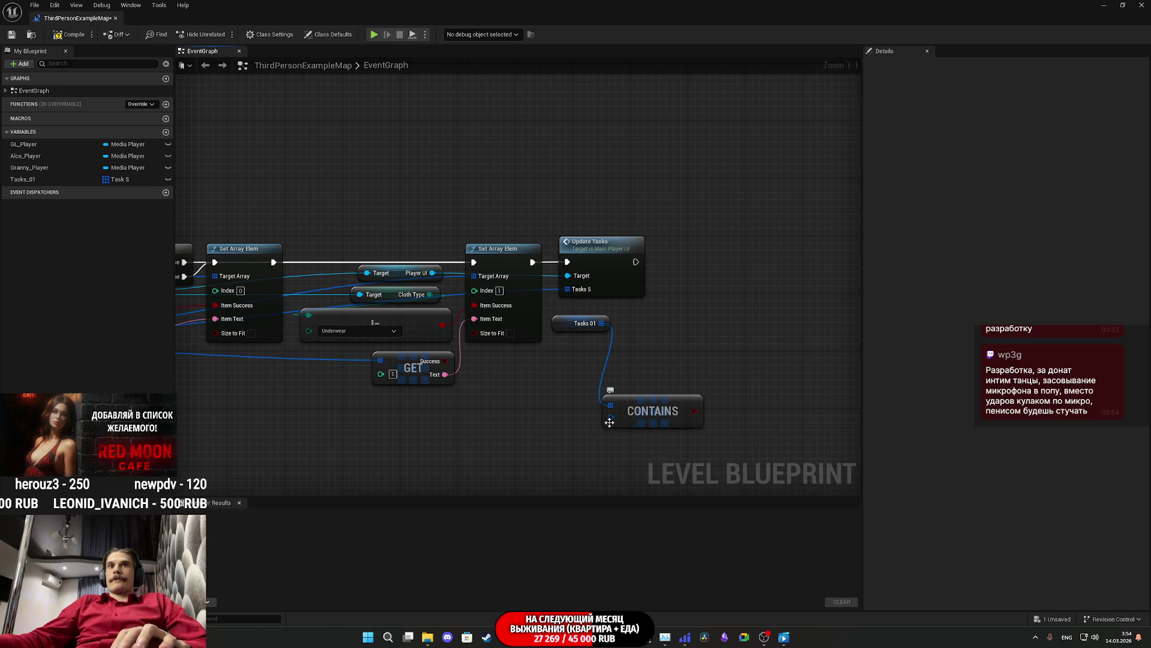
# Step: Add a Find node wired to CONTAINS's item input, then delete it again
pyautogui.moveTo(611, 418)
pyautogui.mouseDown()
pyautogui.moveTo(556, 459)
pyautogui.moveTo(506, 453)
pyautogui.mouseUp()
pyautogui.write('fi')
pyautogui.click(614, 492)
pyautogui.press('Delete')
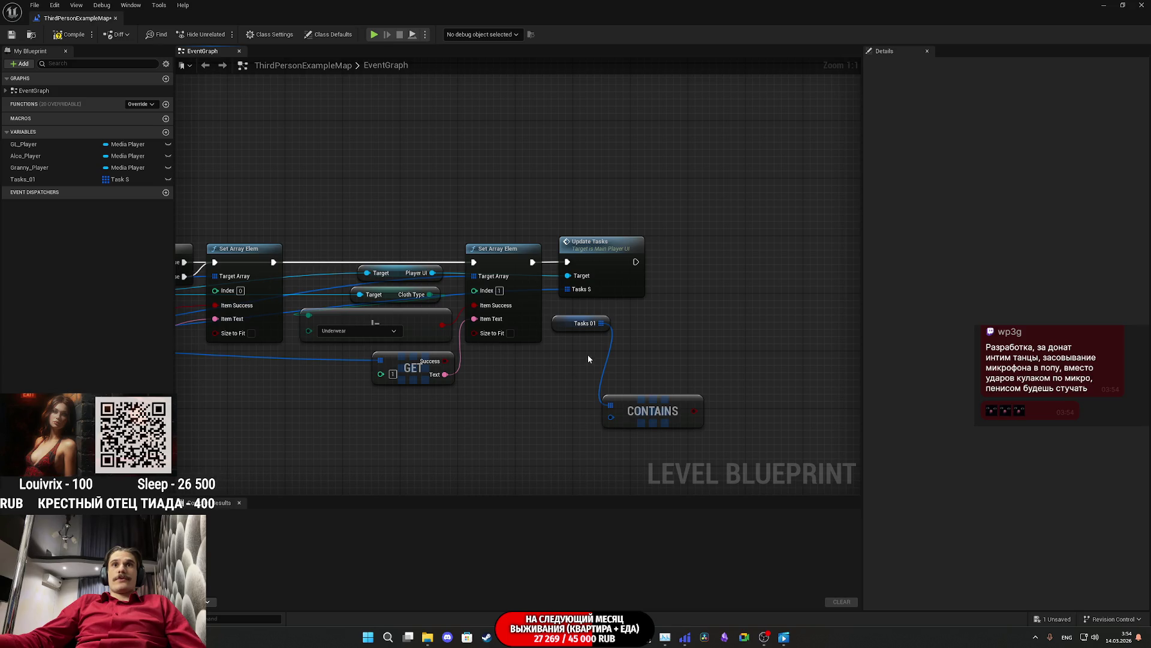
# Step: Pan back to Tasks 01 and list its array actions filtered by 'get'
pyautogui.moveTo(588, 359); pyautogui.dragTo(614, 383)
pyautogui.moveTo(543, 377); pyautogui.dragTo(834, 391)
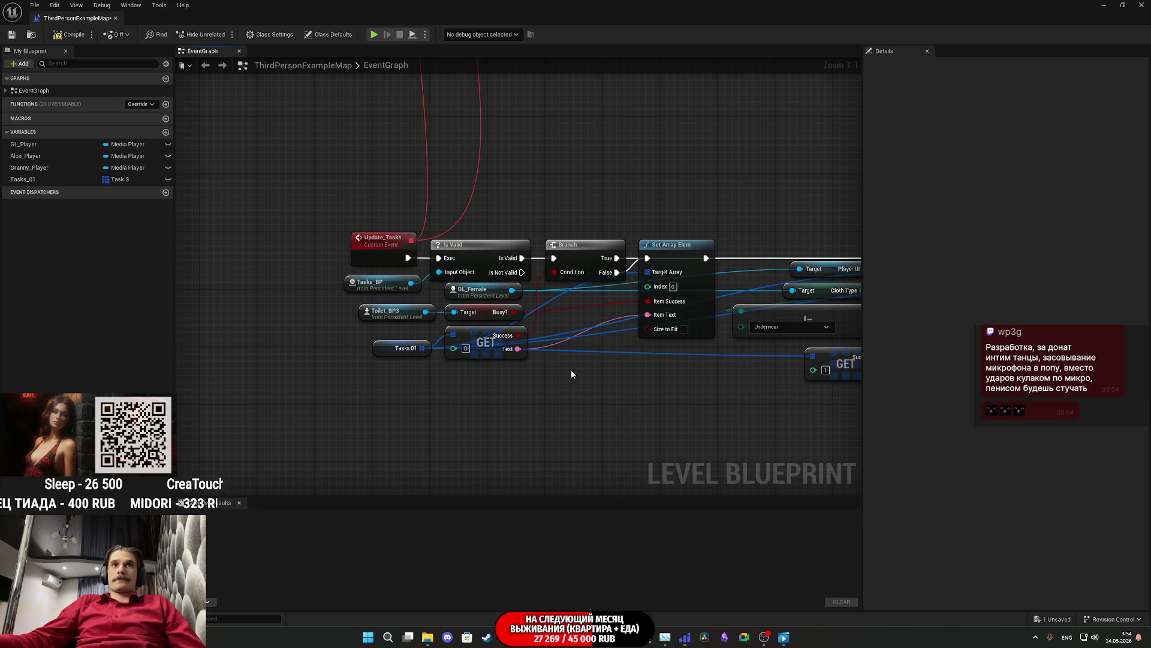
pyautogui.moveTo(571, 373); pyautogui.dragTo(429, 369)
pyautogui.moveTo(628, 397); pyautogui.dragTo(416, 406)
pyautogui.moveTo(676, 329); pyautogui.dragTo(716, 356)
pyautogui.write('get')
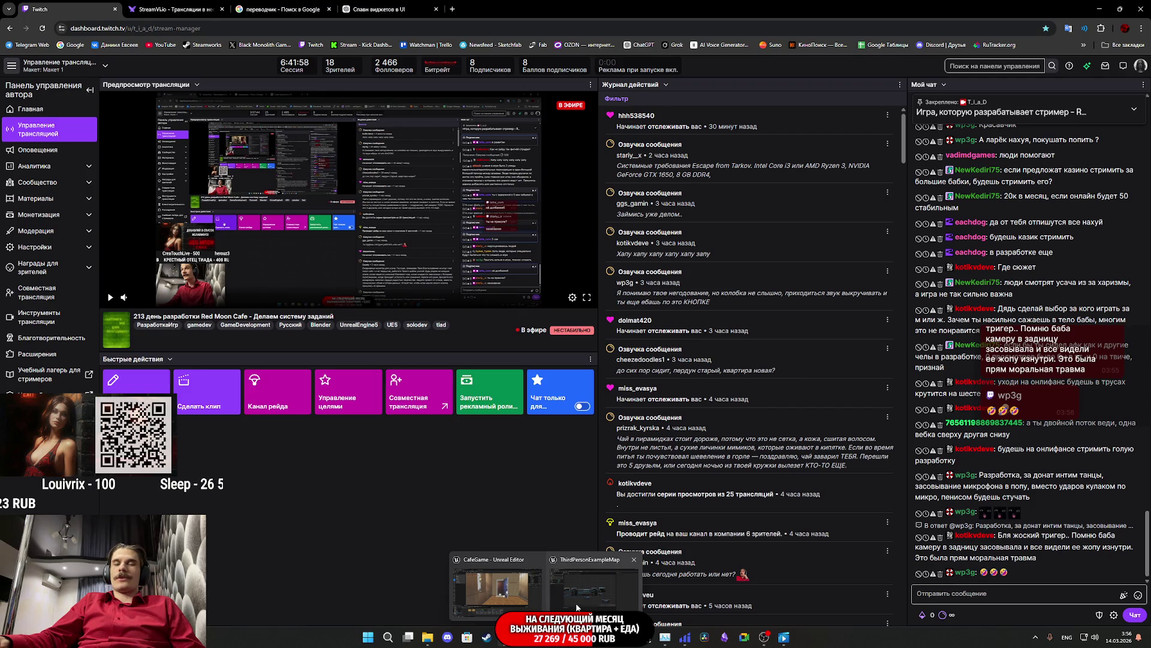
# Step: Bring the ThirdPersonExampleMap Unreal Editor window back to the front from the taskbar
pyautogui.click(558, 600)
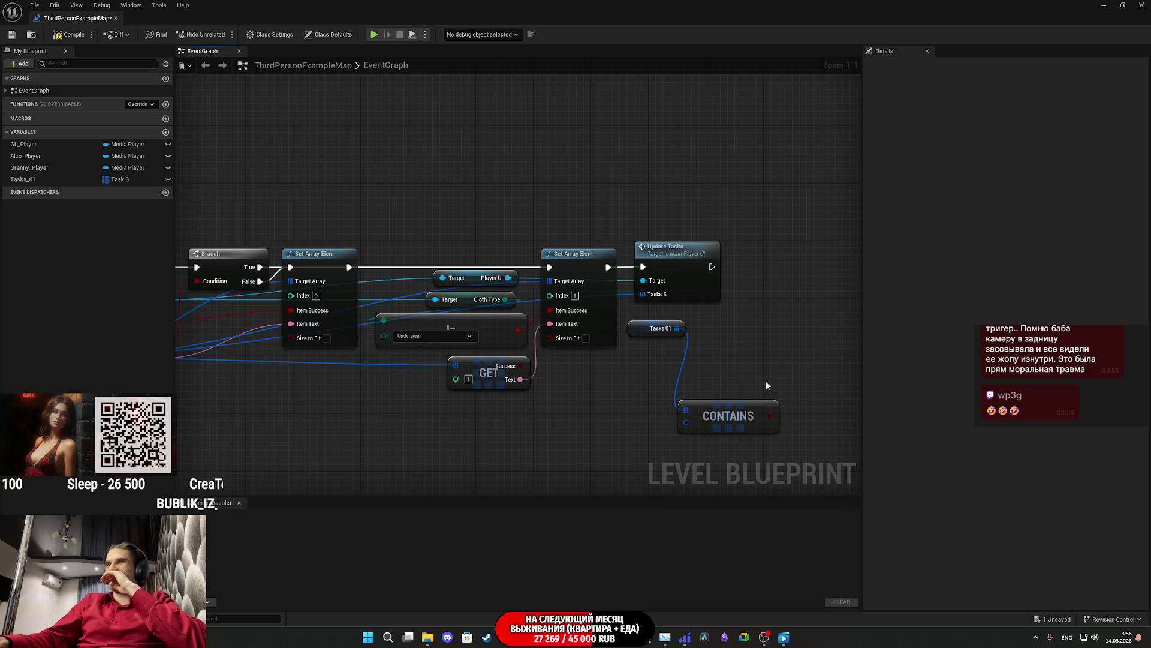
# Step: Move the CONTAINS node up beside Tasks 01, then compile and save the level blueprint
pyautogui.moveTo(766, 383); pyautogui.dragTo(774, 355)
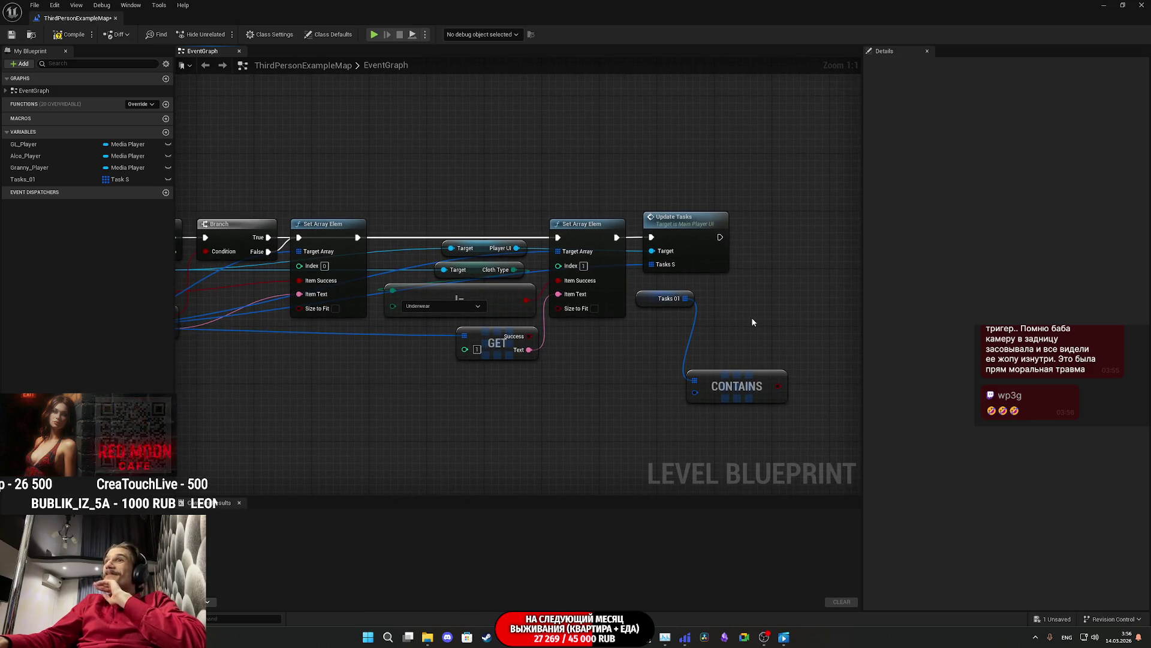
pyautogui.moveTo(746, 386)
pyautogui.mouseDown()
pyautogui.moveTo(767, 373)
pyautogui.moveTo(768, 301)
pyautogui.mouseUp()
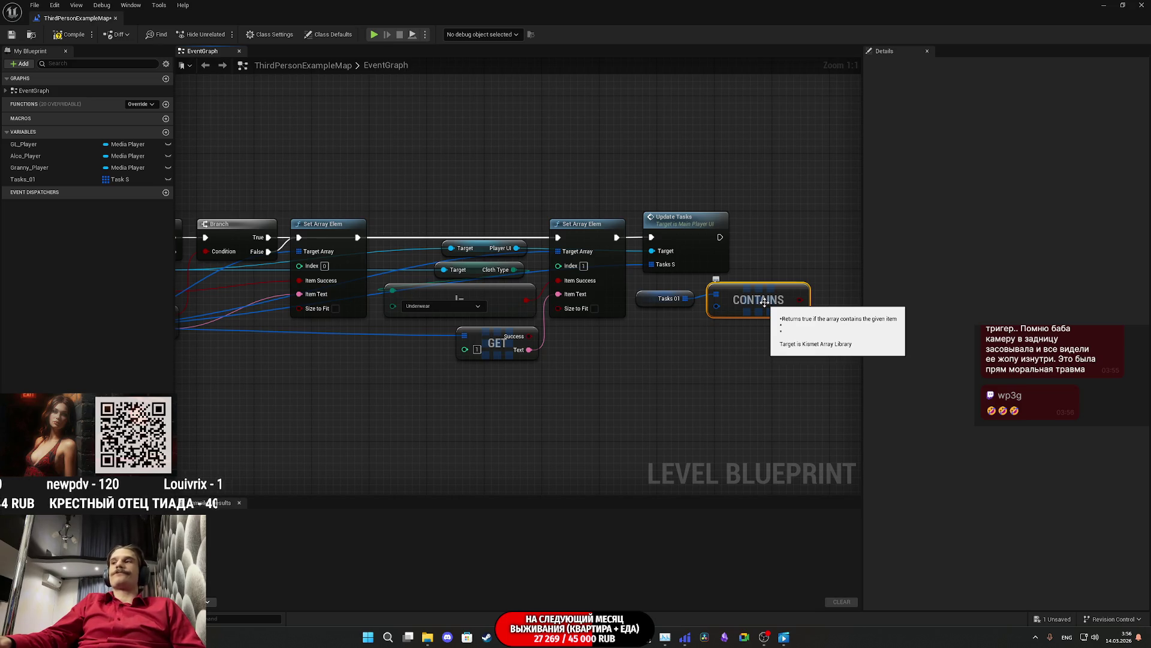
pyautogui.moveTo(586, 382)
pyautogui.mouseDown()
pyautogui.moveTo(555, 364)
pyautogui.moveTo(629, 385)
pyautogui.mouseUp()
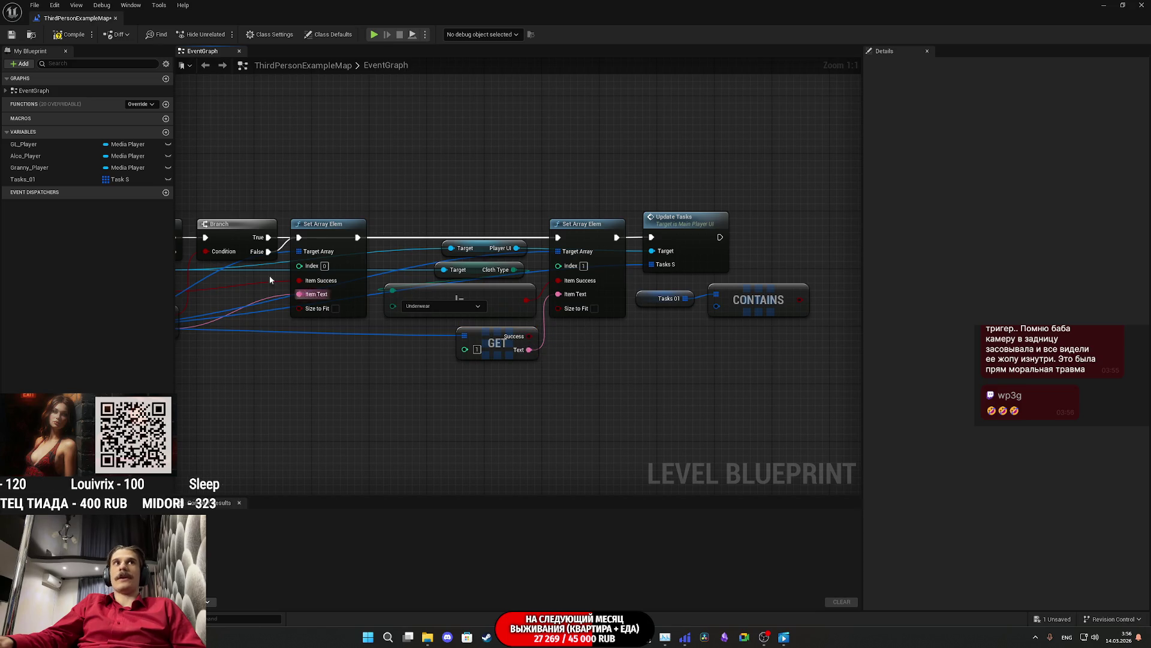
pyautogui.click(67, 34)
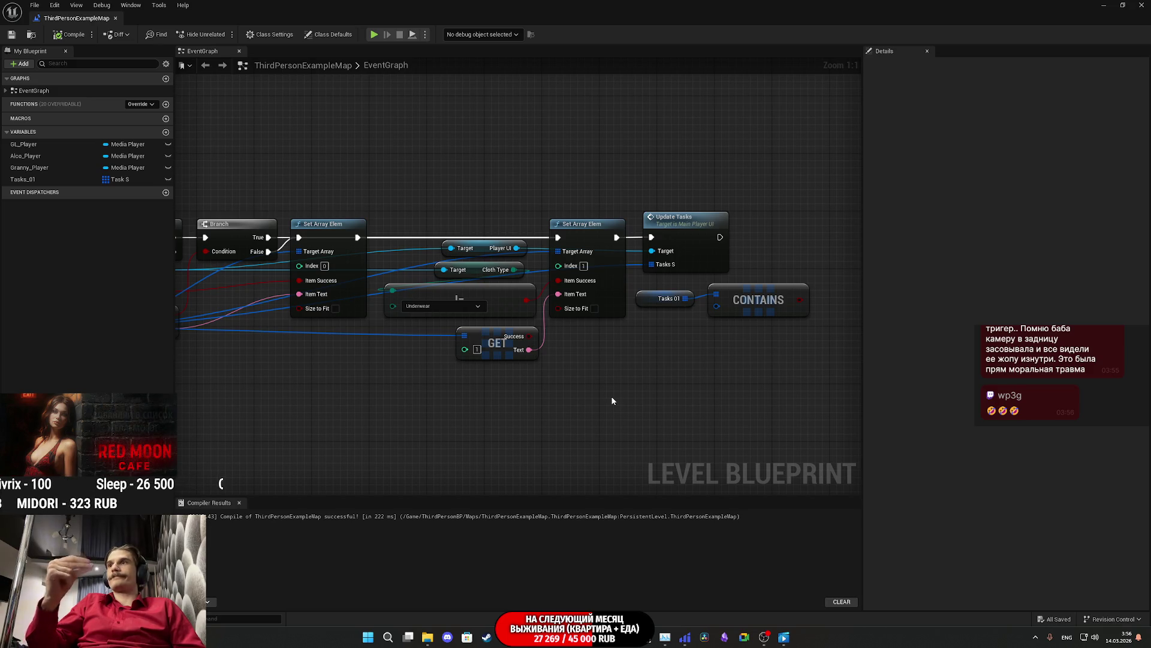
# Step: Clear the node selection and list the actions available for the Tasks 01 array
pyautogui.moveTo(651, 378)
pyautogui.mouseDown()
pyautogui.moveTo(617, 406)
pyautogui.moveTo(761, 308)
pyautogui.moveTo(756, 317)
pyautogui.mouseUp()
pyautogui.moveTo(618, 400)
pyautogui.mouseDown()
pyautogui.moveTo(708, 360)
pyautogui.moveTo(725, 391)
pyautogui.moveTo(594, 309)
pyautogui.moveTo(604, 360)
pyautogui.mouseUp()
pyautogui.click(603, 360)
pyautogui.moveTo(697, 386)
pyautogui.mouseDown()
pyautogui.moveTo(589, 319)
pyautogui.moveTo(637, 372)
pyautogui.moveTo(759, 307)
pyautogui.moveTo(678, 376)
pyautogui.mouseUp()
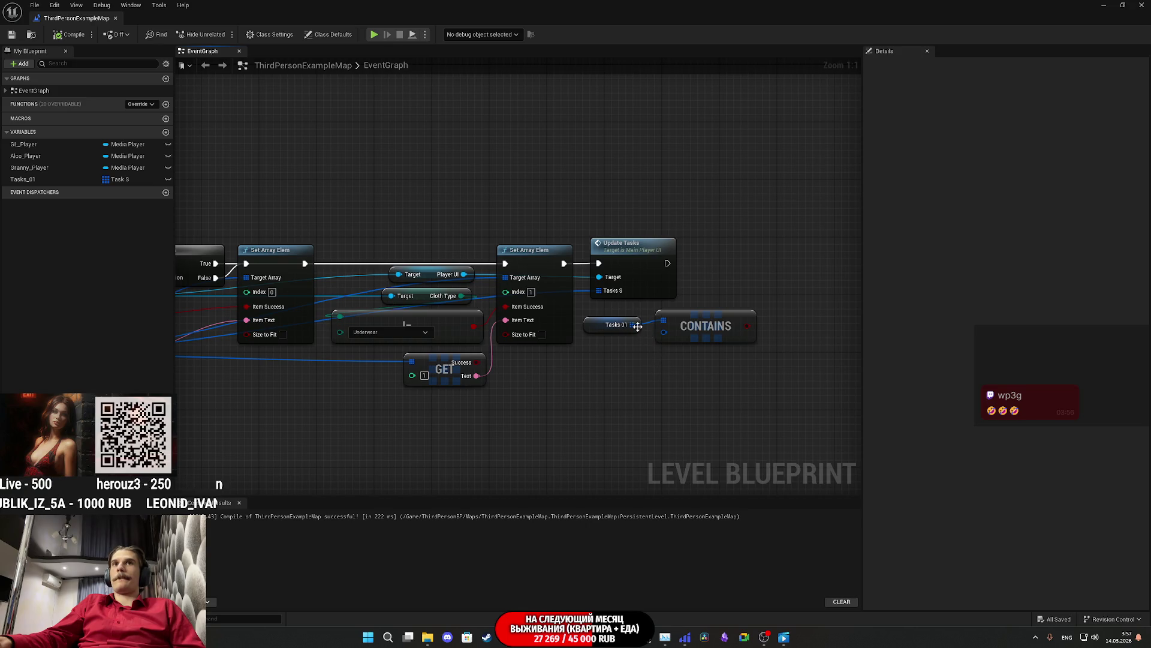
pyautogui.moveTo(633, 325); pyautogui.dragTo(628, 364)
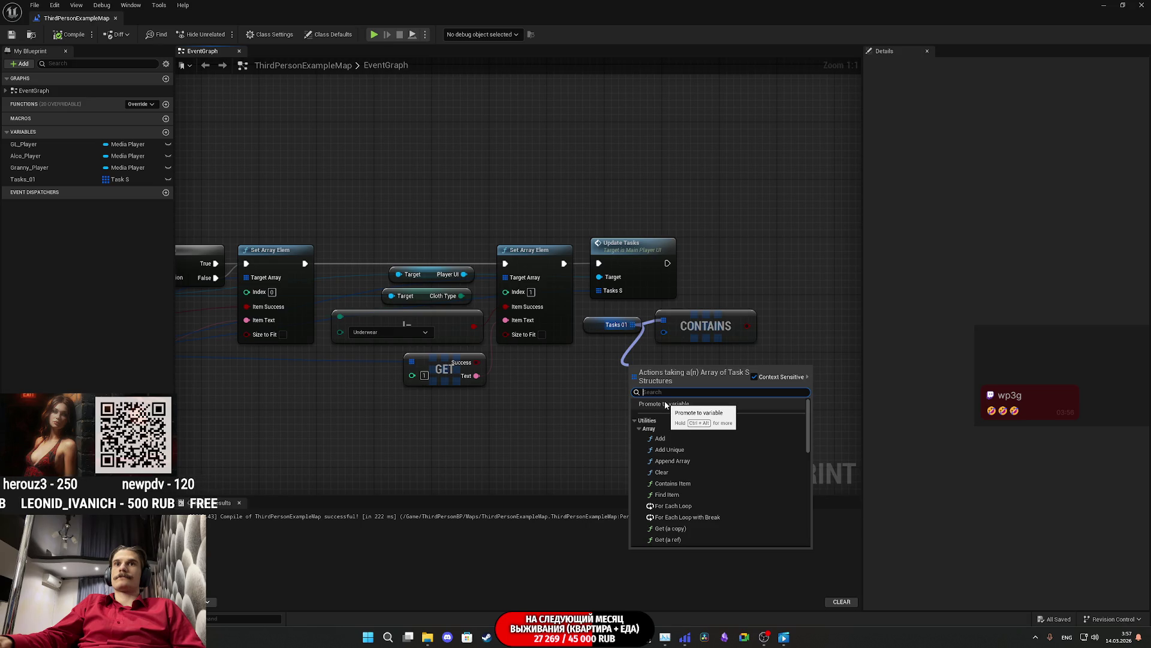
# Step: Scroll through the Tasks 01 Array actions, then dismiss the list without adding a node
pyautogui.scroll(-1, 702, 460)
pyautogui.scroll(-3, 703, 466)
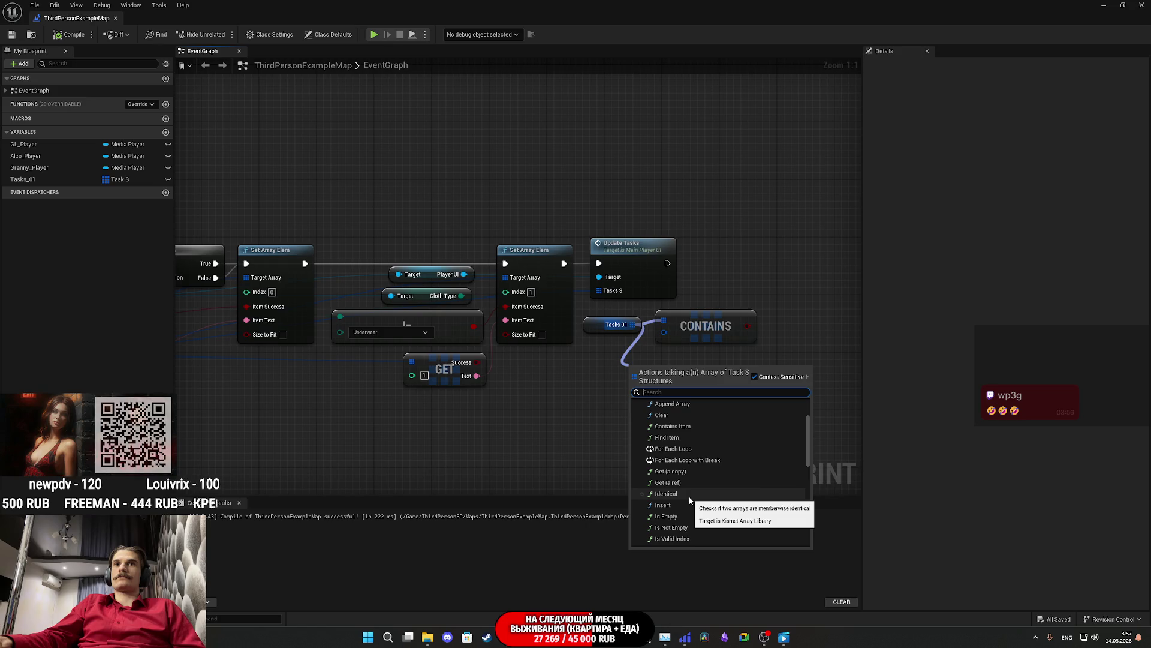
pyautogui.scroll(-2, 688, 495)
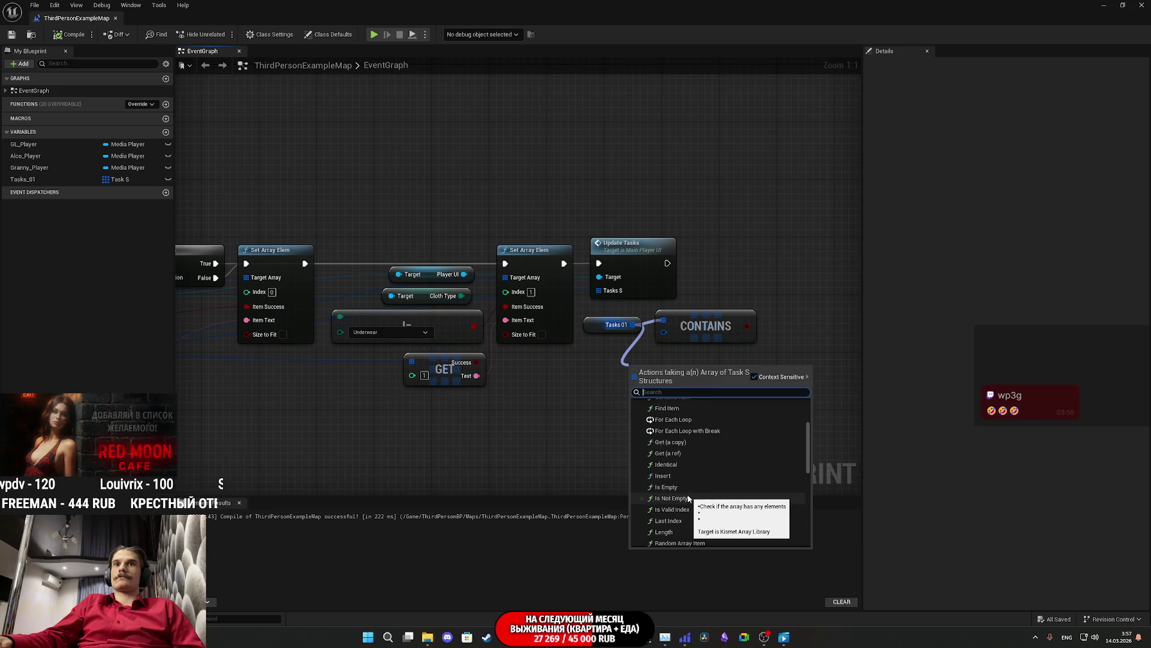
pyautogui.scroll(-3, 696, 483)
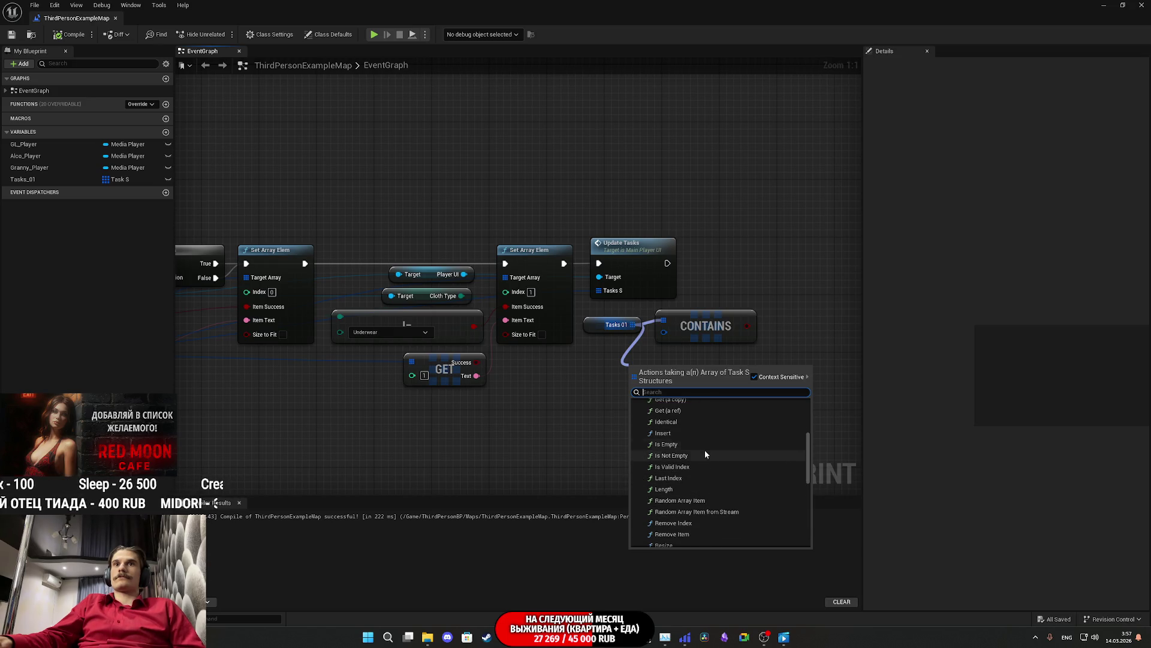
pyautogui.scroll(-2, 705, 451)
pyautogui.scroll(-2, 707, 454)
pyautogui.scroll(-2, 707, 454)
pyautogui.scroll(-2, 706, 455)
pyautogui.scroll(-5, 706, 455)
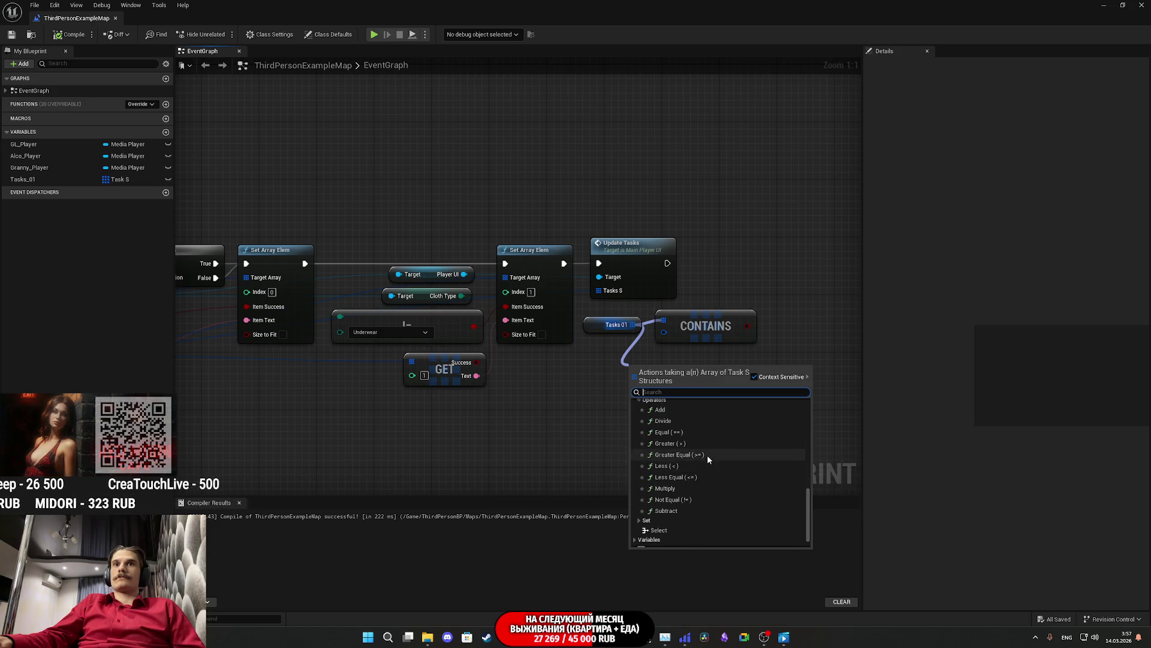
pyautogui.scroll(2, 708, 459)
pyautogui.scroll(3, 708, 459)
pyautogui.scroll(5, 708, 459)
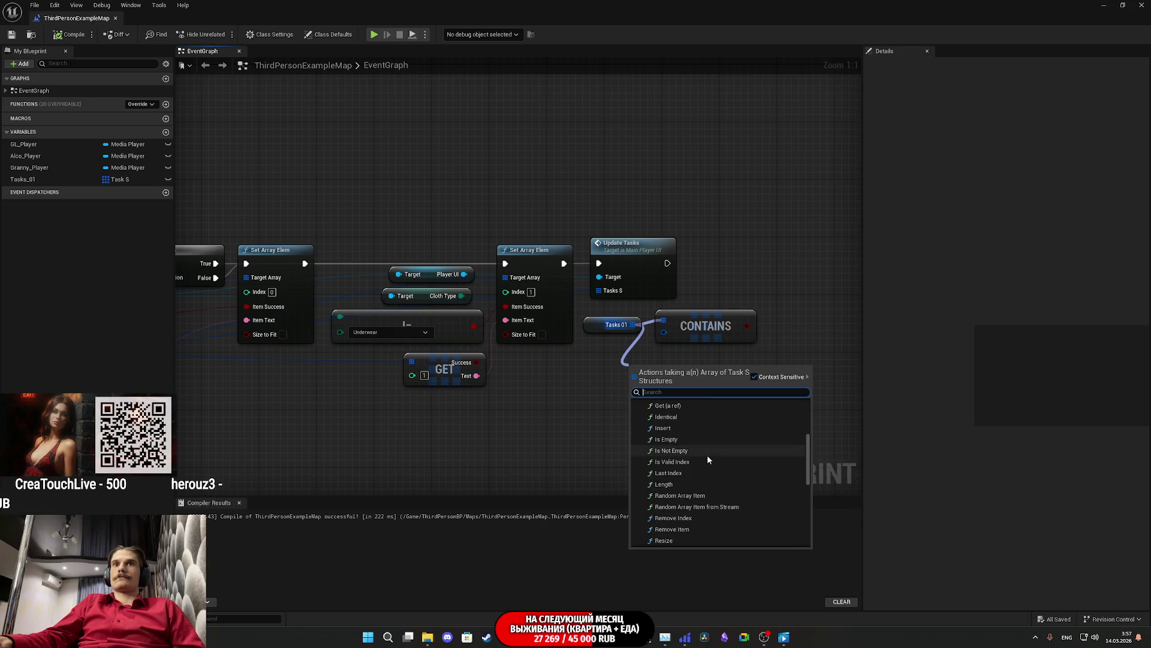
pyautogui.scroll(2, 706, 459)
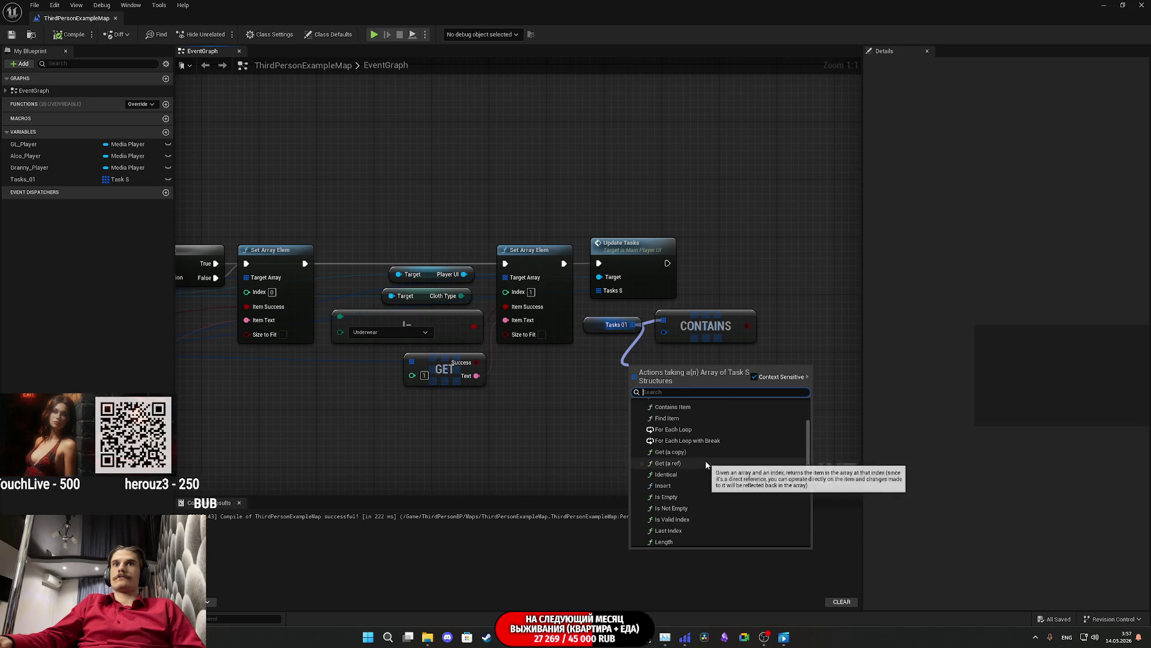
pyautogui.scroll(2, 706, 461)
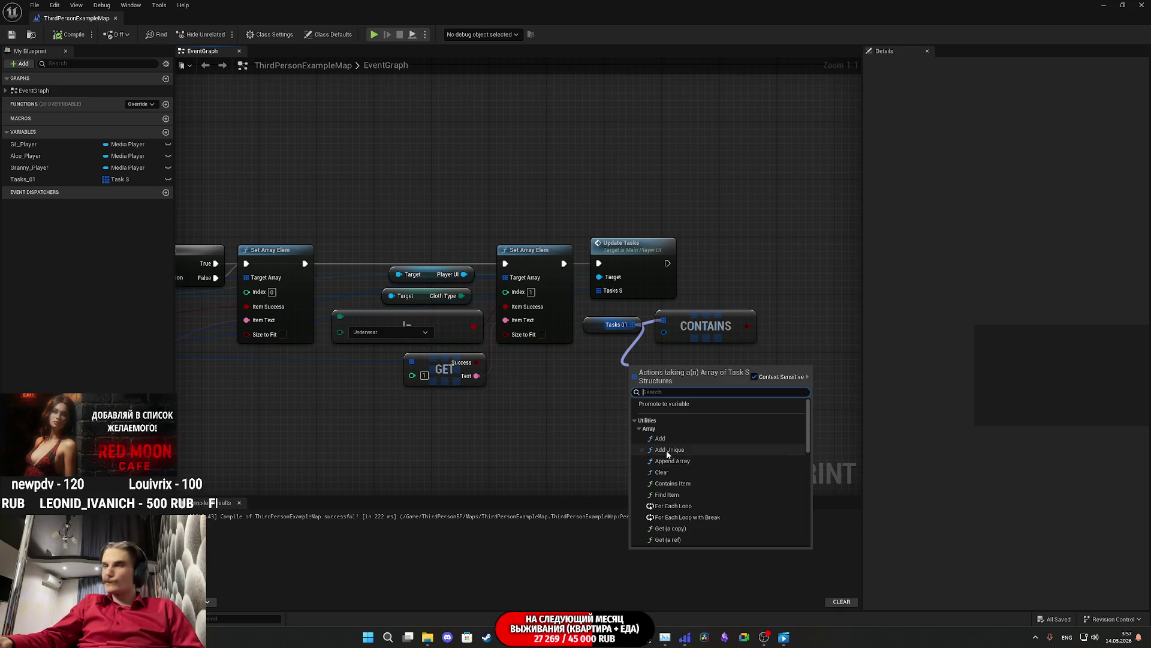
pyautogui.click(572, 456)
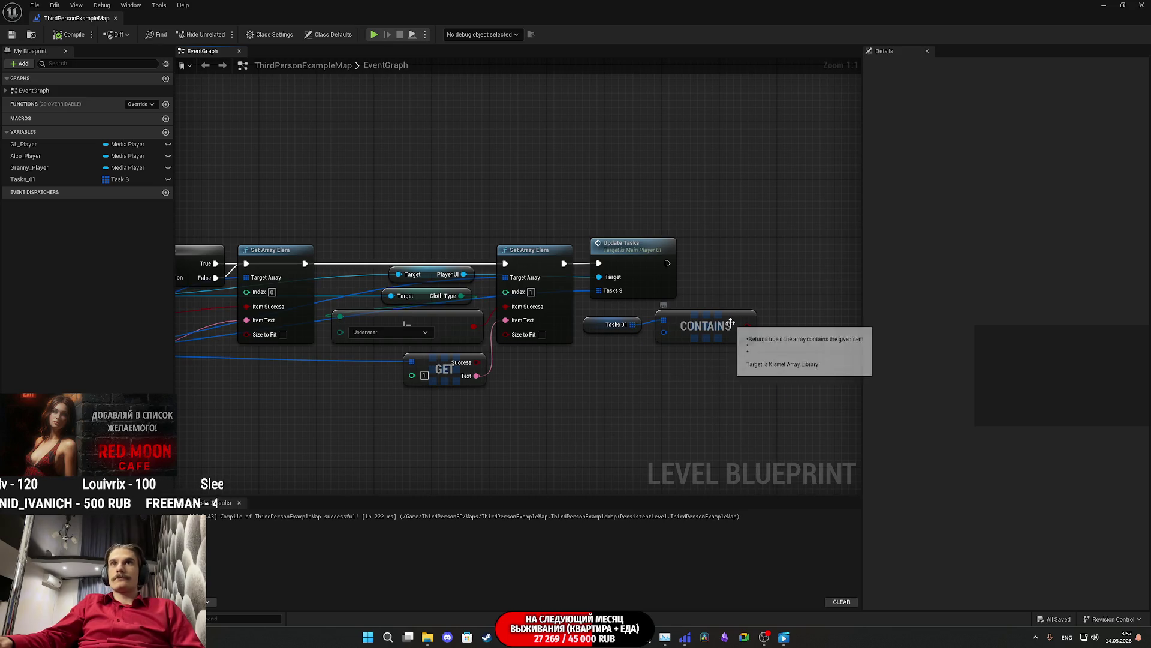
# Step: Nudge the CONTAINS node into position beside Update Tasks and recentre the graph
pyautogui.moveTo(732, 325); pyautogui.dragTo(732, 332)
pyautogui.click(656, 376)
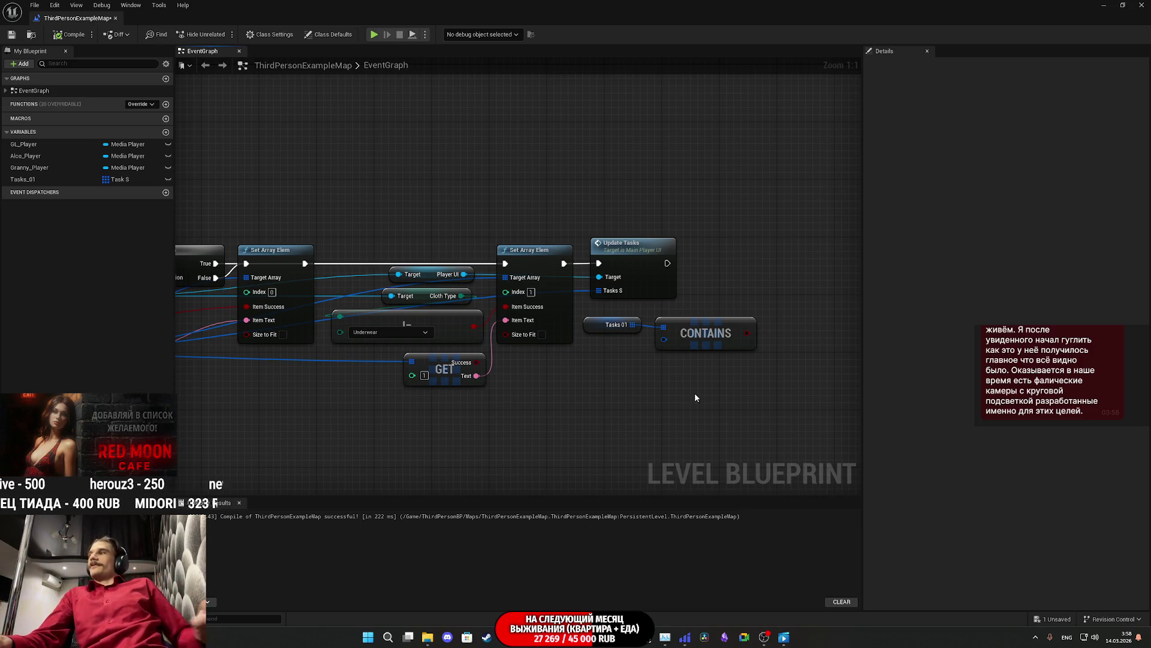
pyautogui.click(694, 328)
pyautogui.moveTo(693, 328); pyautogui.dragTo(686, 328)
pyautogui.click(656, 417)
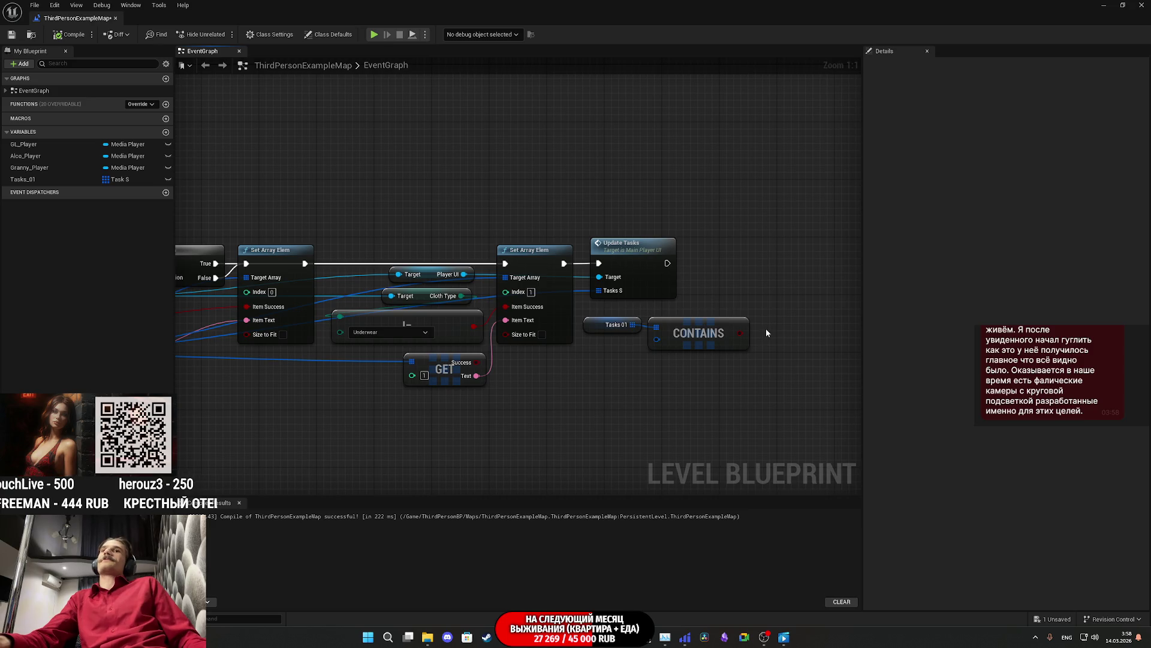
pyautogui.moveTo(764, 334); pyautogui.dragTo(716, 304)
pyautogui.click(649, 307)
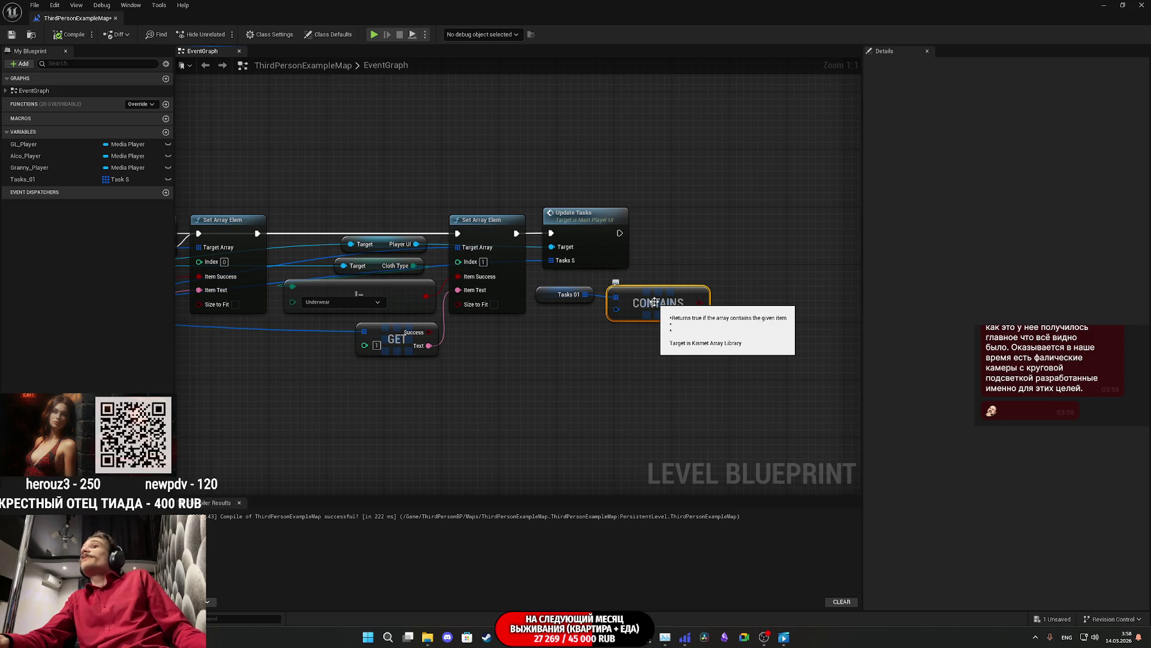
pyautogui.moveTo(655, 302)
pyautogui.mouseDown()
pyautogui.moveTo(671, 339)
pyautogui.moveTo(689, 330)
pyautogui.mouseUp()
pyautogui.click(605, 357)
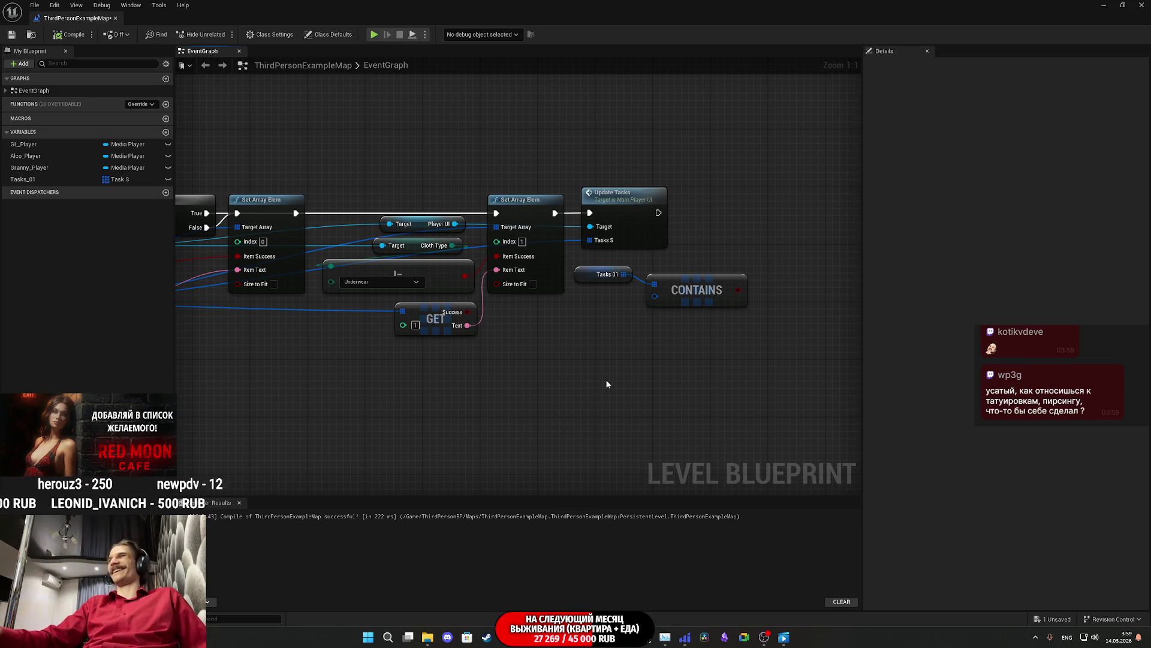
pyautogui.moveTo(617, 376)
pyautogui.mouseDown()
pyautogui.moveTo(673, 329)
pyautogui.moveTo(712, 316)
pyautogui.moveTo(629, 340)
pyautogui.mouseUp()
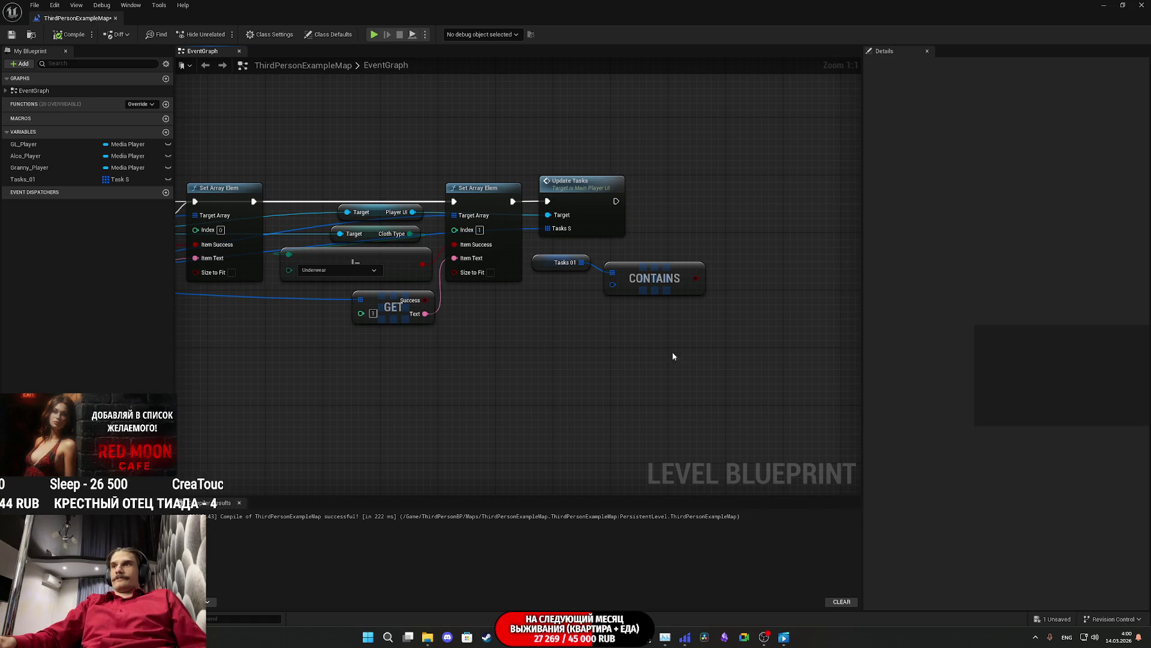
pyautogui.moveTo(667, 401); pyautogui.dragTo(629, 411)
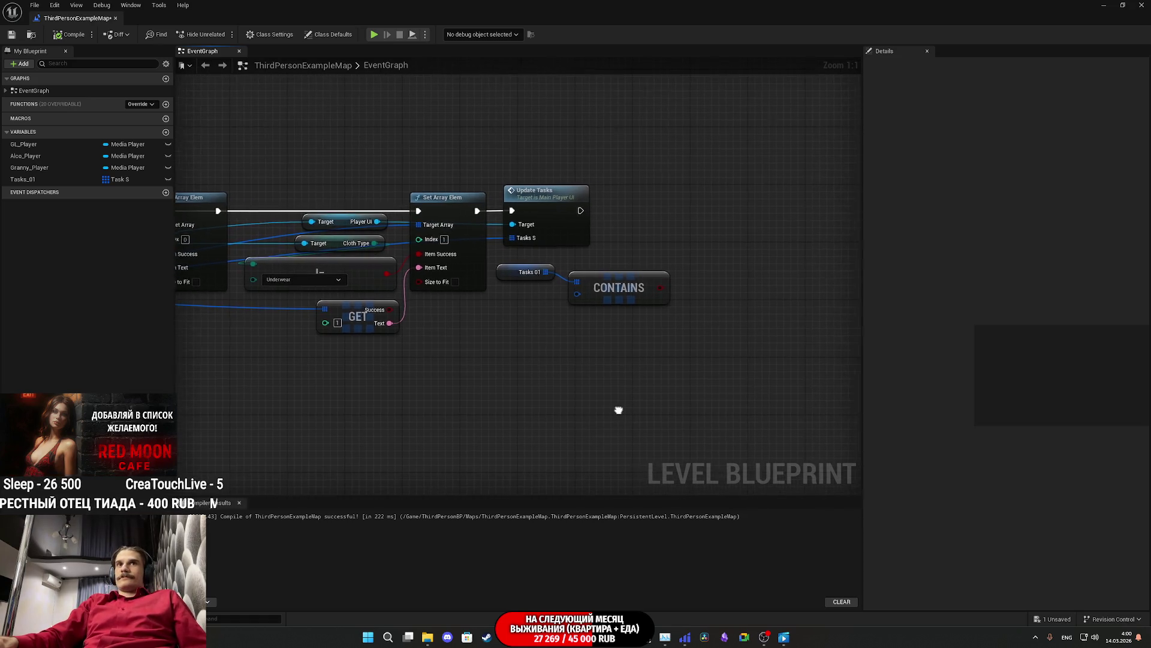
pyautogui.rightClick(574, 295)
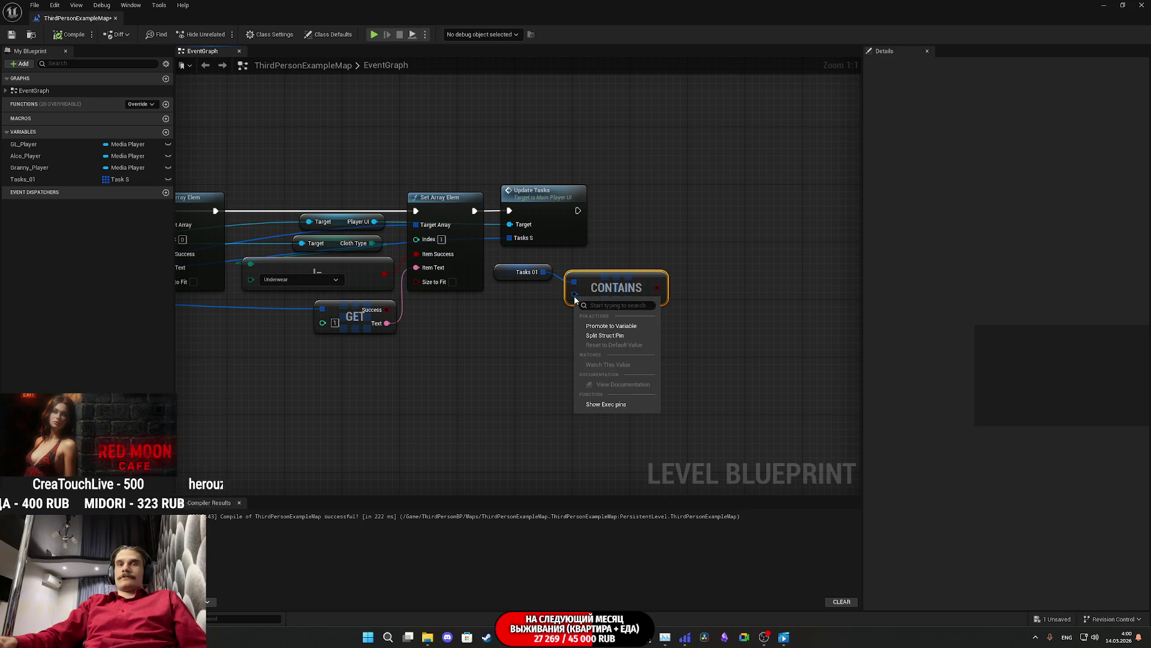
pyautogui.click(506, 322)
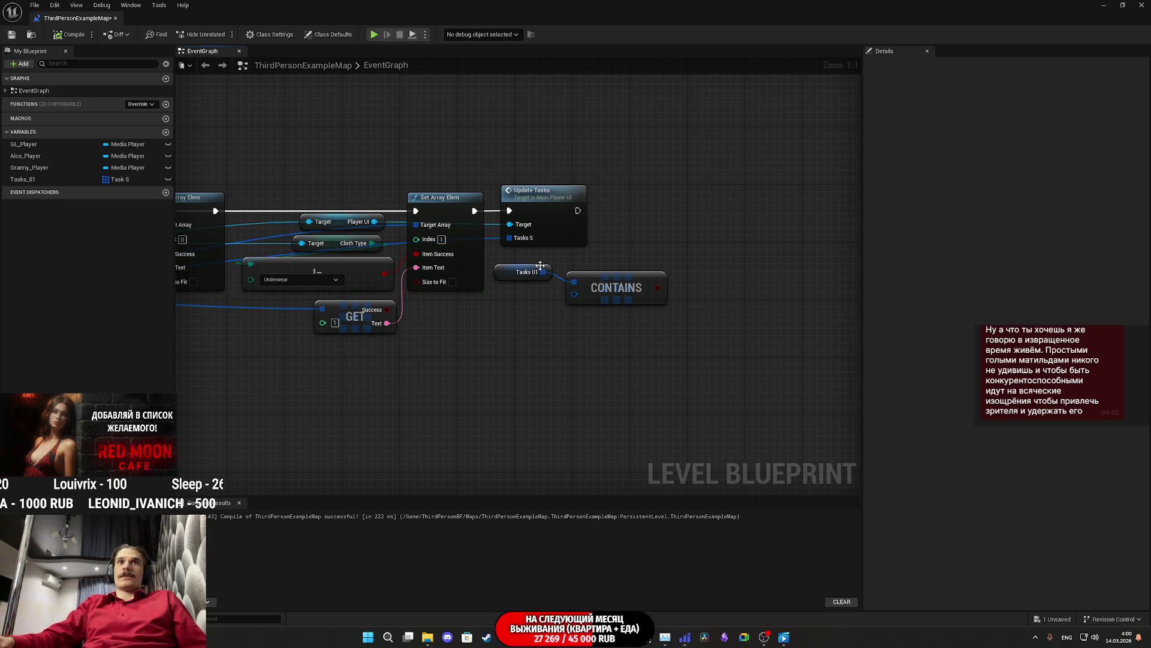
pyautogui.moveTo(543, 272); pyautogui.dragTo(529, 346)
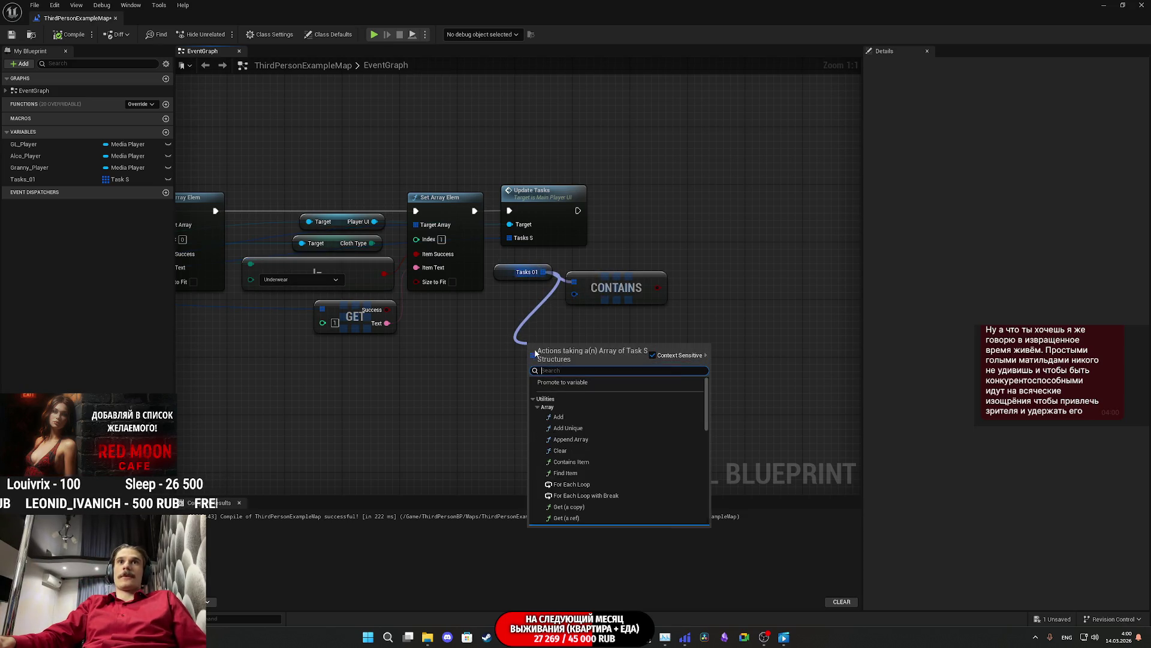
pyautogui.scroll(-2, 585, 454)
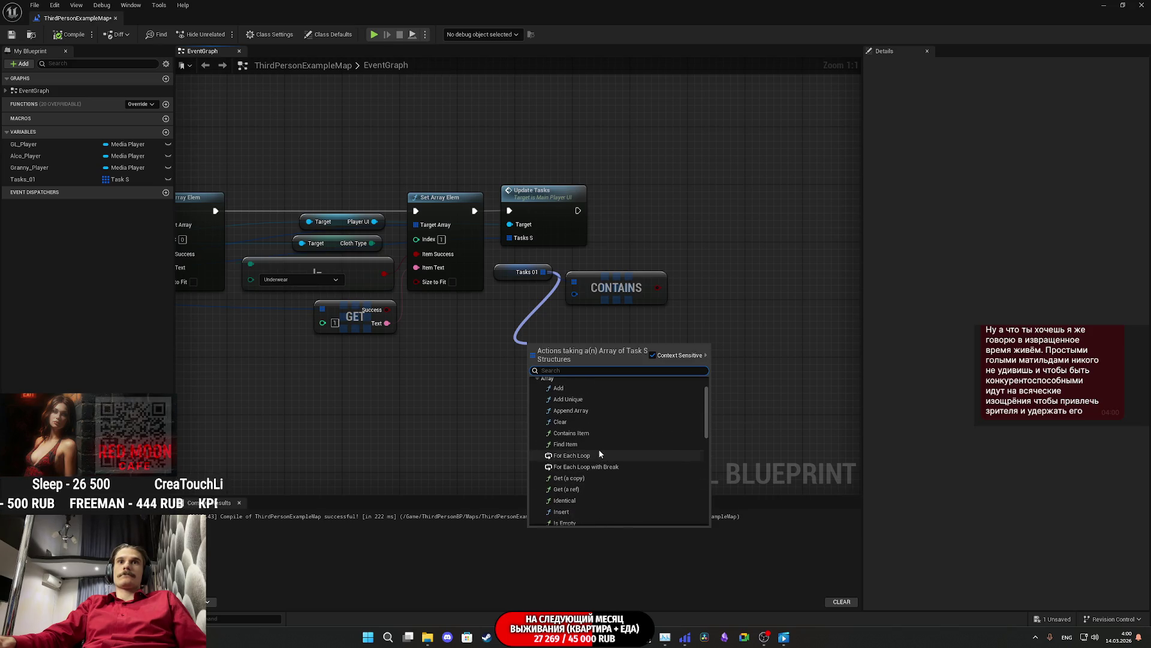
pyautogui.scroll(-4, 598, 449)
pyautogui.scroll(-2, 599, 451)
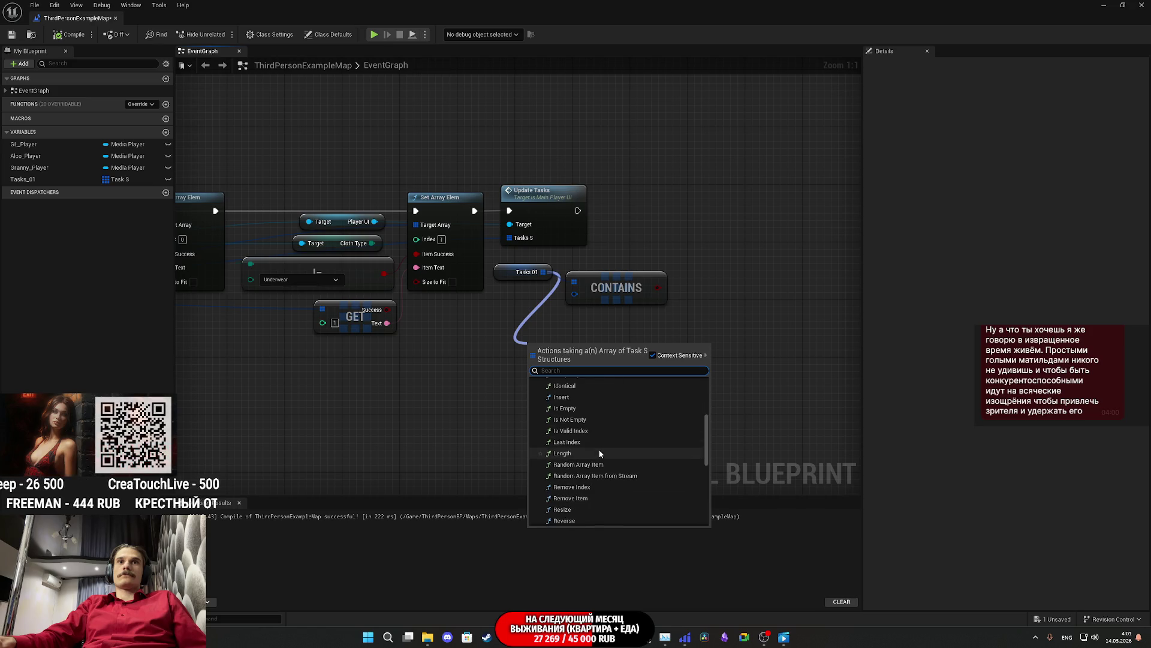
pyautogui.scroll(-4, 652, 465)
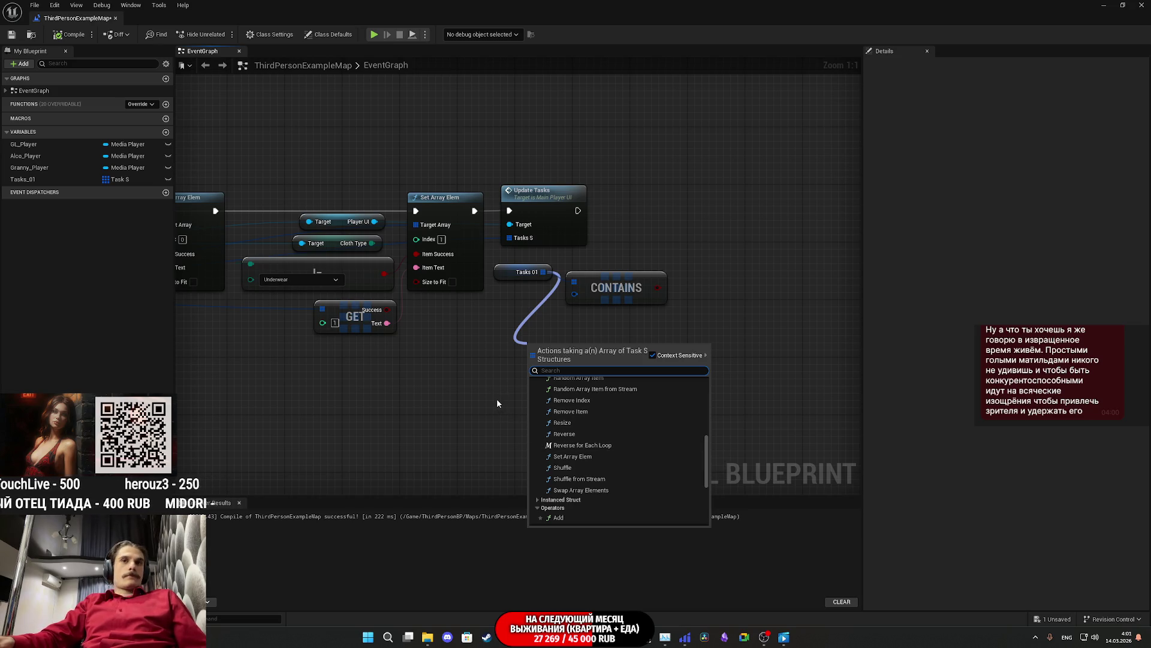
pyautogui.scroll(-2, 600, 433)
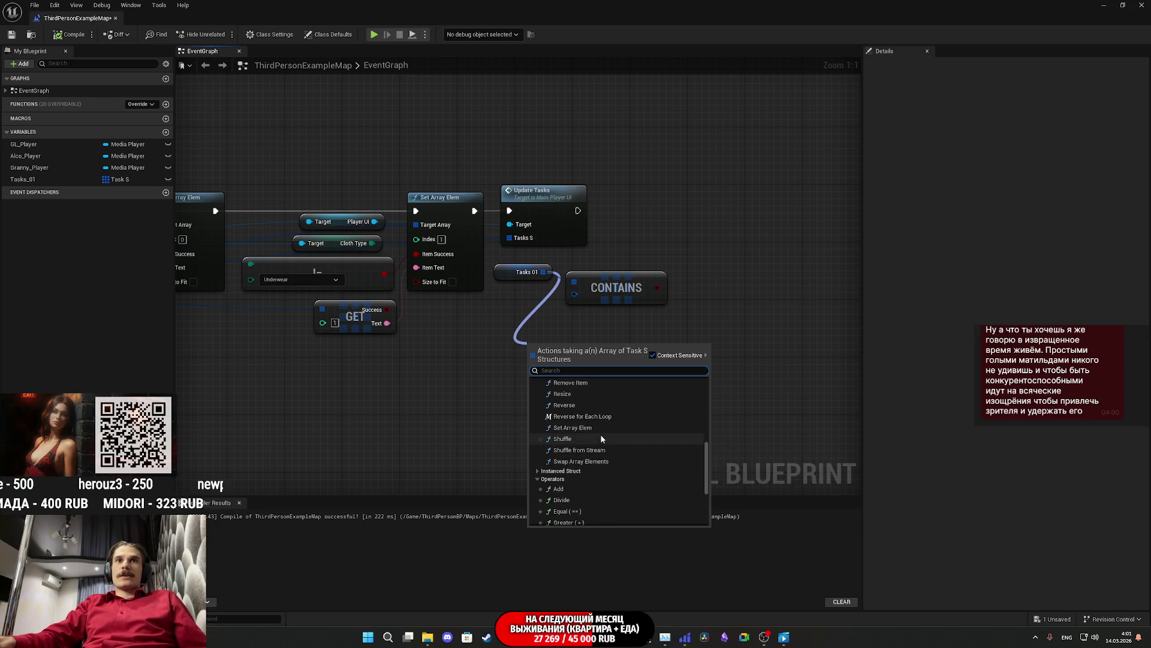
pyautogui.click(486, 403)
pyautogui.rightClick(577, 297)
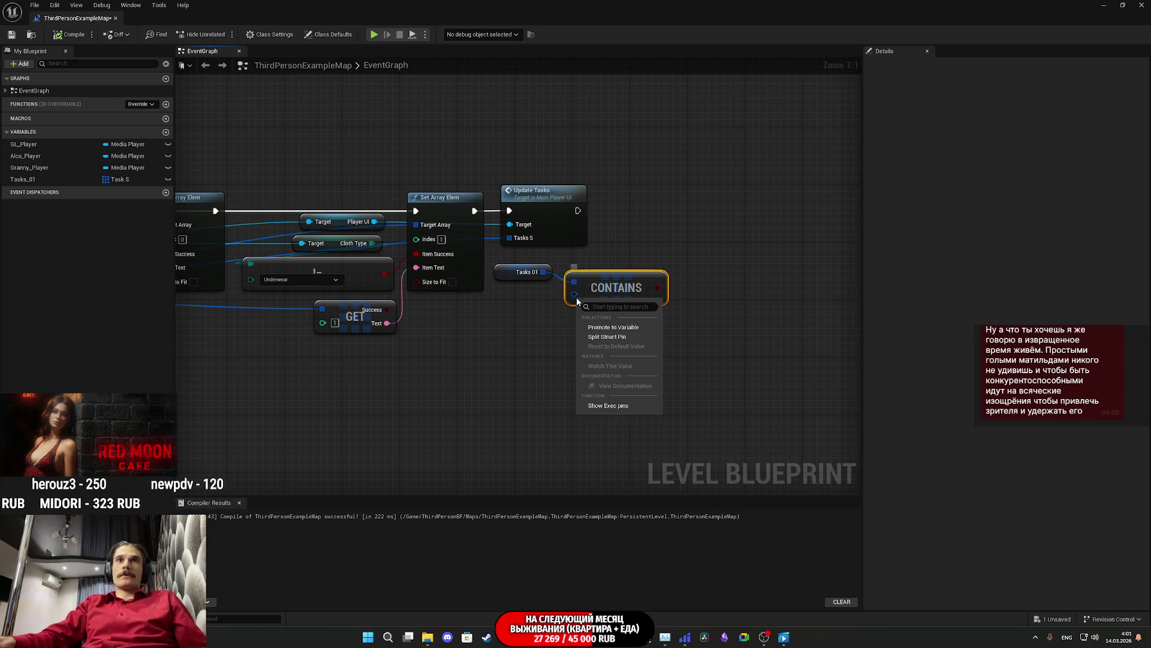
# Step: Split the CONTAINS item struct pin into separate Success and Text inputs
pyautogui.click(609, 337)
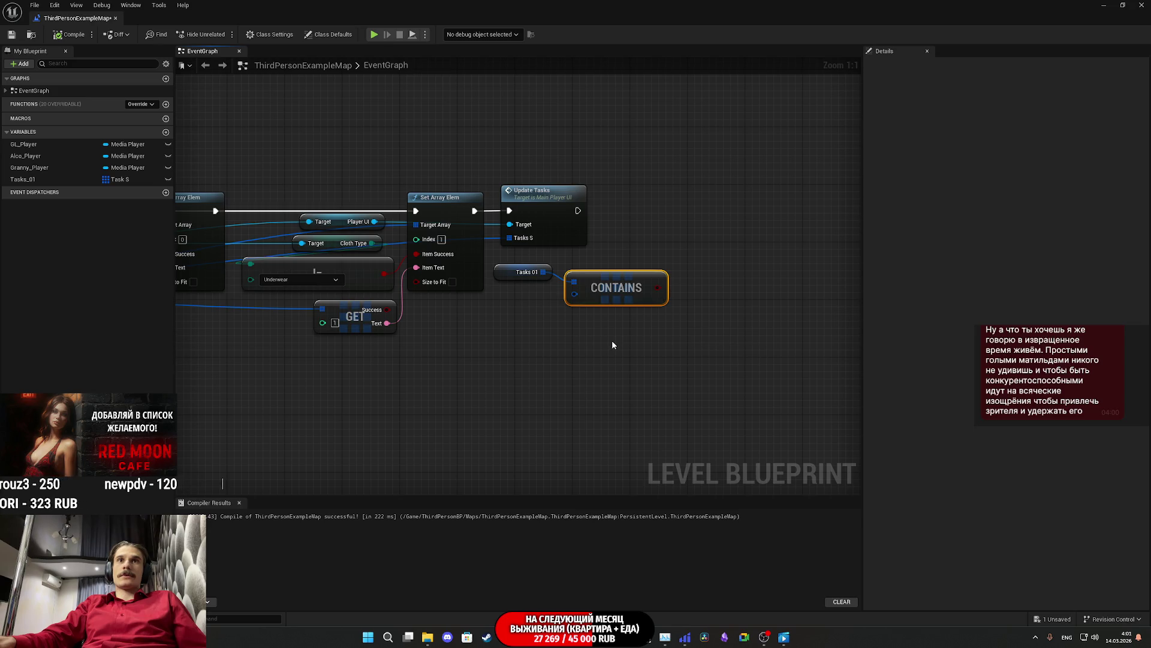
pyautogui.moveTo(629, 348); pyautogui.dragTo(631, 394)
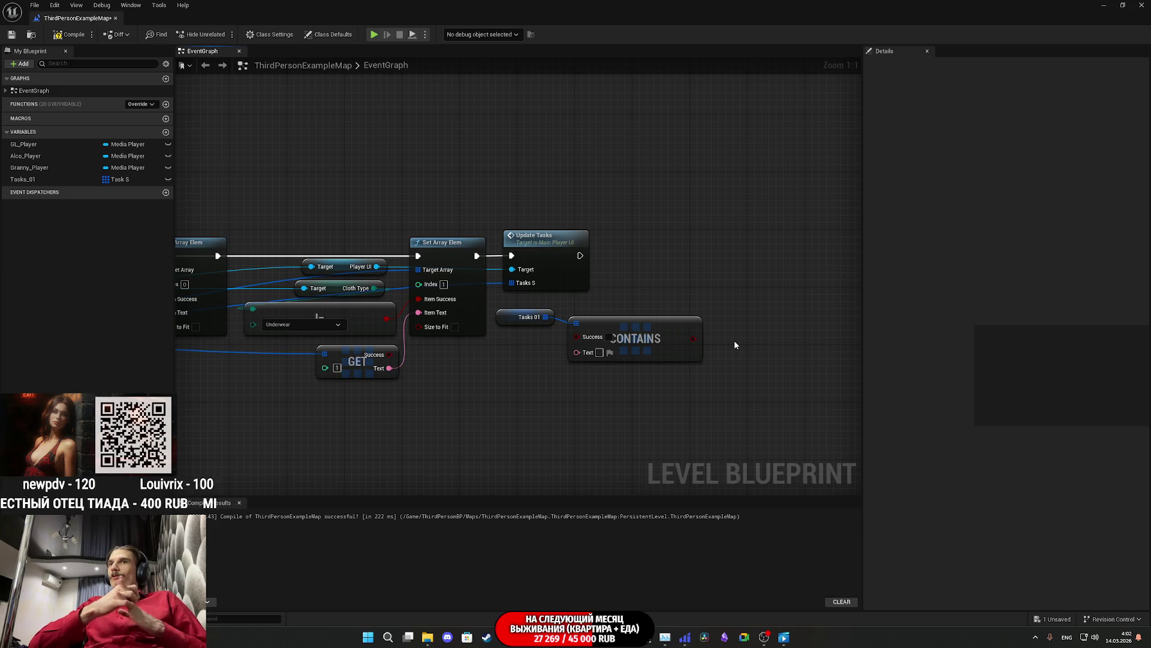
# Step: Check the Success input's options and shift Tasks 01 and CONTAINS up-right together
pyautogui.moveTo(663, 301); pyautogui.dragTo(735, 306)
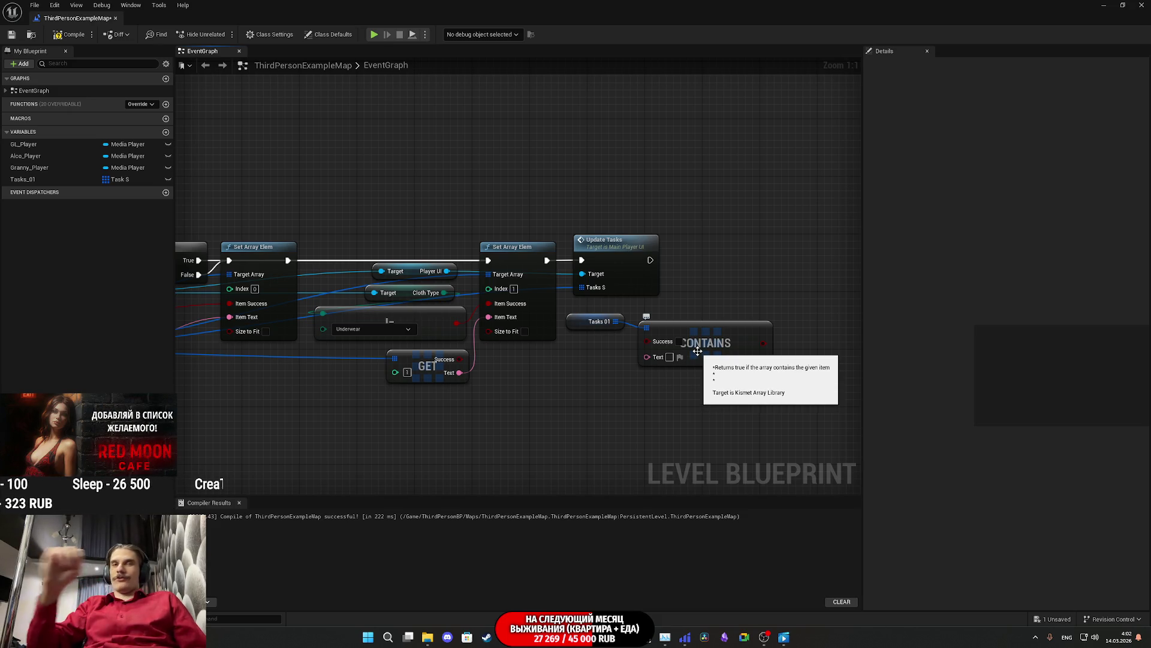
pyautogui.moveTo(718, 300); pyautogui.dragTo(679, 310)
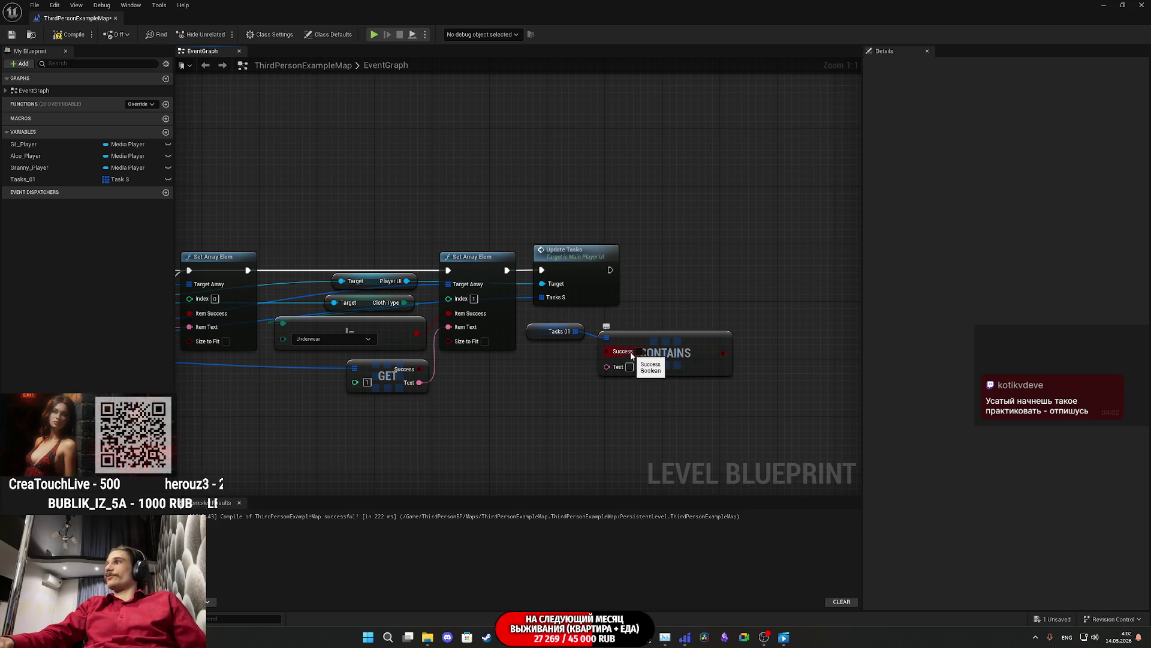
pyautogui.rightClick(631, 354)
pyautogui.click(724, 310)
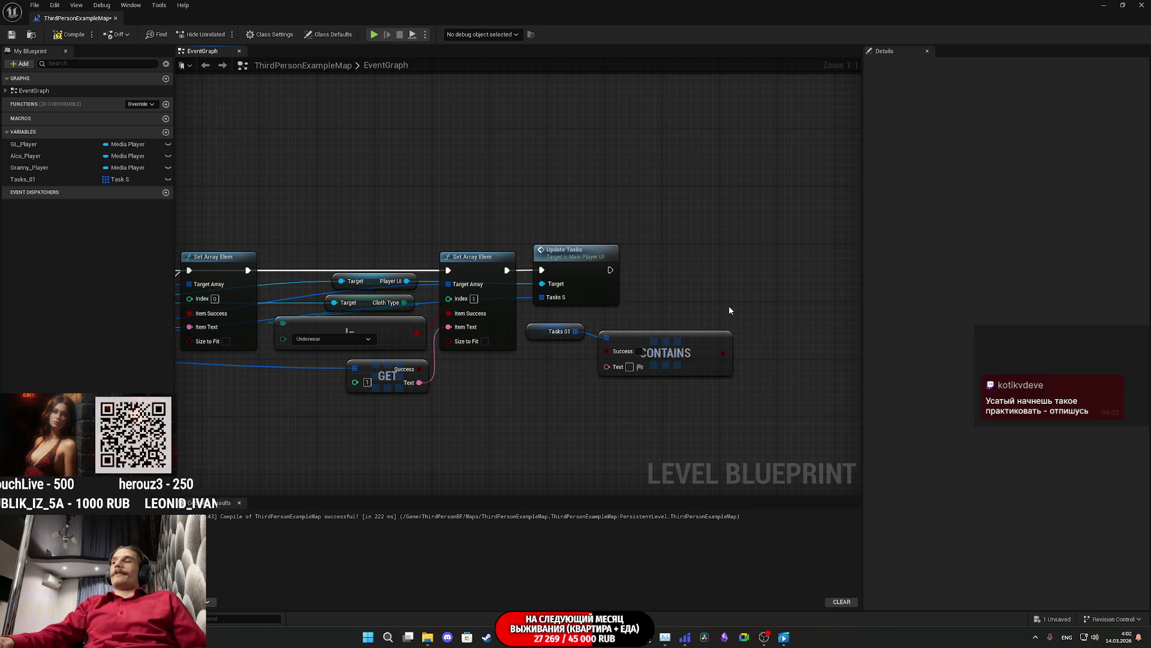
pyautogui.moveTo(572, 373)
pyautogui.mouseDown()
pyautogui.moveTo(609, 329)
pyautogui.moveTo(694, 346)
pyautogui.mouseUp()
pyautogui.click(701, 298)
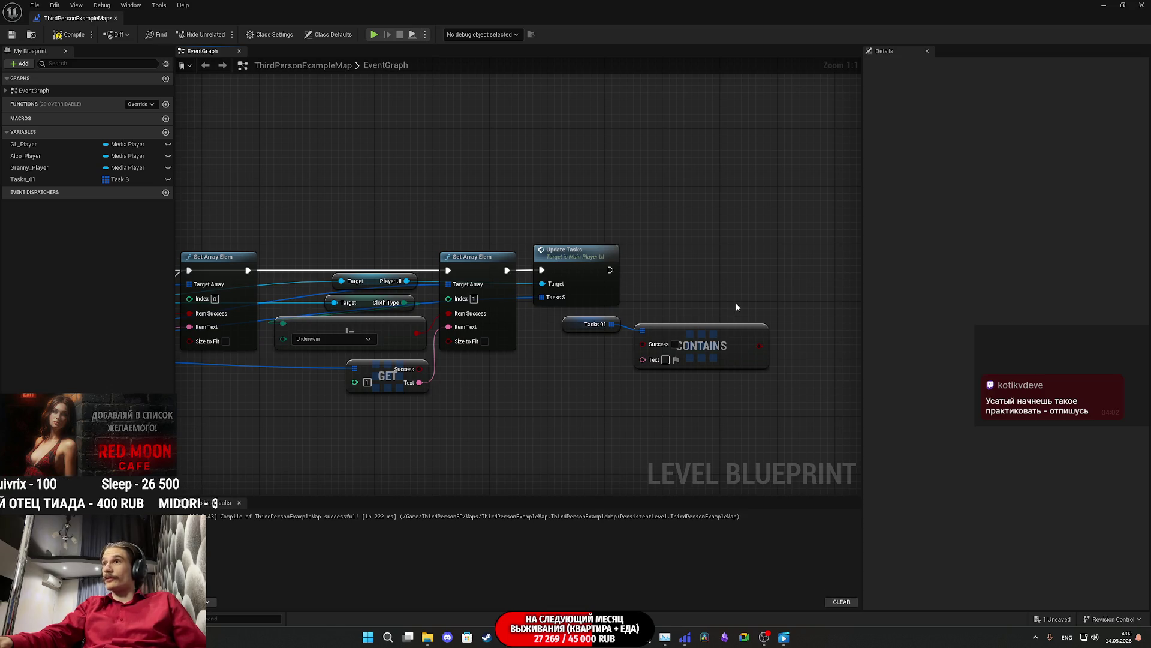
# Step: Move Tasks 01 and CONTAINS down-left beneath the GET node
pyautogui.moveTo(731, 300)
pyautogui.mouseDown()
pyautogui.moveTo(676, 300)
pyautogui.moveTo(971, 312)
pyautogui.moveTo(666, 292)
pyautogui.mouseUp()
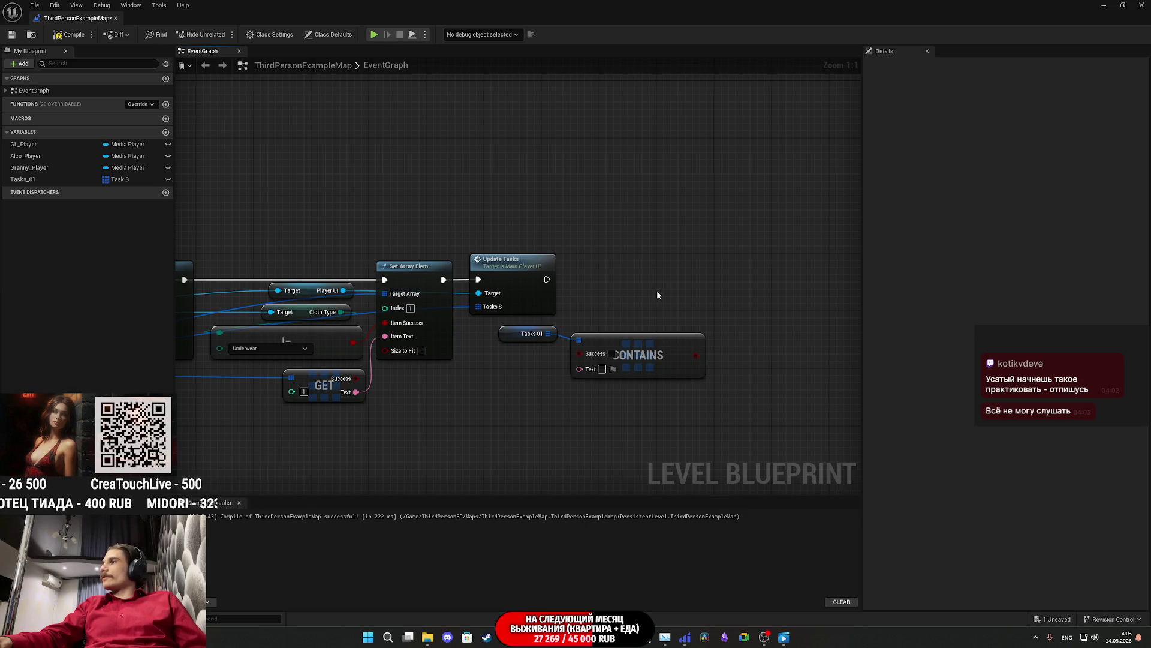
pyautogui.moveTo(658, 294); pyautogui.dragTo(727, 264)
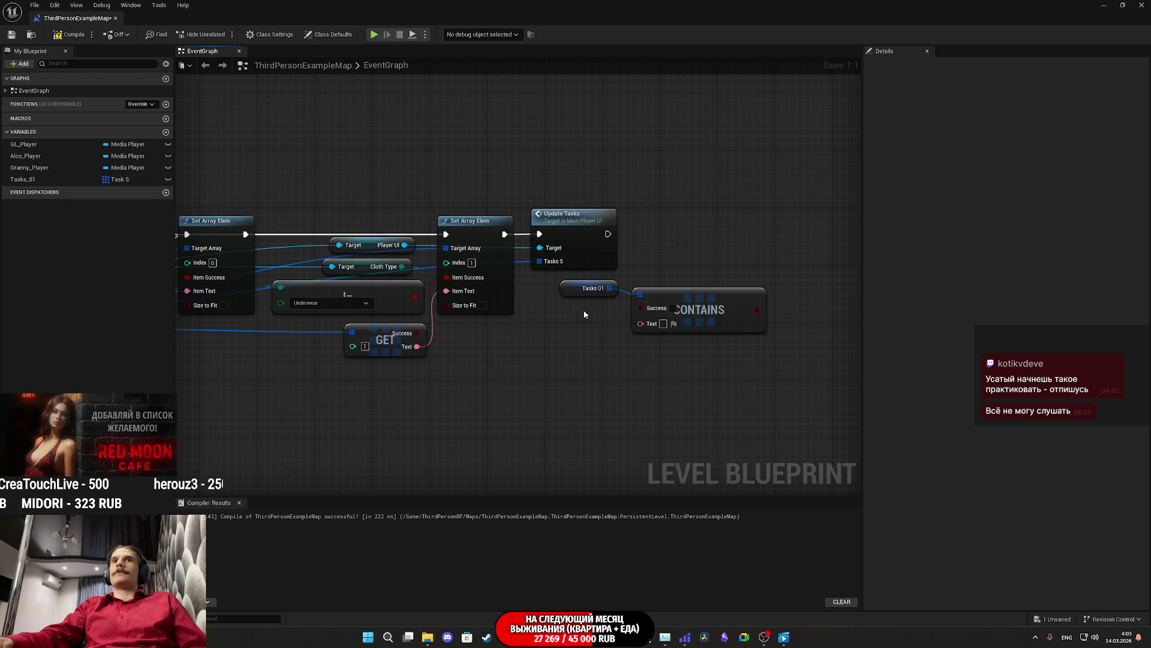
pyautogui.moveTo(585, 316)
pyautogui.mouseDown()
pyautogui.moveTo(681, 289)
pyautogui.moveTo(537, 390)
pyautogui.mouseUp()
pyautogui.click(629, 371)
pyautogui.moveTo(674, 422)
pyautogui.mouseDown()
pyautogui.moveTo(611, 414)
pyautogui.moveTo(671, 404)
pyautogui.moveTo(506, 424)
pyautogui.moveTo(630, 372)
pyautogui.moveTo(540, 432)
pyautogui.moveTo(626, 406)
pyautogui.moveTo(504, 417)
pyautogui.mouseUp()
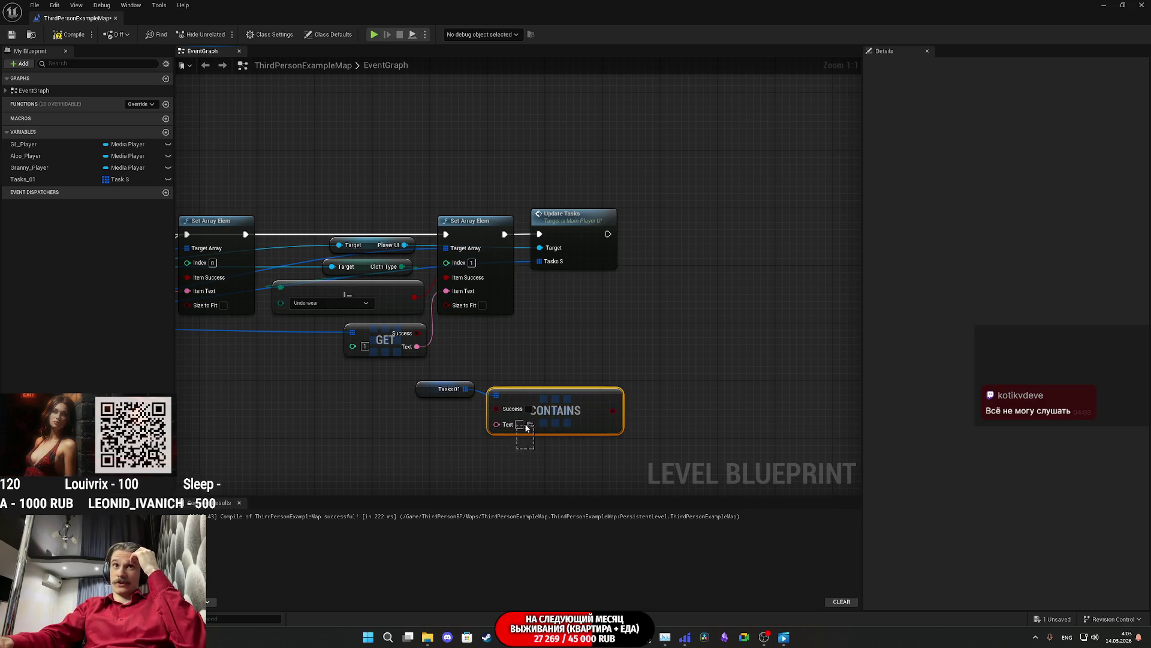
# Step: Browse actions for the CONTAINS Text input, then cancel without adding a node
pyautogui.click(561, 450)
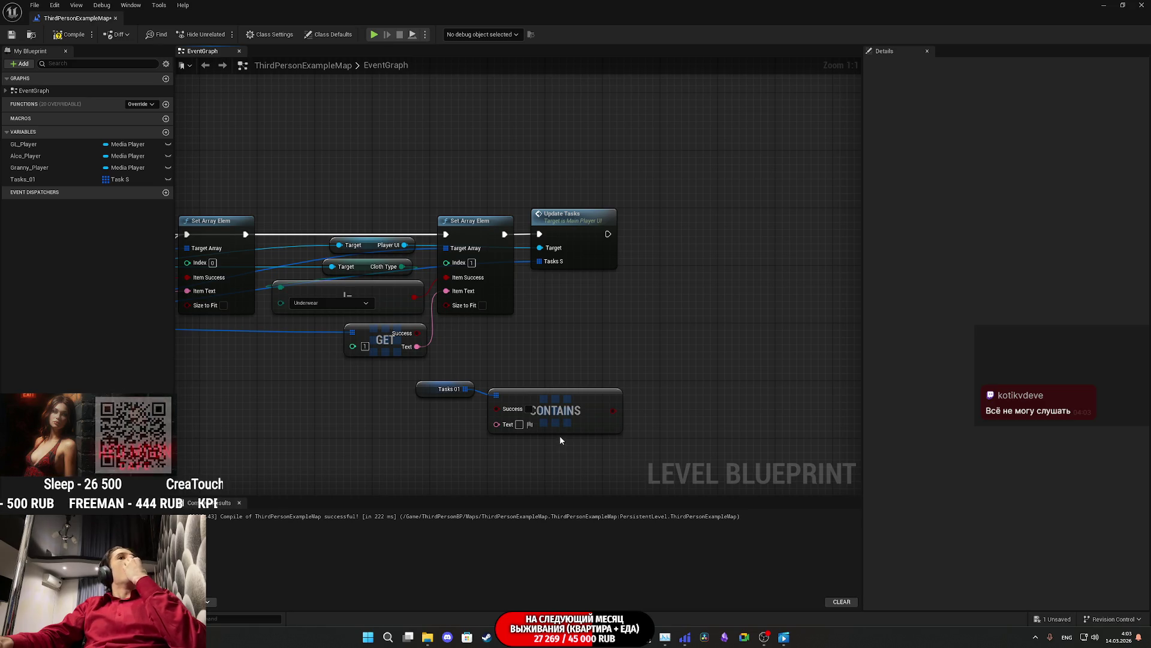
pyautogui.moveTo(539, 438)
pyautogui.mouseDown()
pyautogui.moveTo(626, 428)
pyautogui.moveTo(547, 422)
pyautogui.mouseUp()
pyautogui.press('Escape')
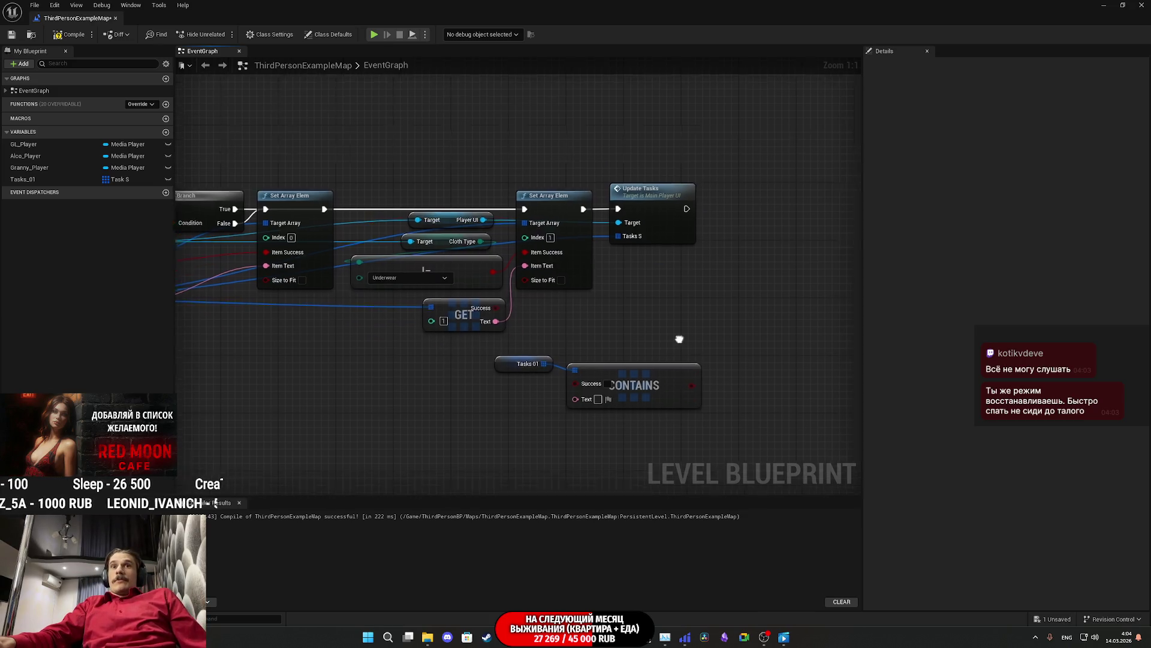
# Step: Clear the node selection and bring the Twitch dashboard in Chrome to the front
pyautogui.moveTo(693, 403); pyautogui.dragTo(597, 270)
pyautogui.click(747, 376)
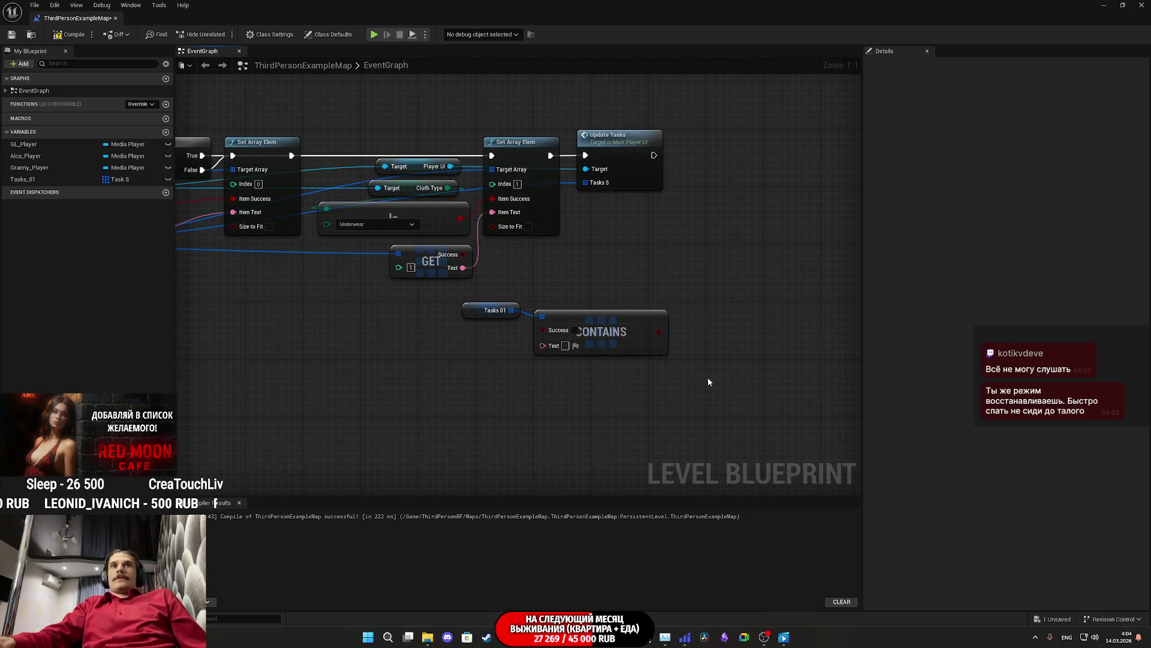
pyautogui.click(514, 645)
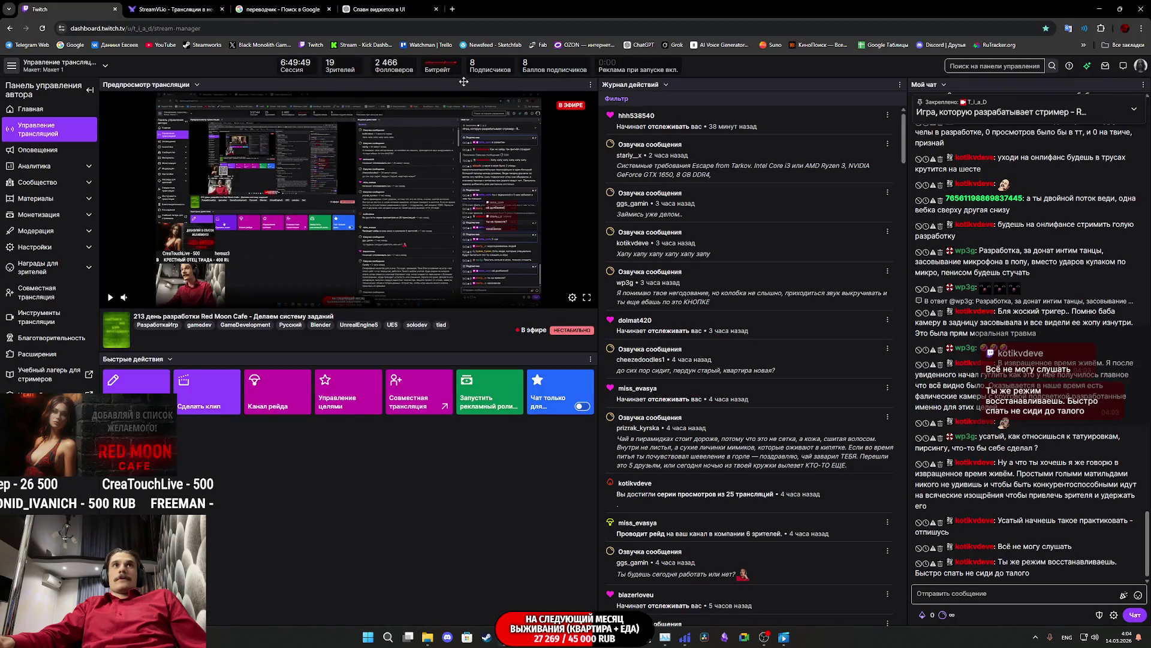
# Step: Open the ChatGPT chat 'Спавн виджетов в UI' plus a new ChatGPT tab, and connect Hiddify VPN
pyautogui.click(653, 45)
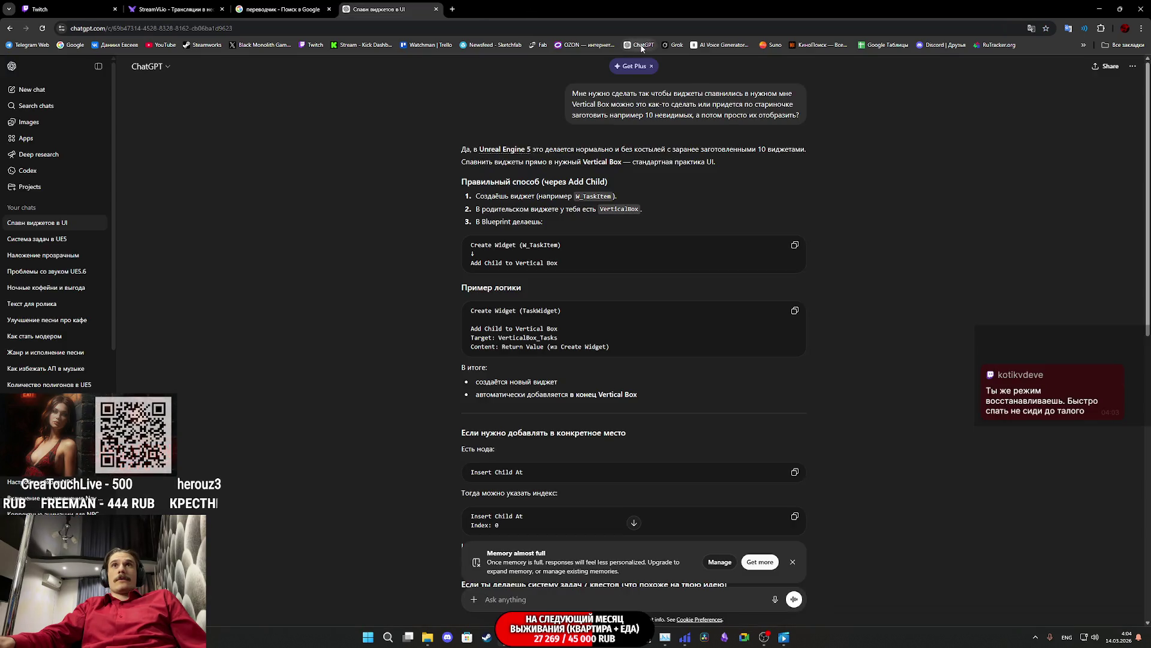
pyautogui.middleClick(643, 44)
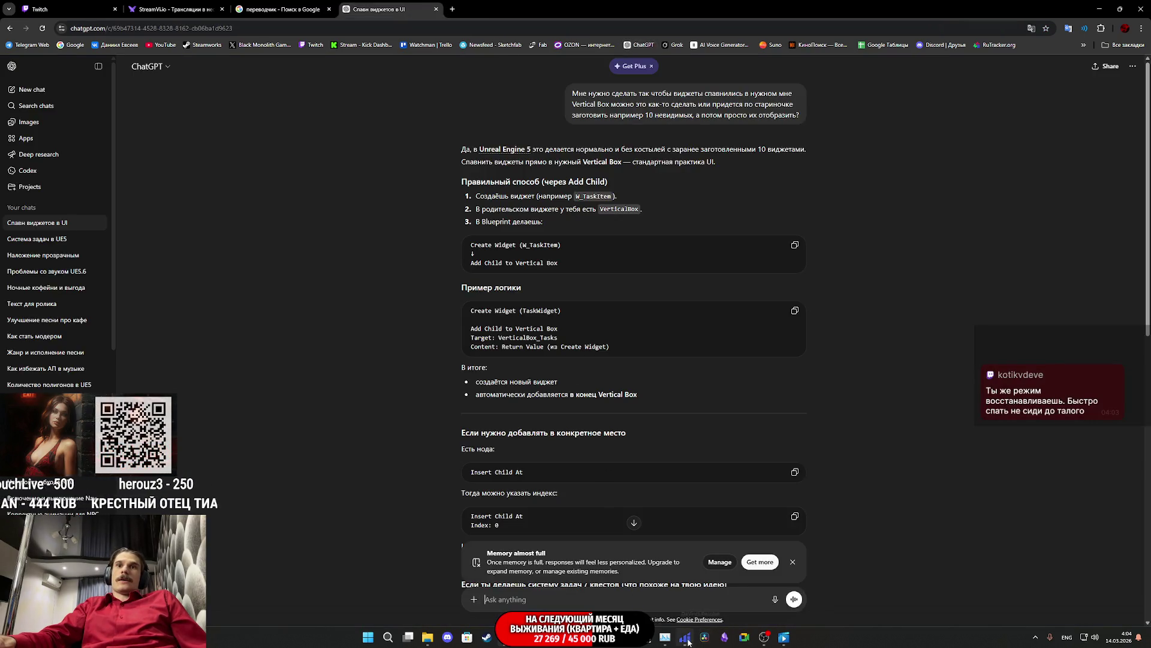
pyautogui.click(684, 637)
pyautogui.click(262, 192)
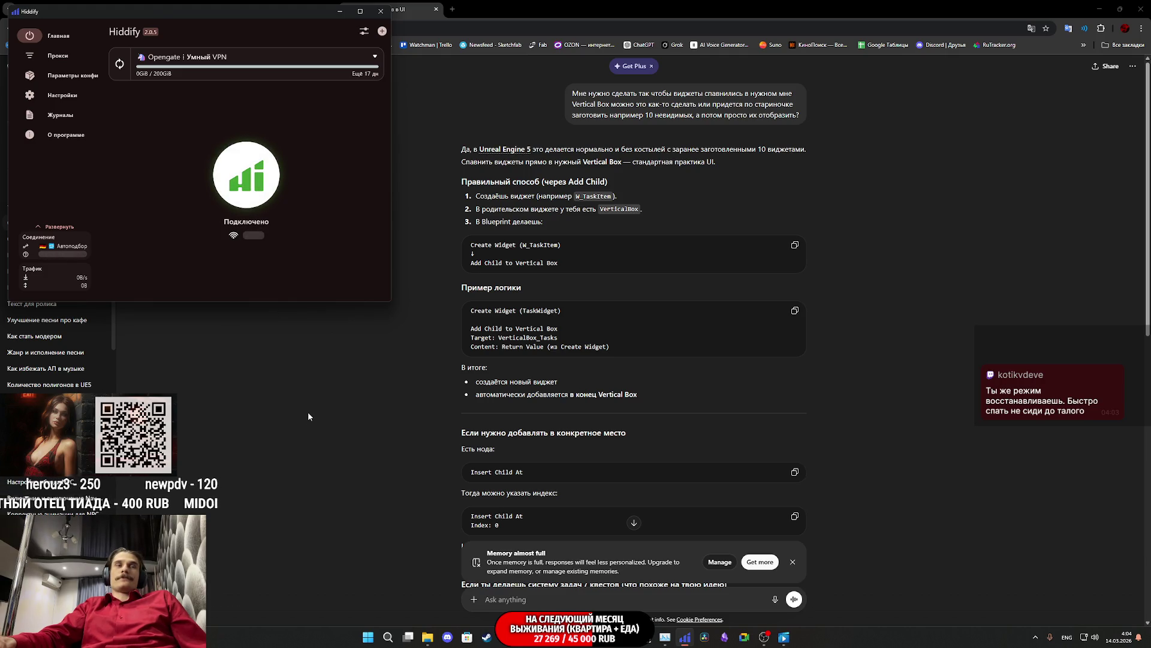
pyautogui.click(308, 411)
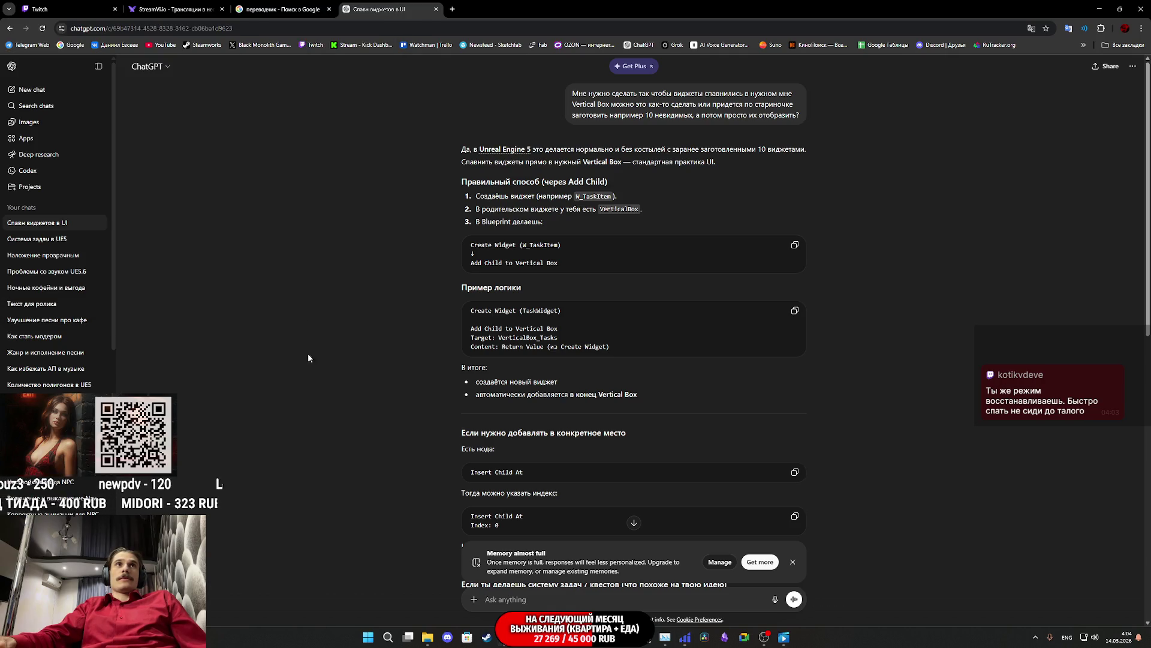
# Step: Cycle through the StreamVi and Twitch tabs, ending on the ChatGPT chat
pyautogui.click(153, 9)
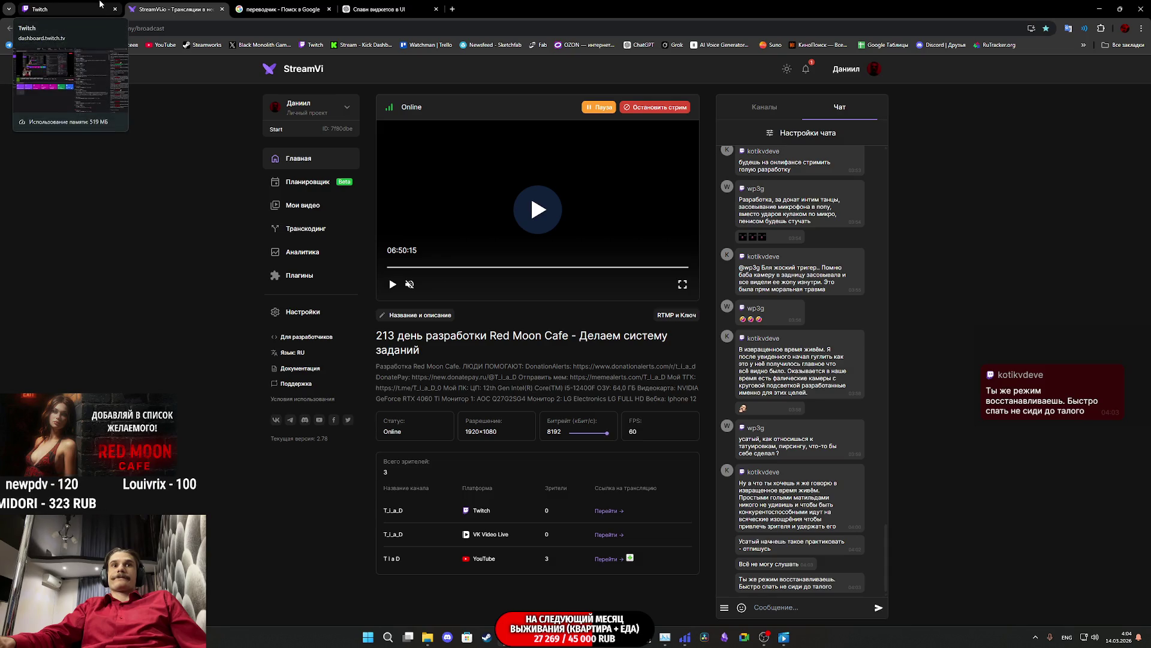
pyautogui.click(100, 4)
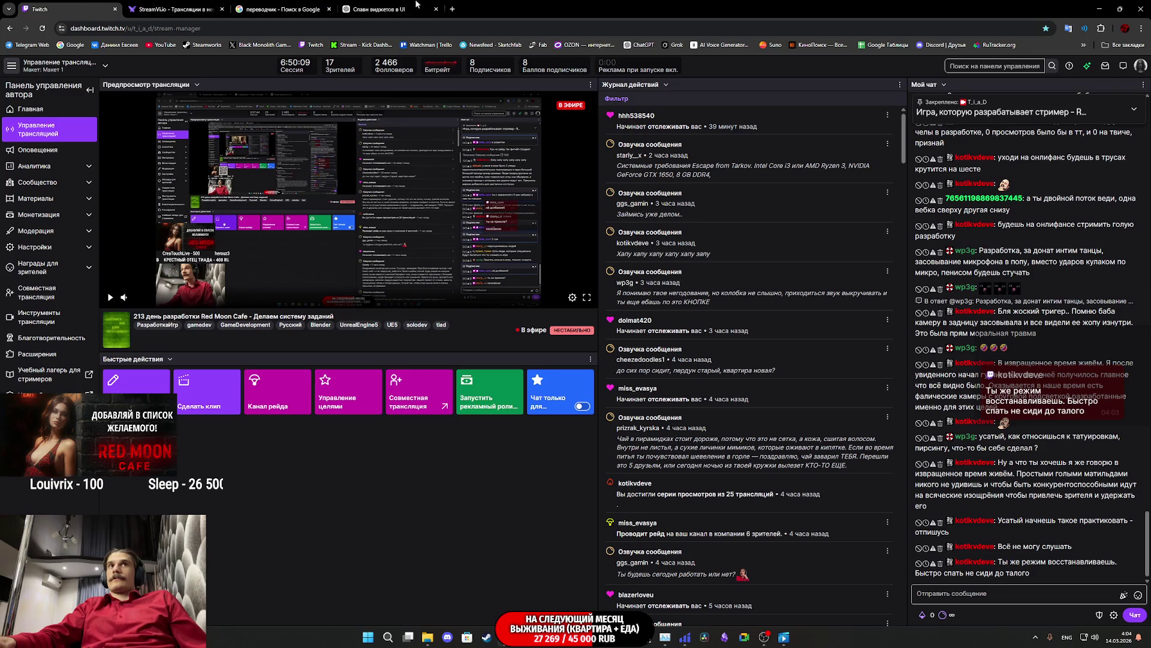
pyautogui.click(383, 8)
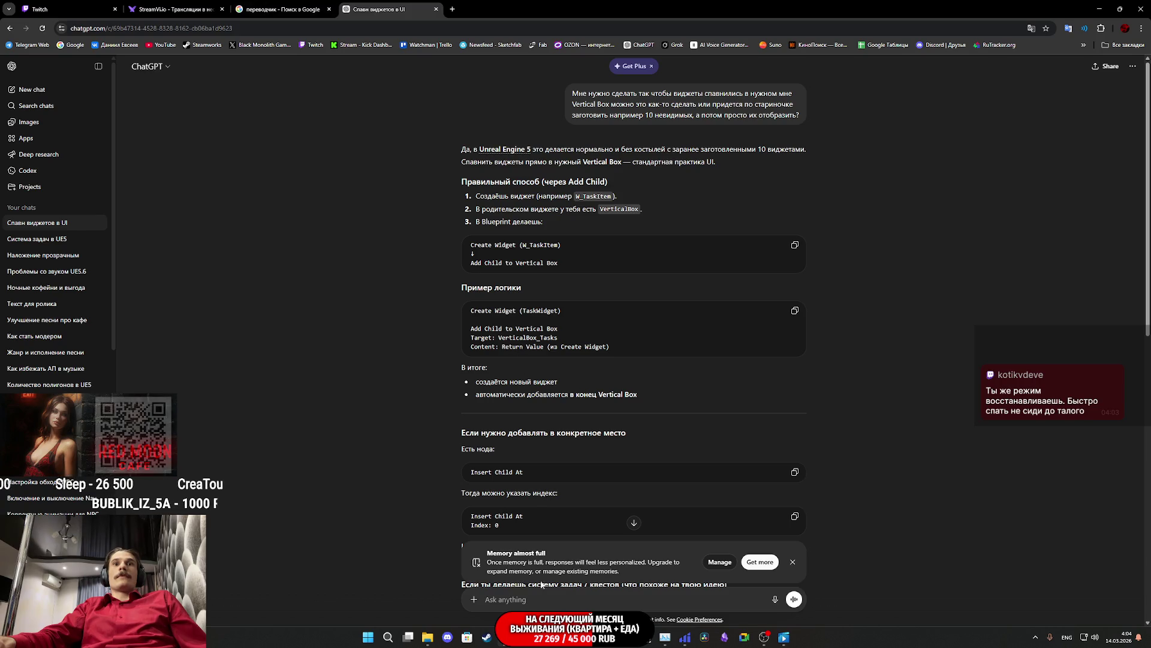
# Step: Begin a Russian-language ChatGPT question about finding a struct in an array by its boolean variable
pyautogui.click(532, 599)
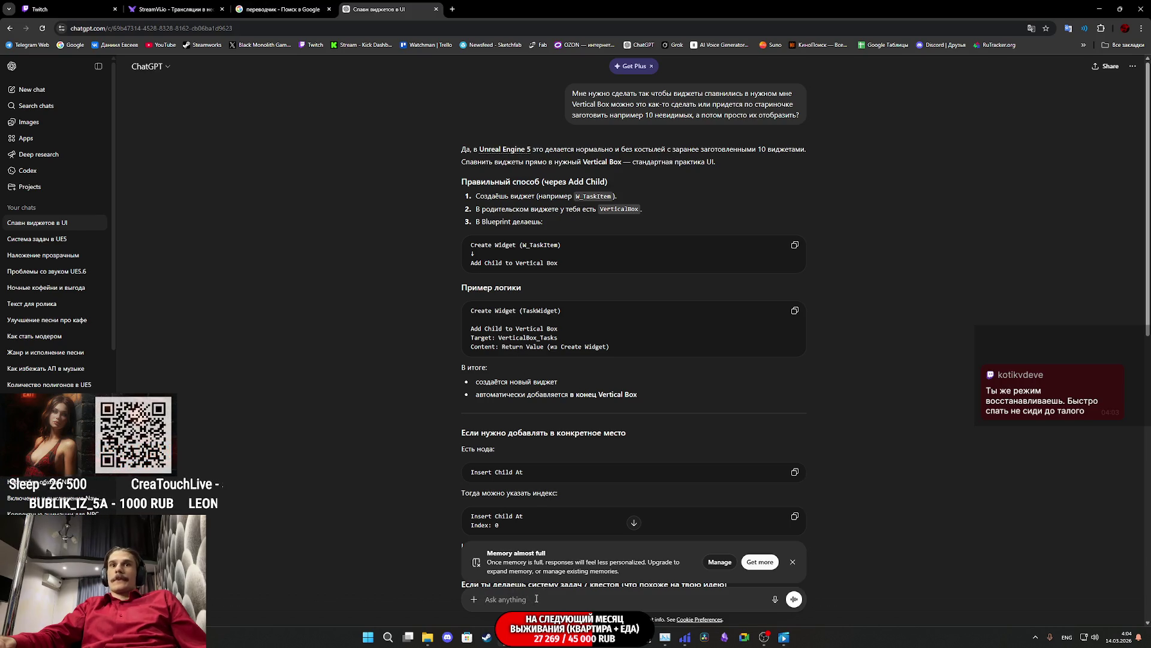
pyautogui.write('fr')
pyautogui.press('BackSpace')
pyautogui.hotkey('alt', 'shift')
pyautogui.write('айти ')
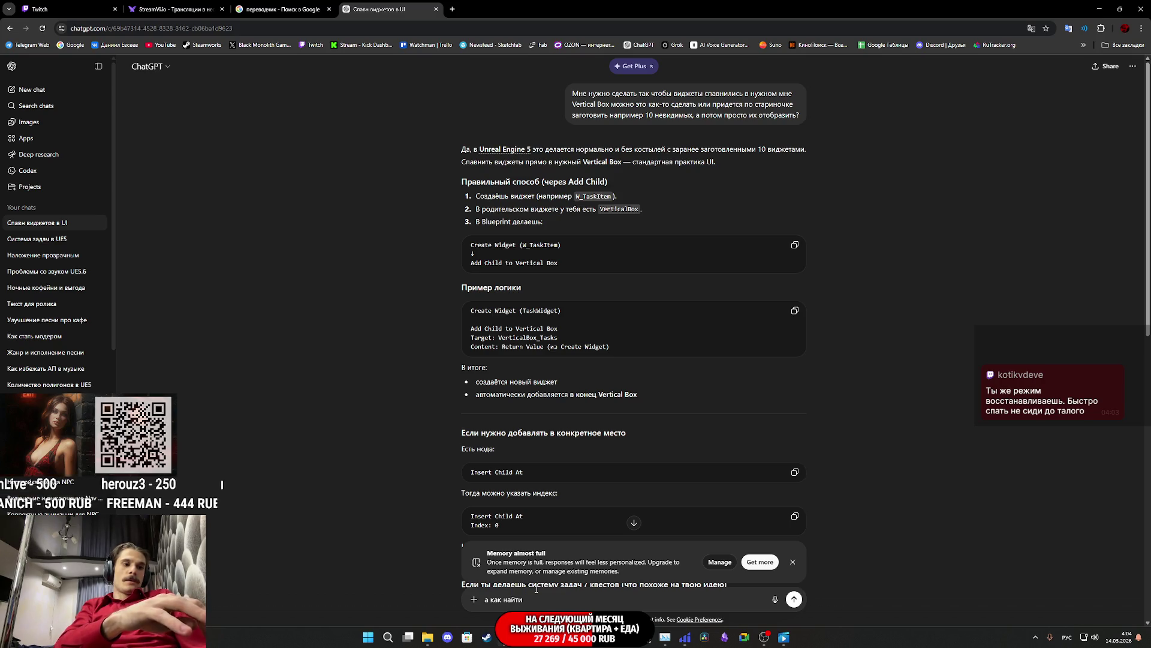
pyautogui.write('в массиве')
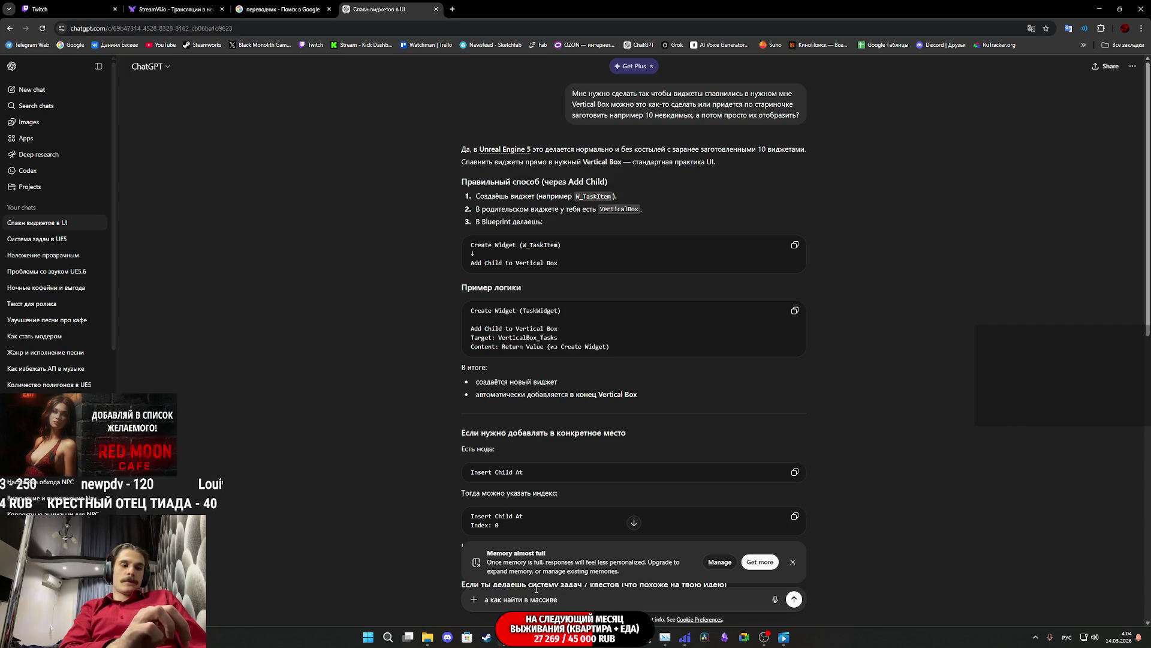
pyautogui.write(' структур хоть одну')
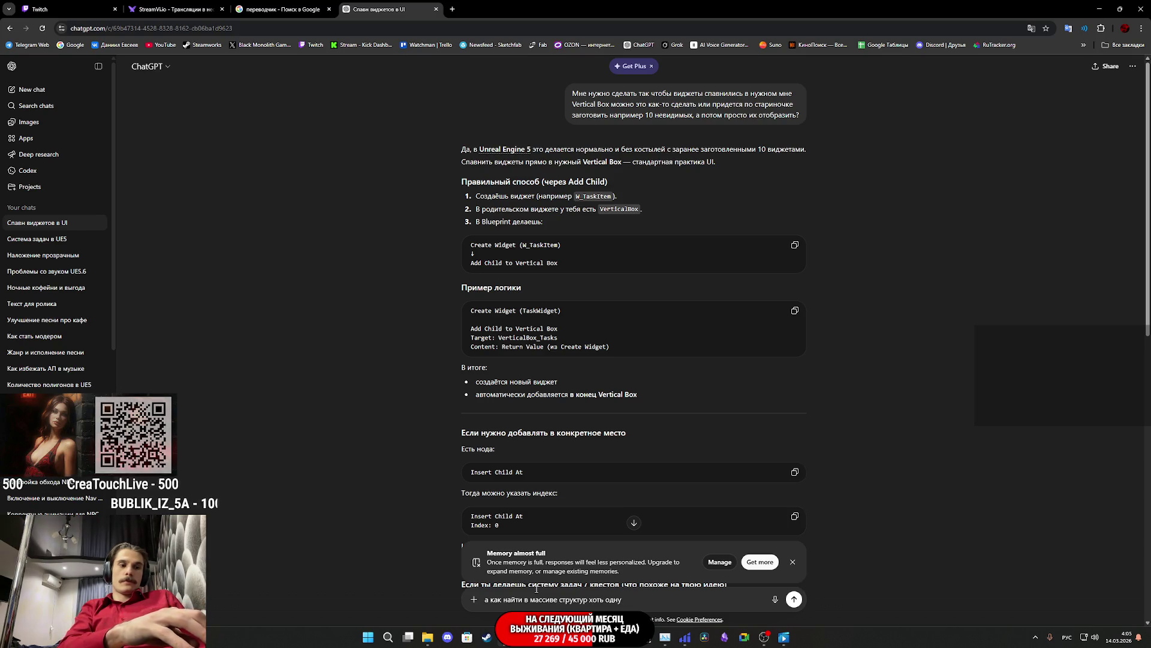
pyautogui.write('переменную структу')
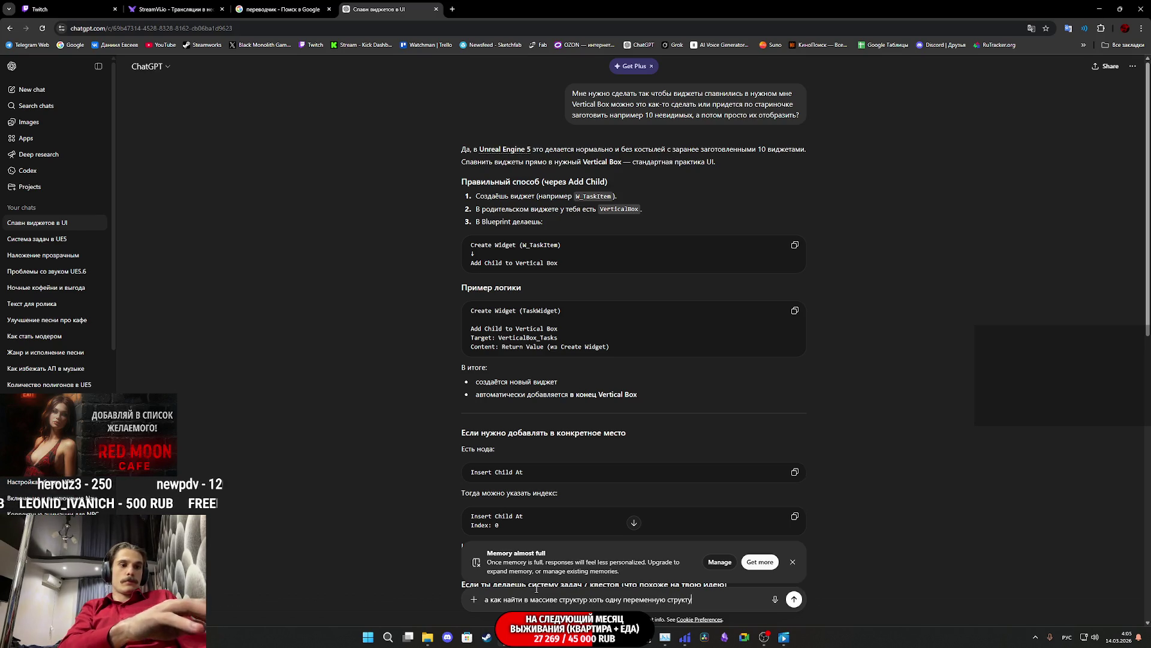
pyautogui.press('BackSpace')
pyautogui.press('BackSpace')
pyautogui.press('BackSpace')
pyautogui.press('BackSpace')
pyautogui.press('BackSpace')
pyautogui.press('BackSpace')
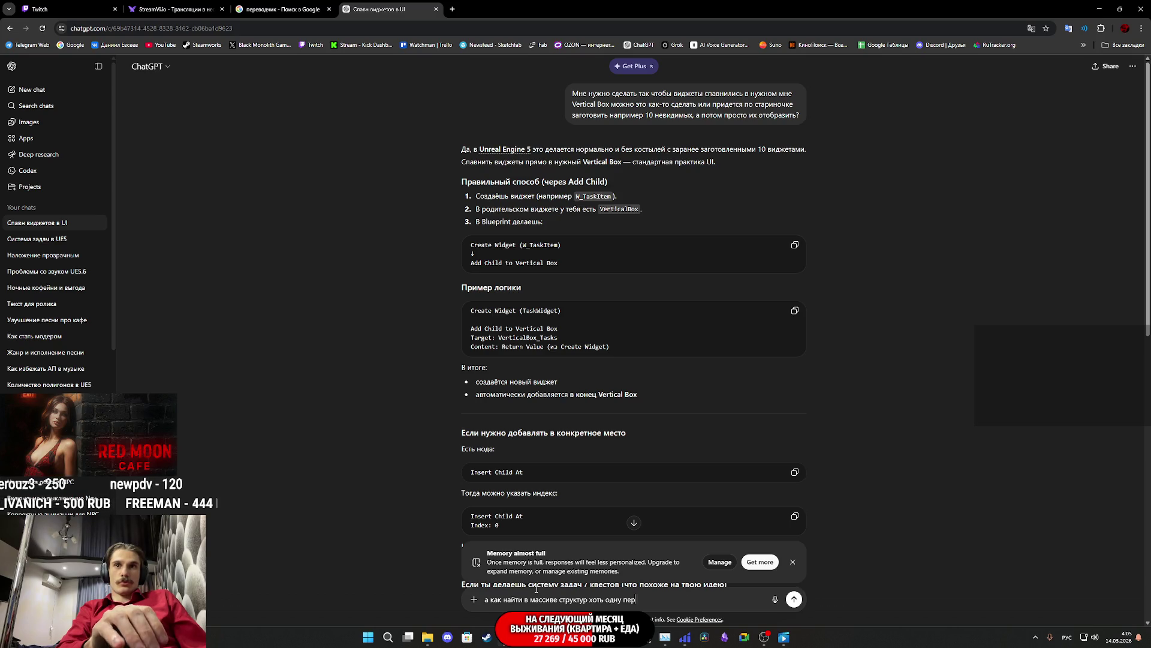
pyautogui.write('из ')
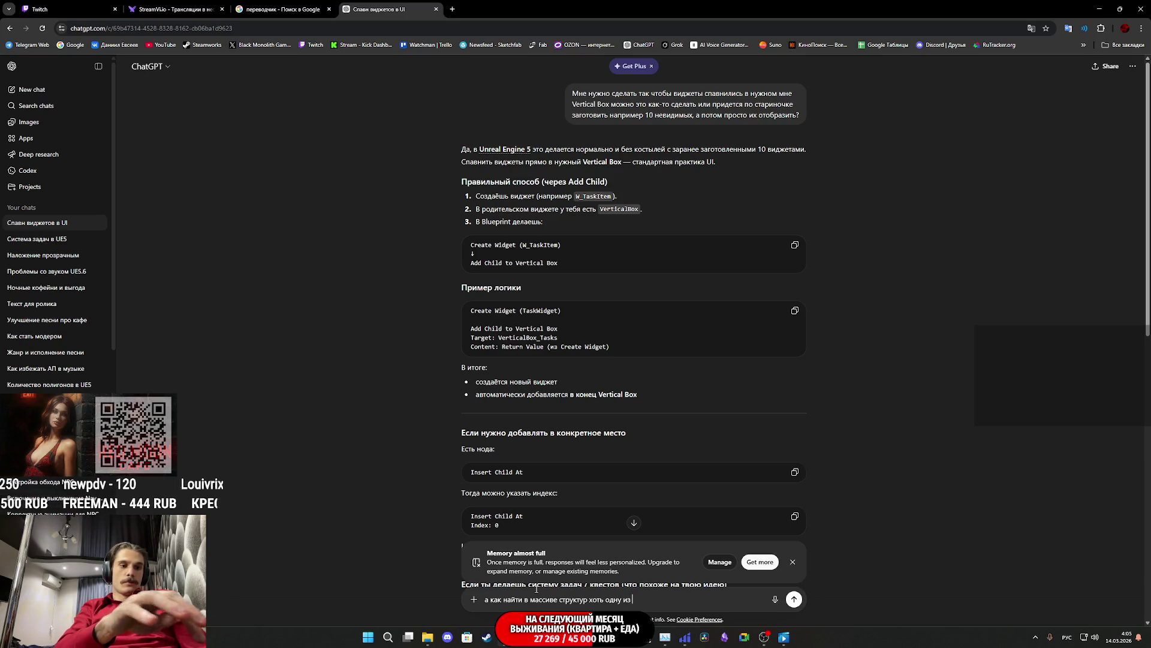
pyautogui.write('структур у которой ')
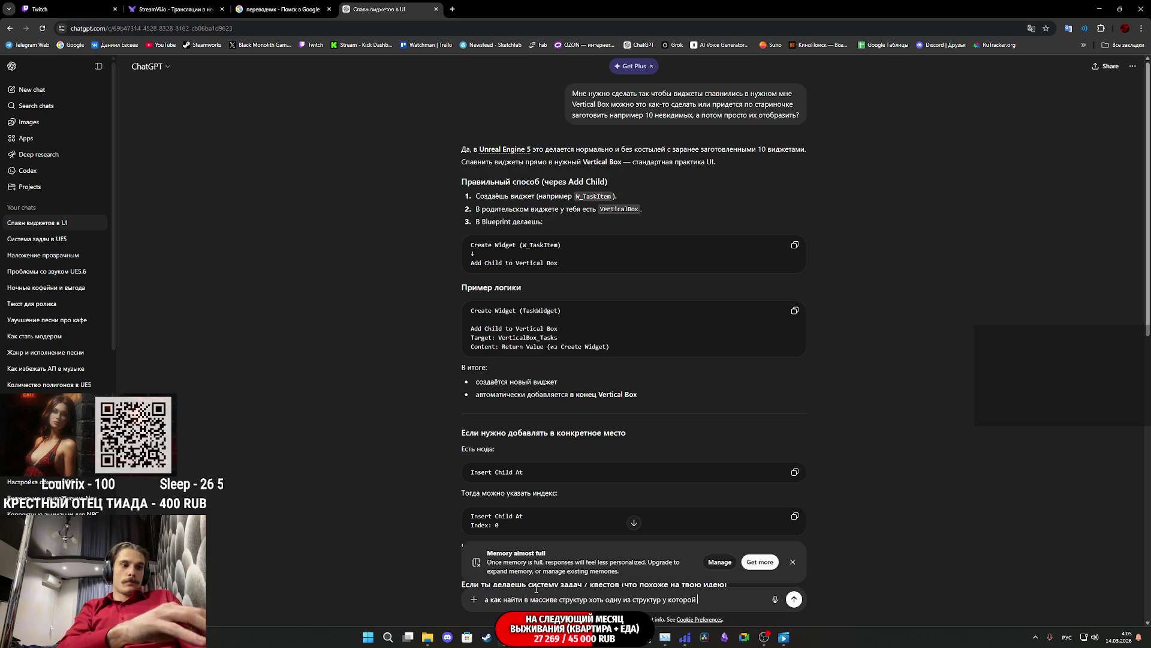
pyautogui.write('есть нуж')
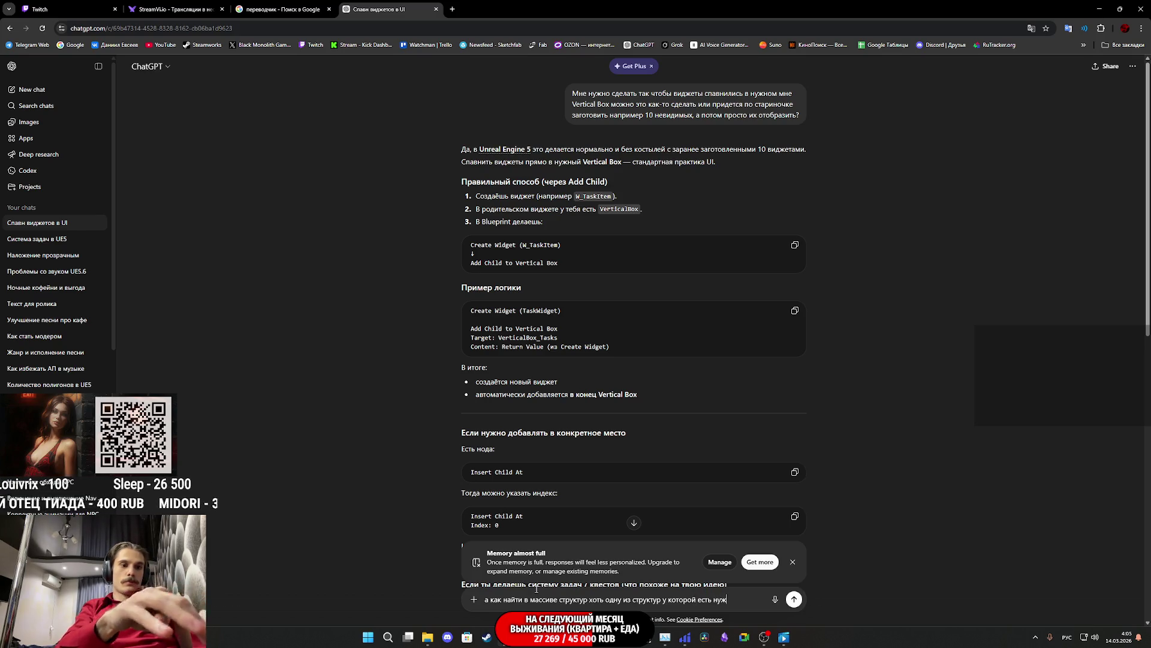
pyautogui.write('ная буле')
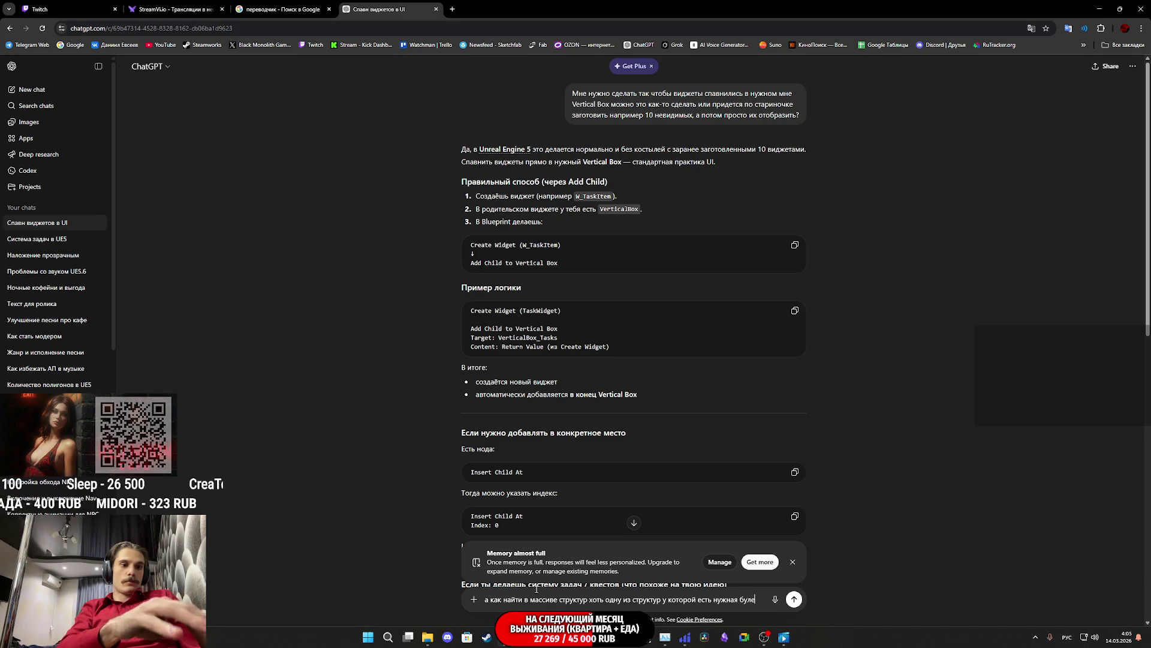
pyautogui.write('вая переменная.')
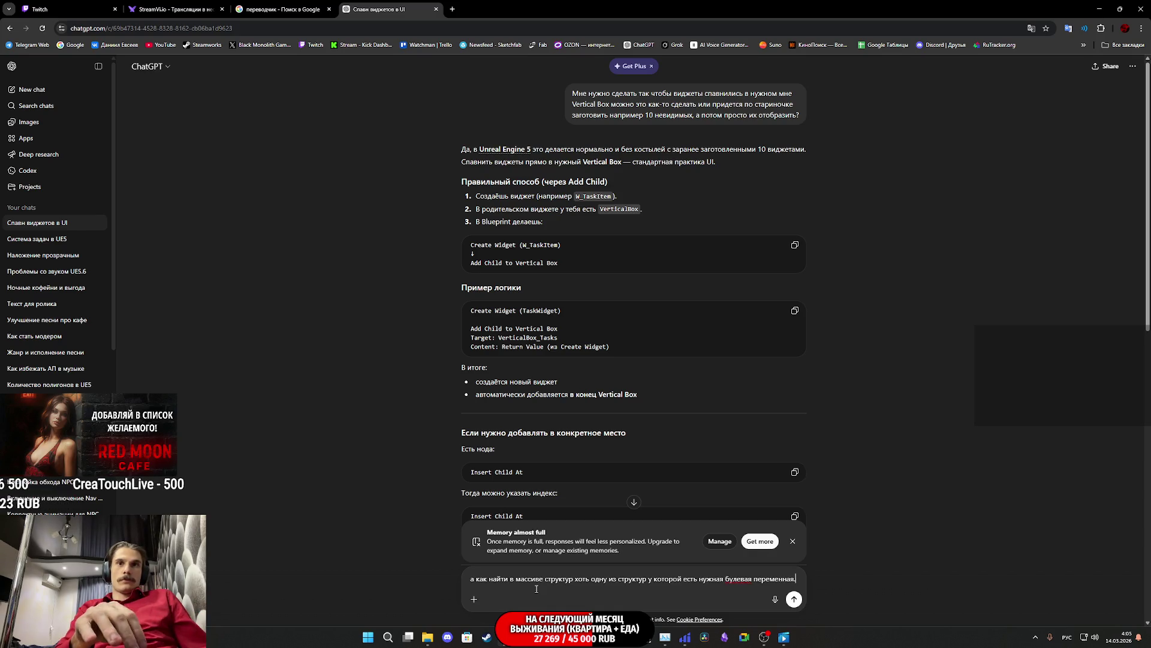
# Step: Add a line explaining the struct's bool and text fields, then copy and send the question
pyautogui.hotkey('shift', 'Return')
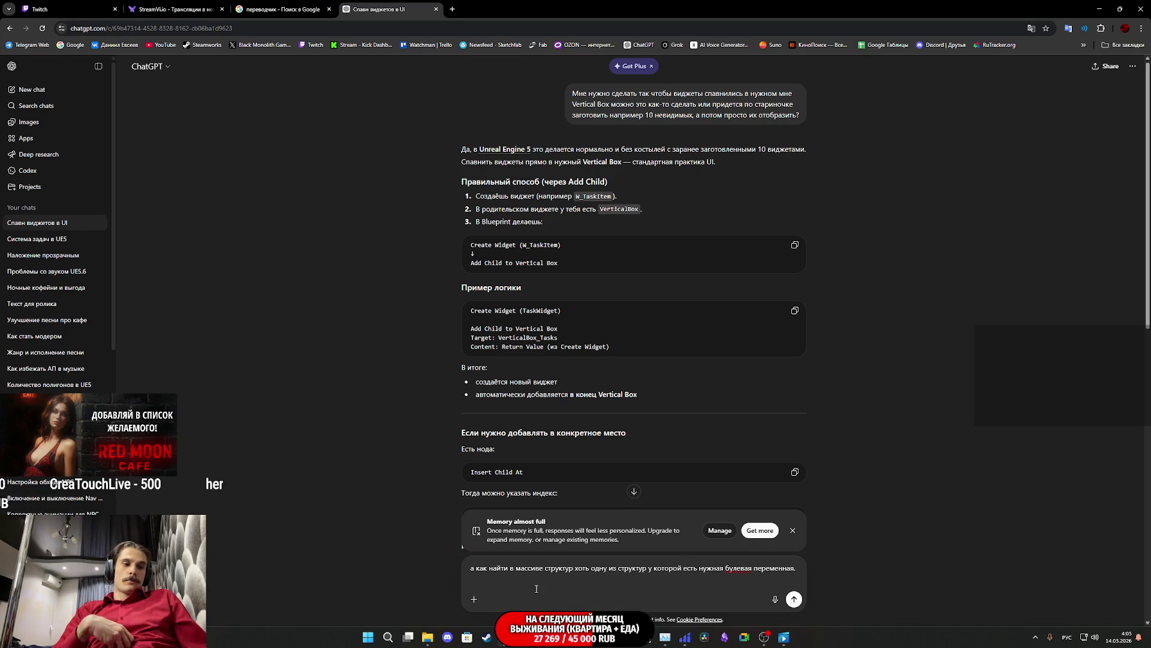
pyautogui.write('еня есть ')
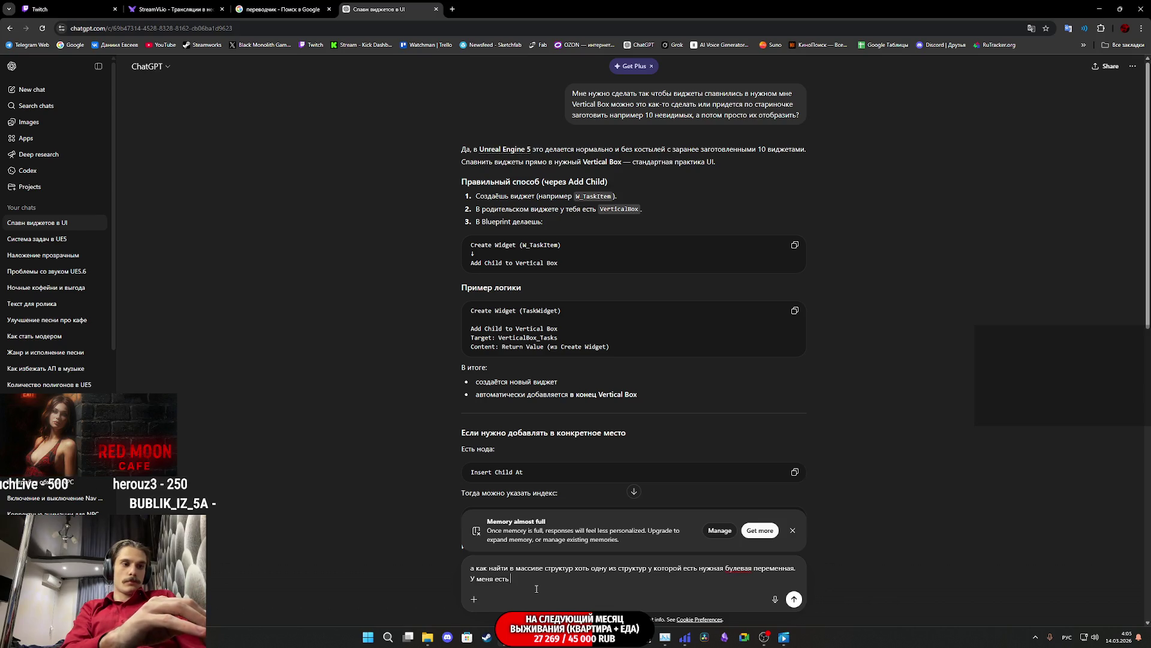
pyautogui.write('структура где есть буле')
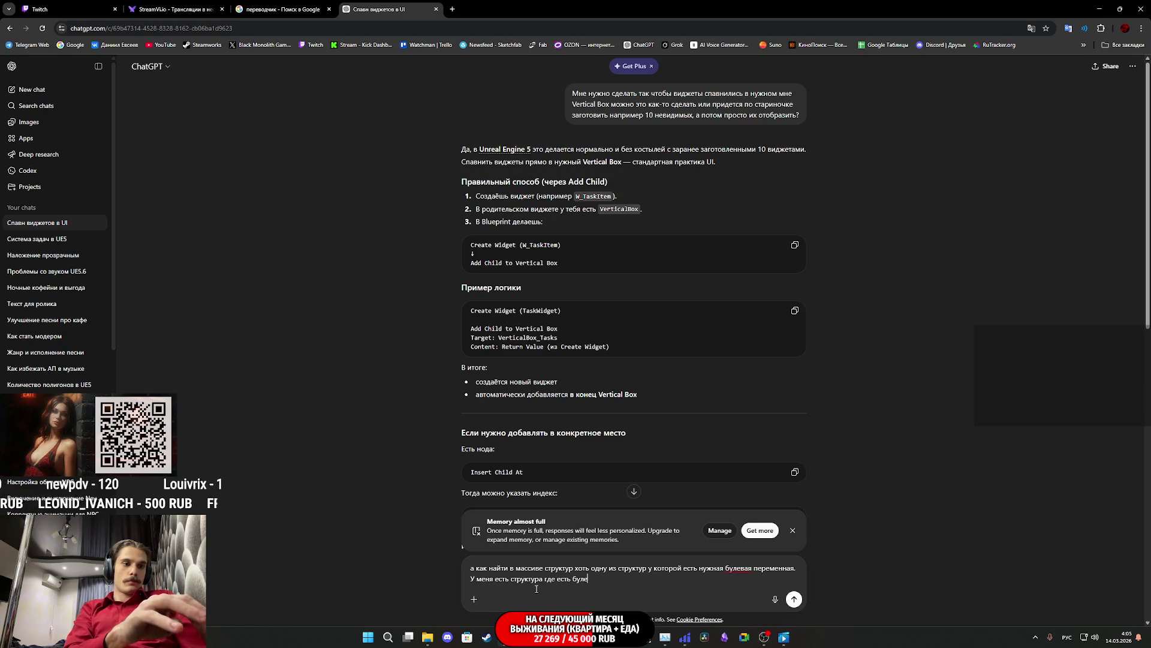
pyautogui.write('вая перем')
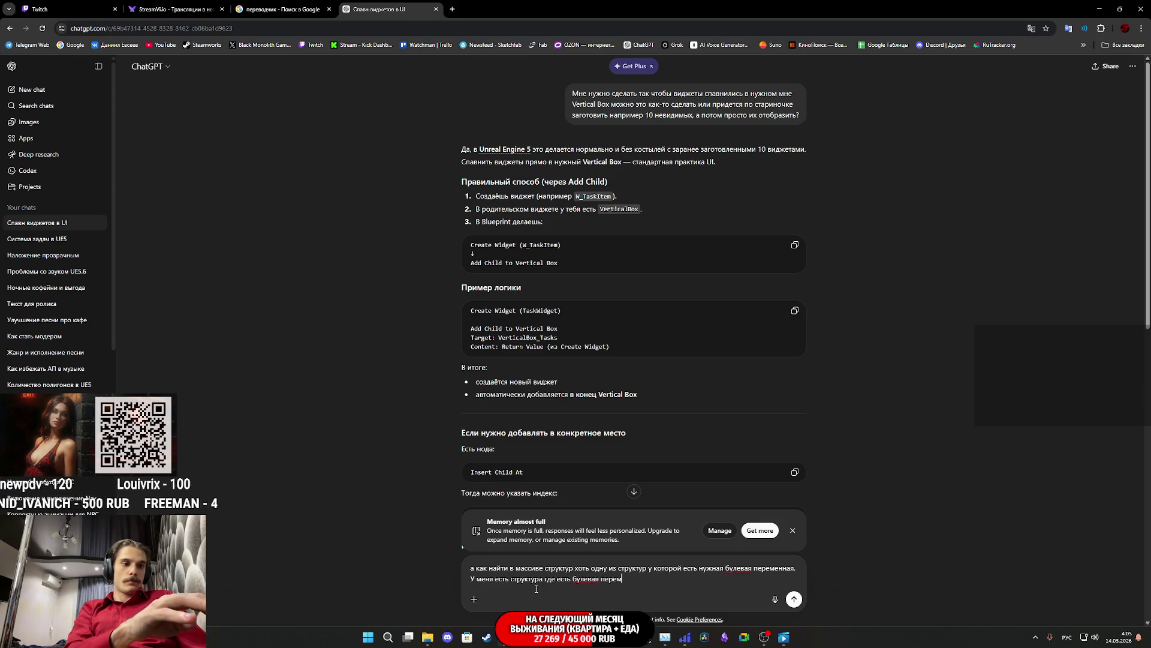
pyautogui.write('енная и те')
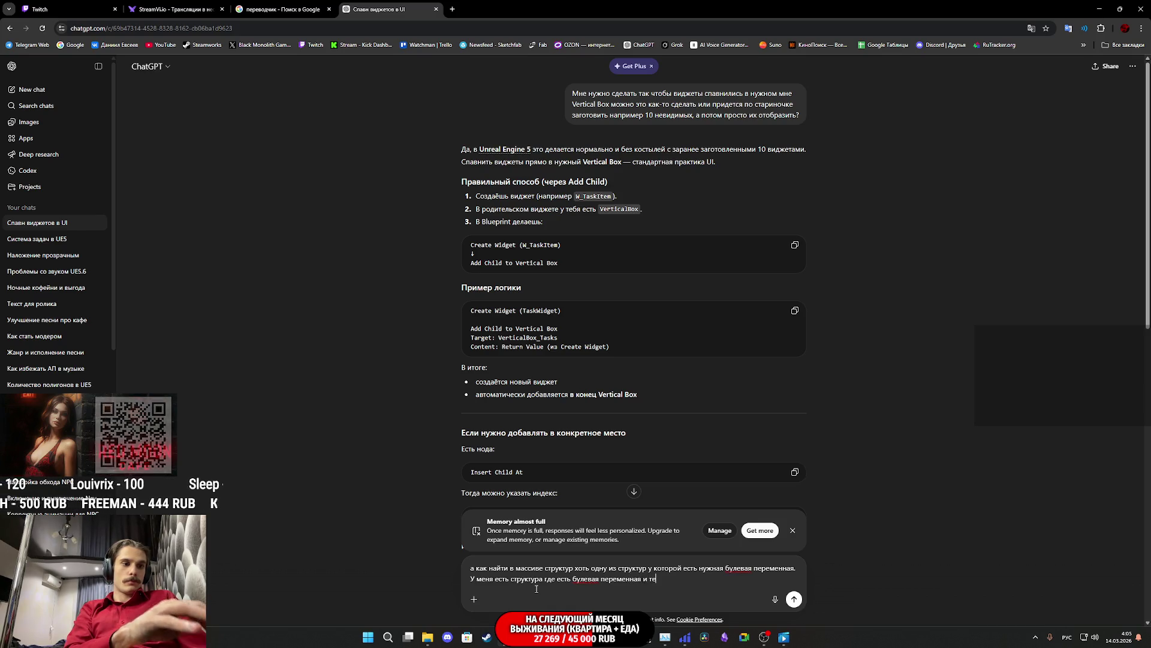
pyautogui.write('кст, но из-за ')
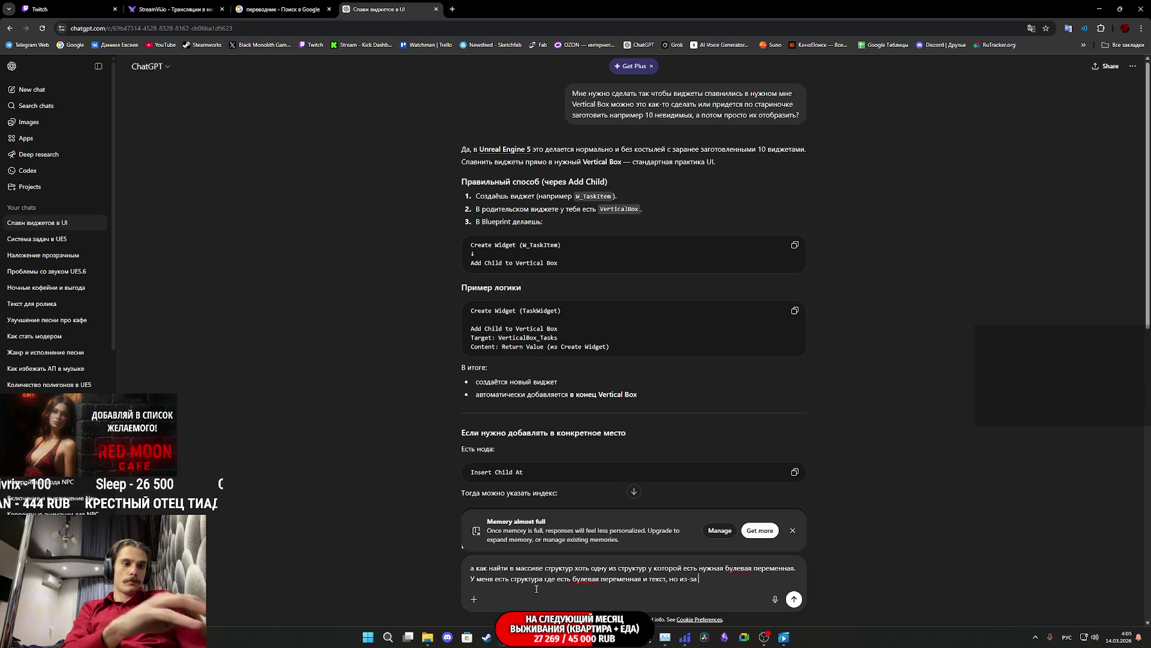
pyautogui.write('текста я ')
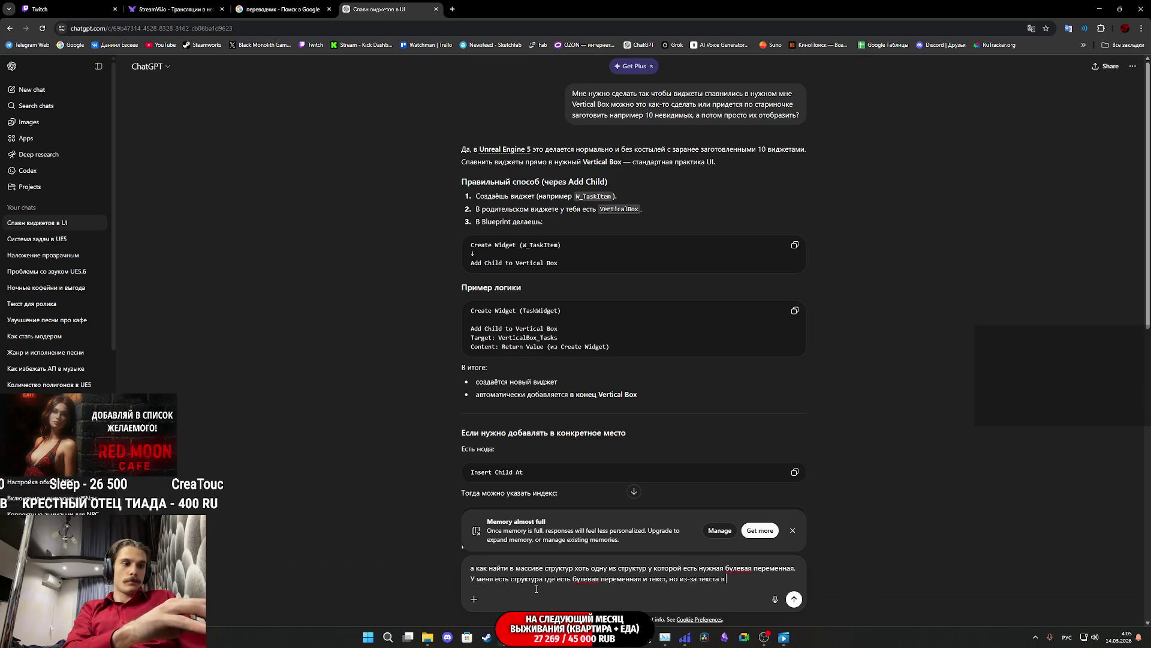
pyautogui.write('не могу ')
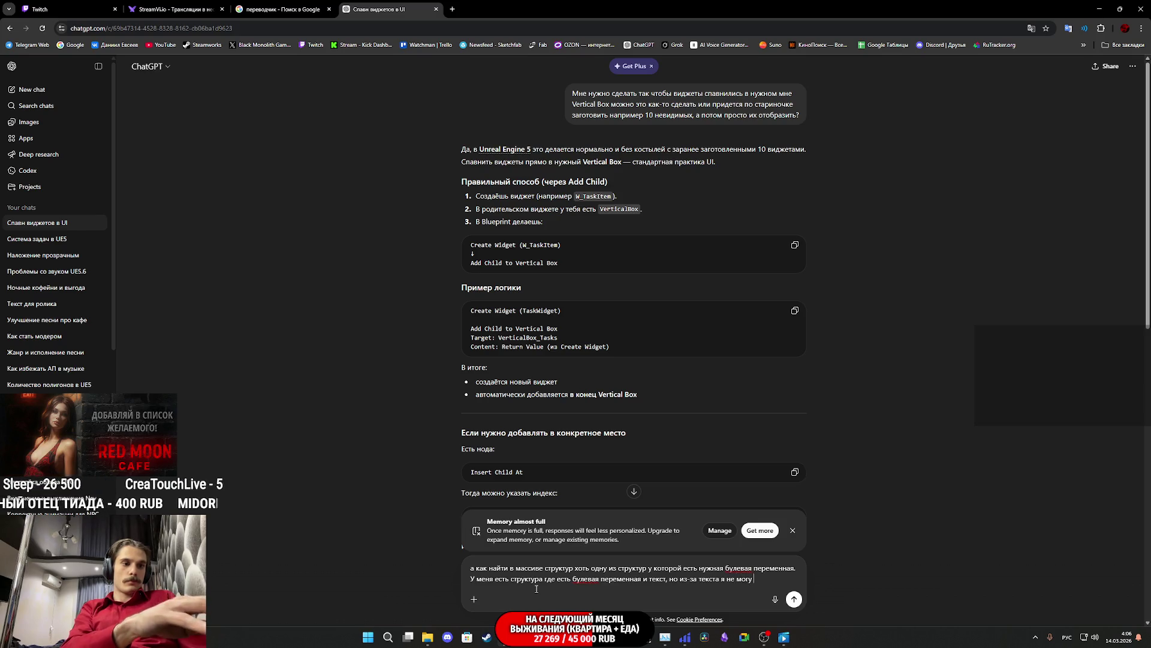
pyautogui.write('найти только булевую, ')
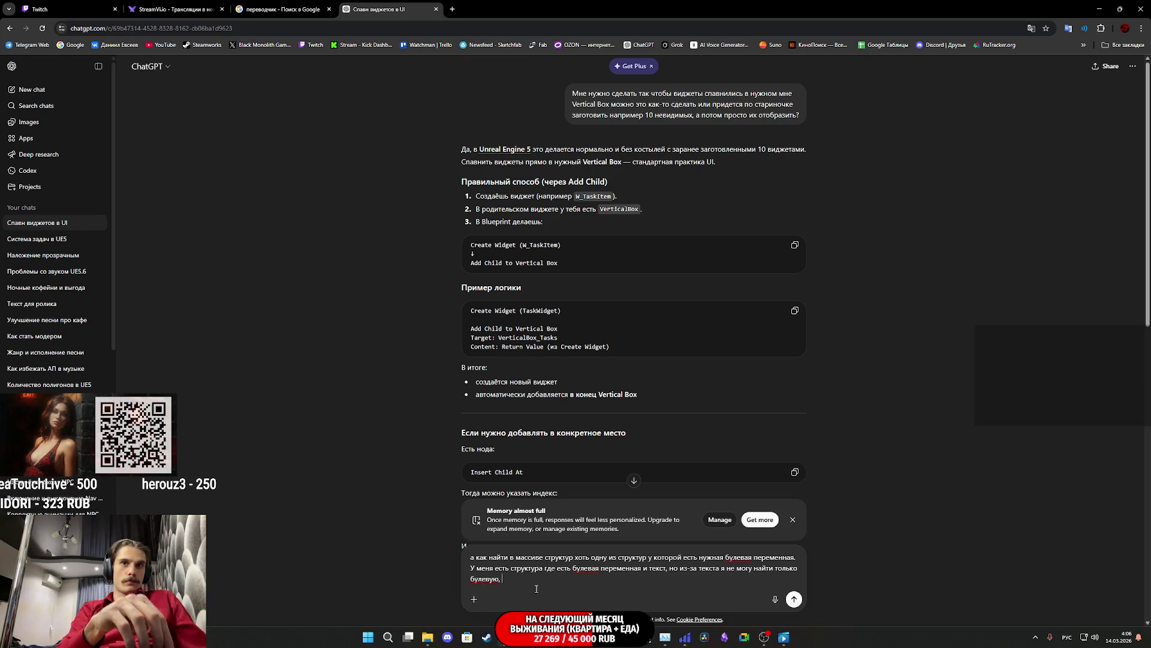
pyautogui.write('нужно как то проиг')
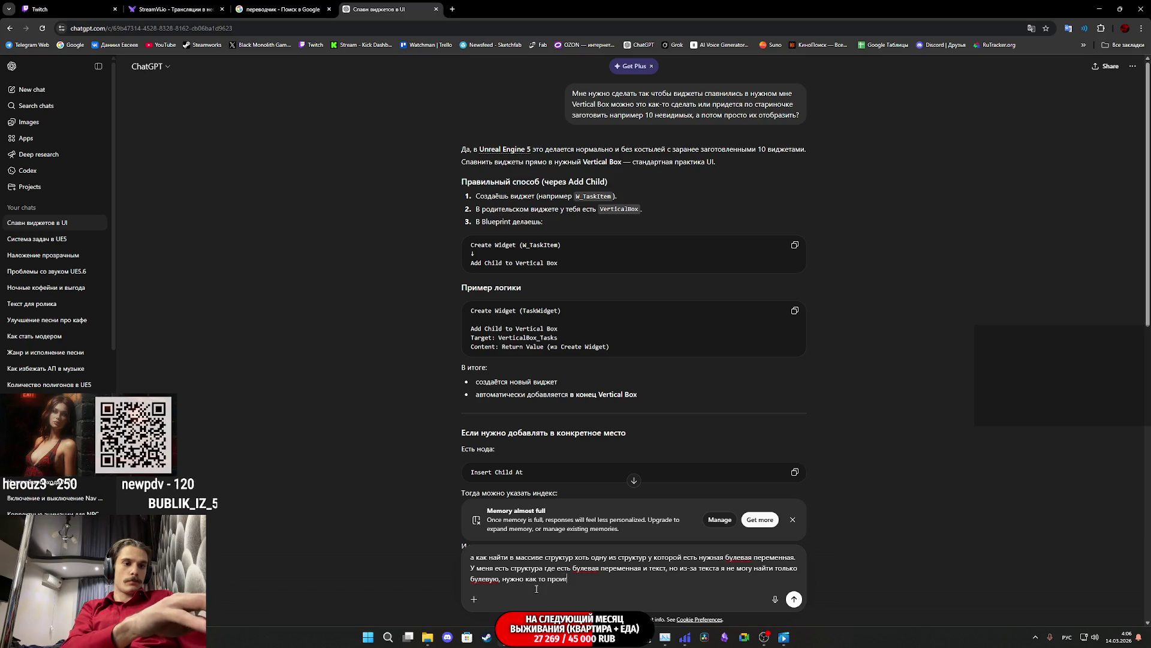
pyautogui.write('норировать')
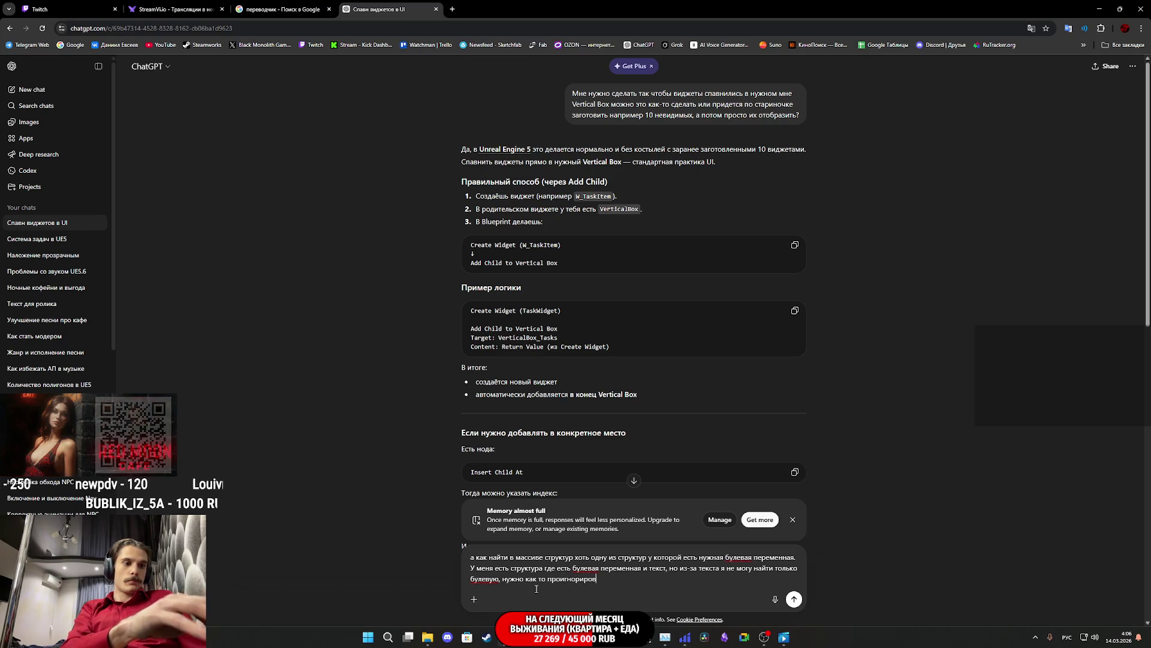
pyautogui.write(' текст и сикать только по б')
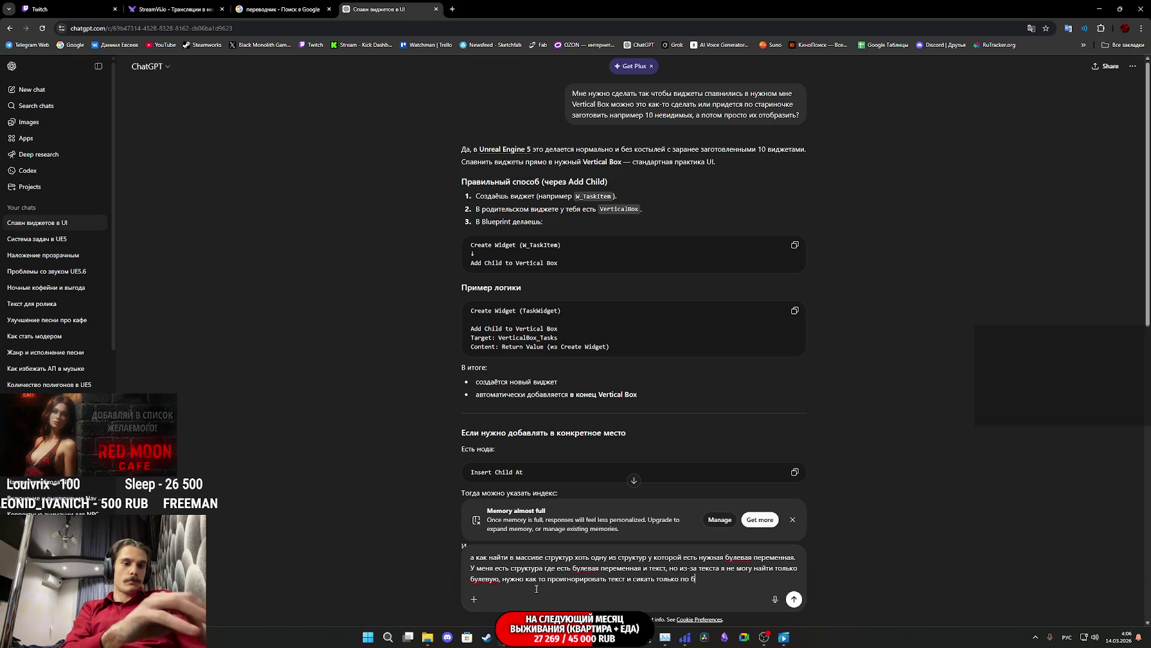
pyautogui.write('улевым')
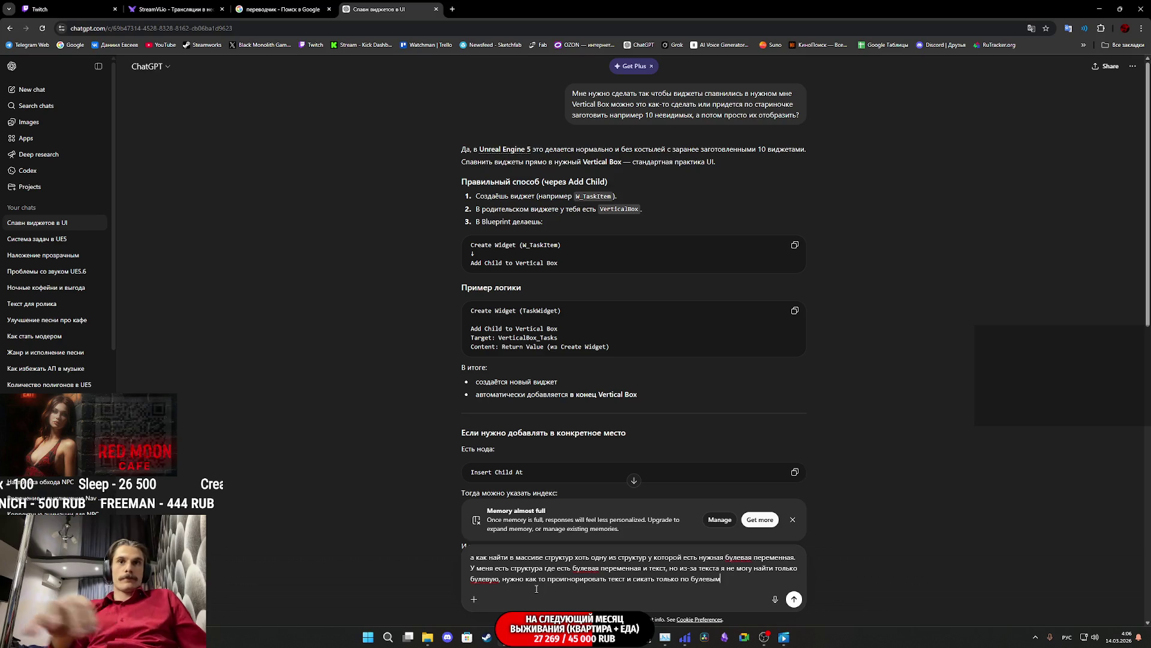
pyautogui.moveTo(728, 580); pyautogui.dragTo(454, 557)
pyautogui.hotkey('ctrl', 'c')
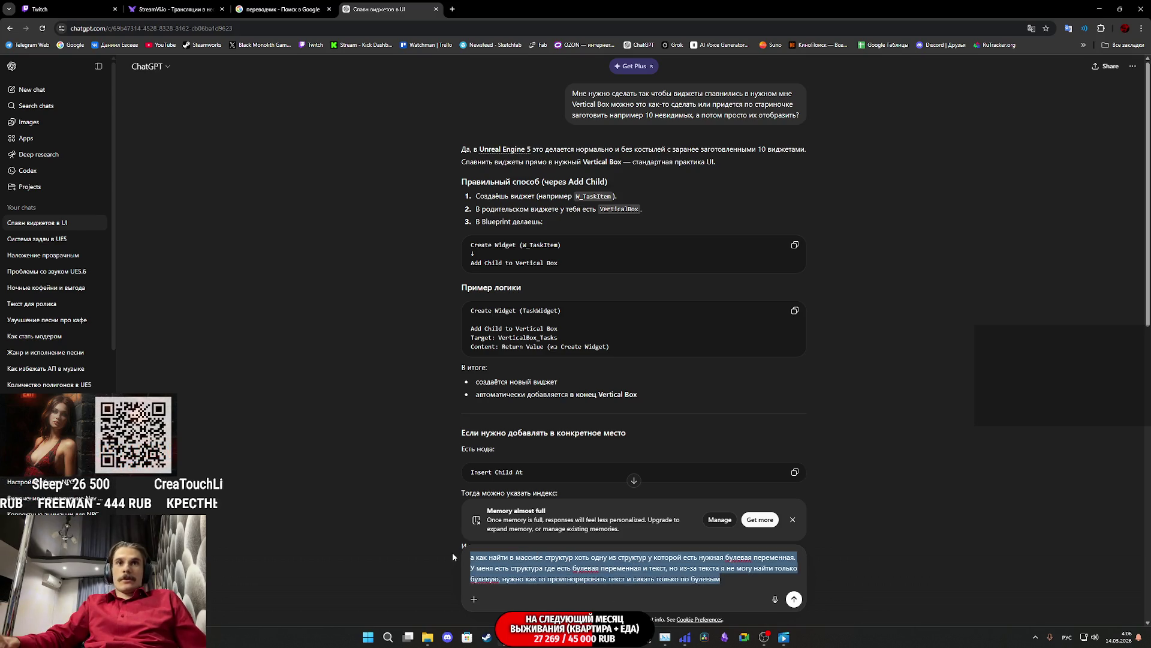
pyautogui.click(792, 599)
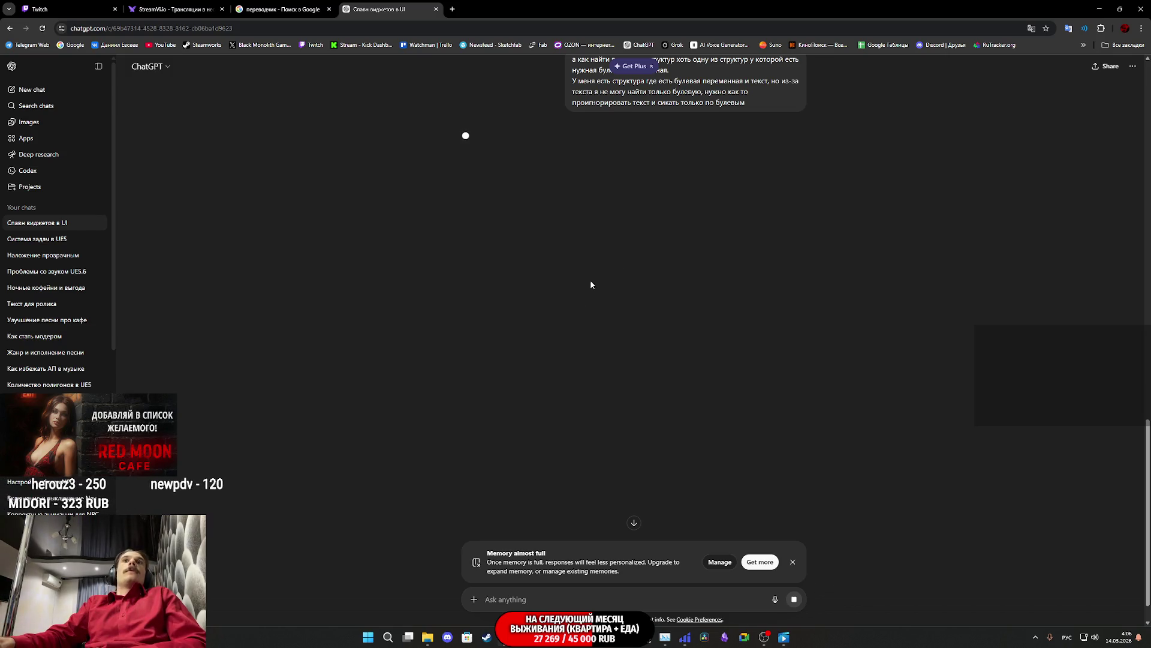
# Step: Paste the question back, reload the ChatGPT page, and submit the struct-by-boolean question
pyautogui.scroll(2, 591, 285)
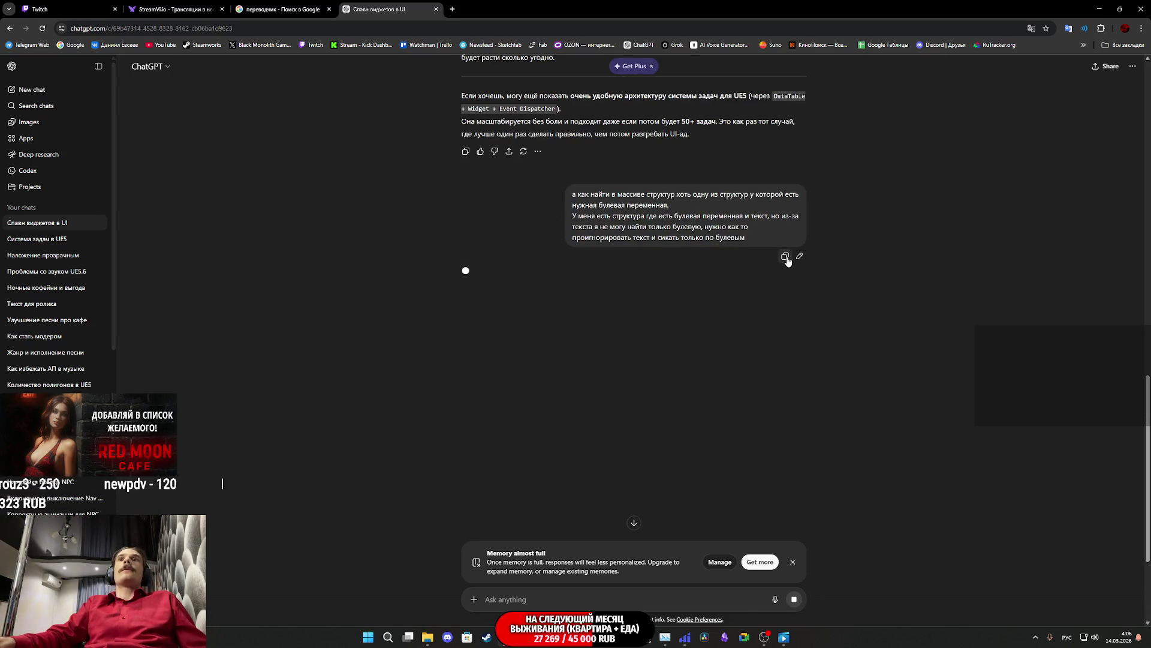
pyautogui.hotkey('ctrl', 'v')
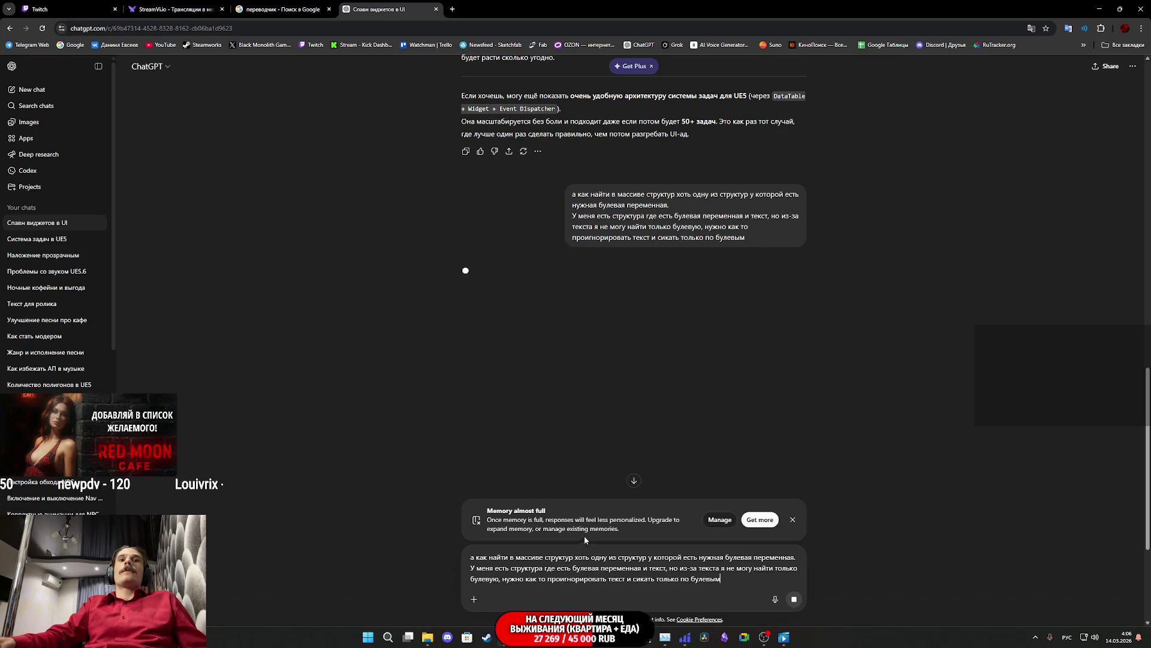
pyautogui.click(41, 29)
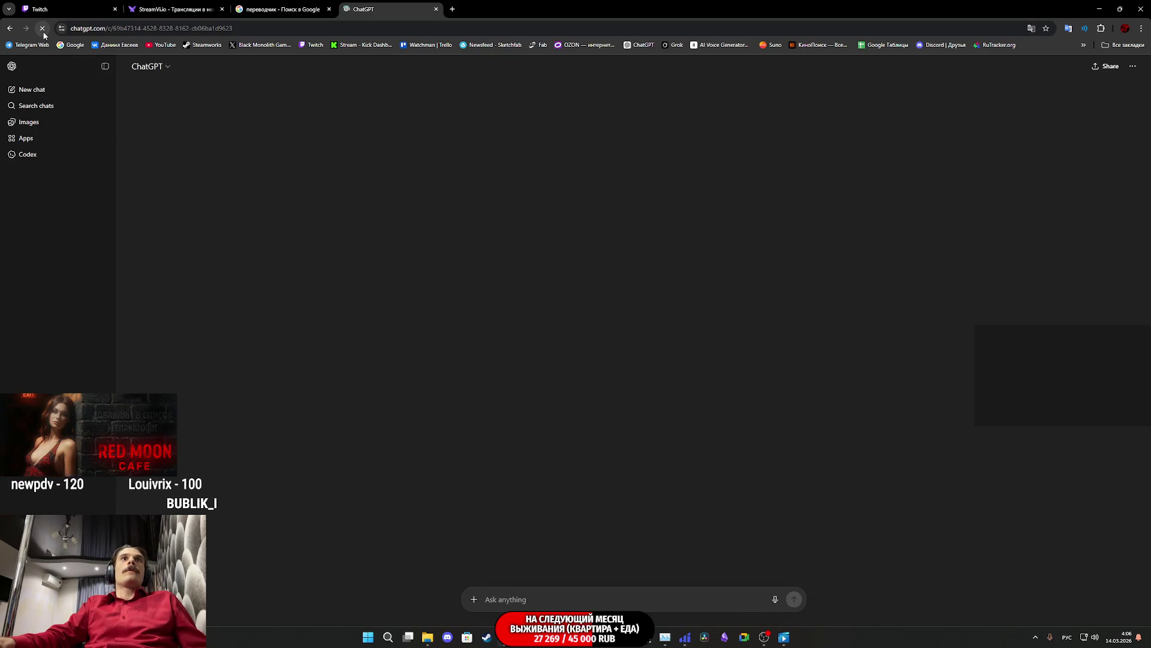
pyautogui.scroll(-4, 594, 499)
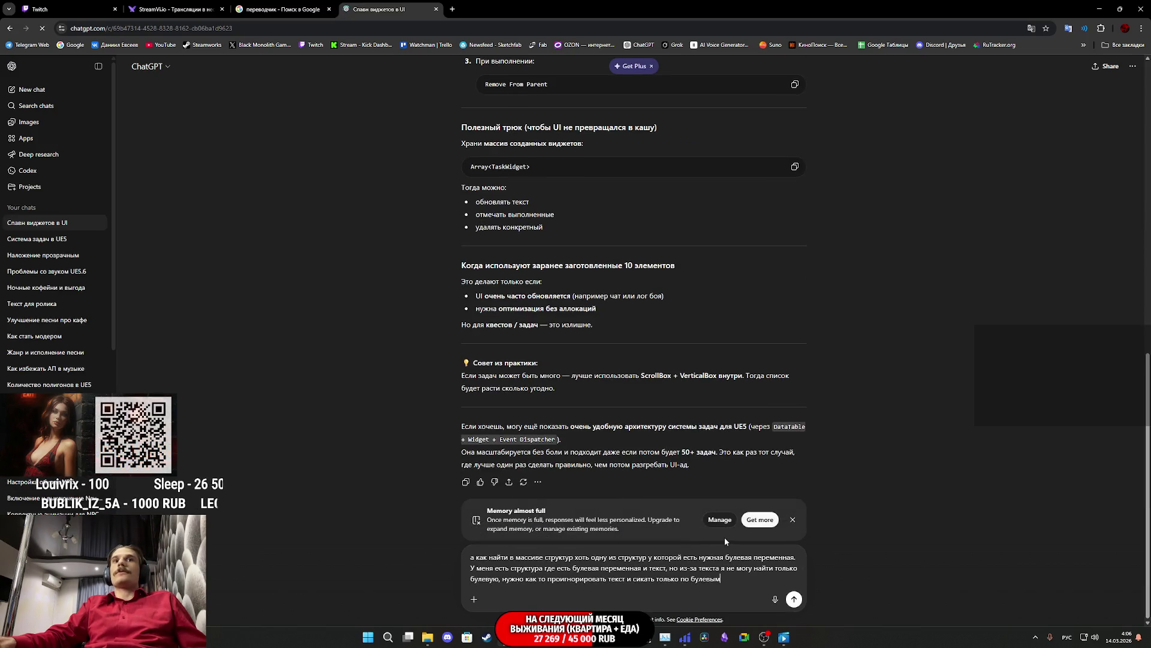
pyautogui.scroll(4, 656, 449)
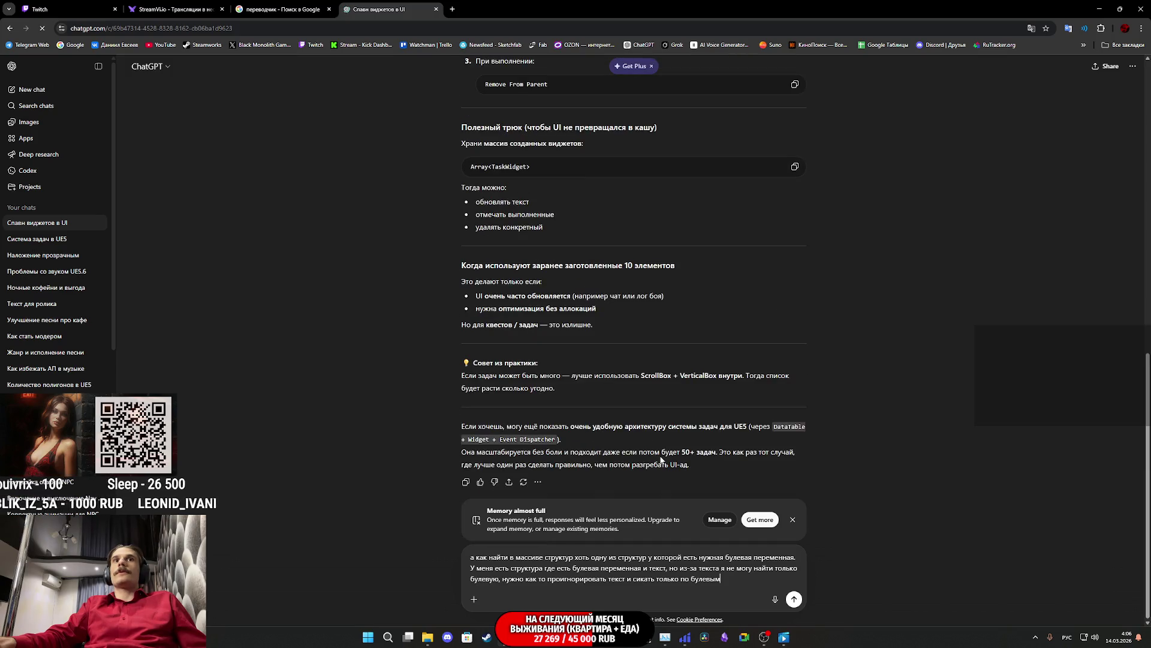
pyautogui.scroll(6, 662, 460)
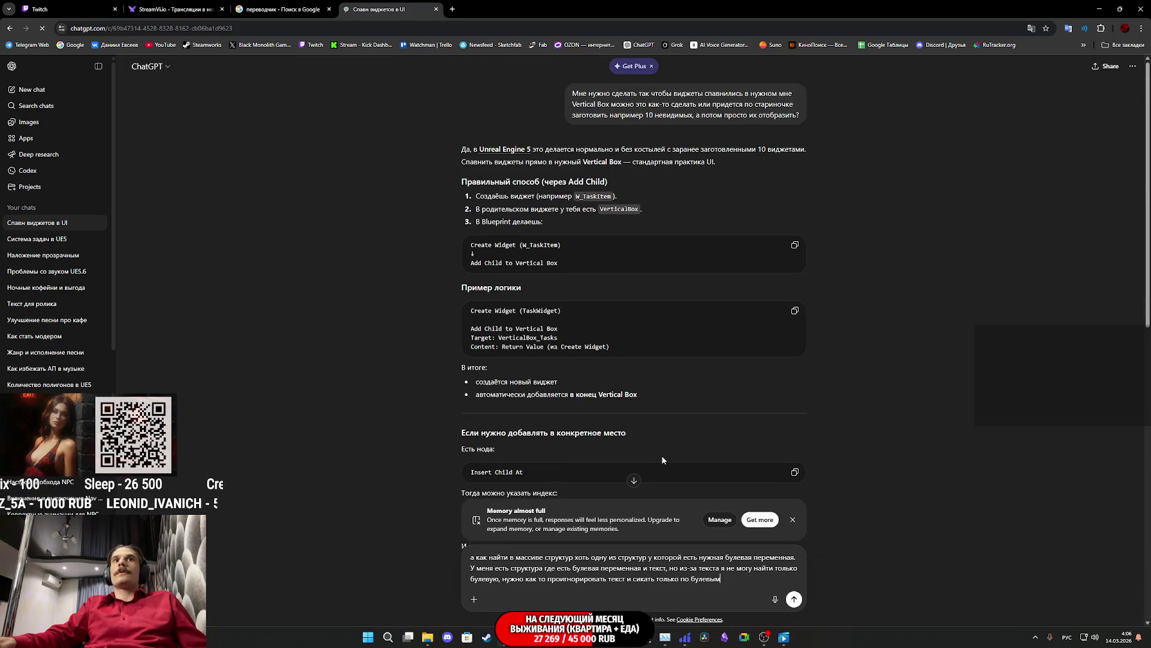
pyautogui.click(795, 599)
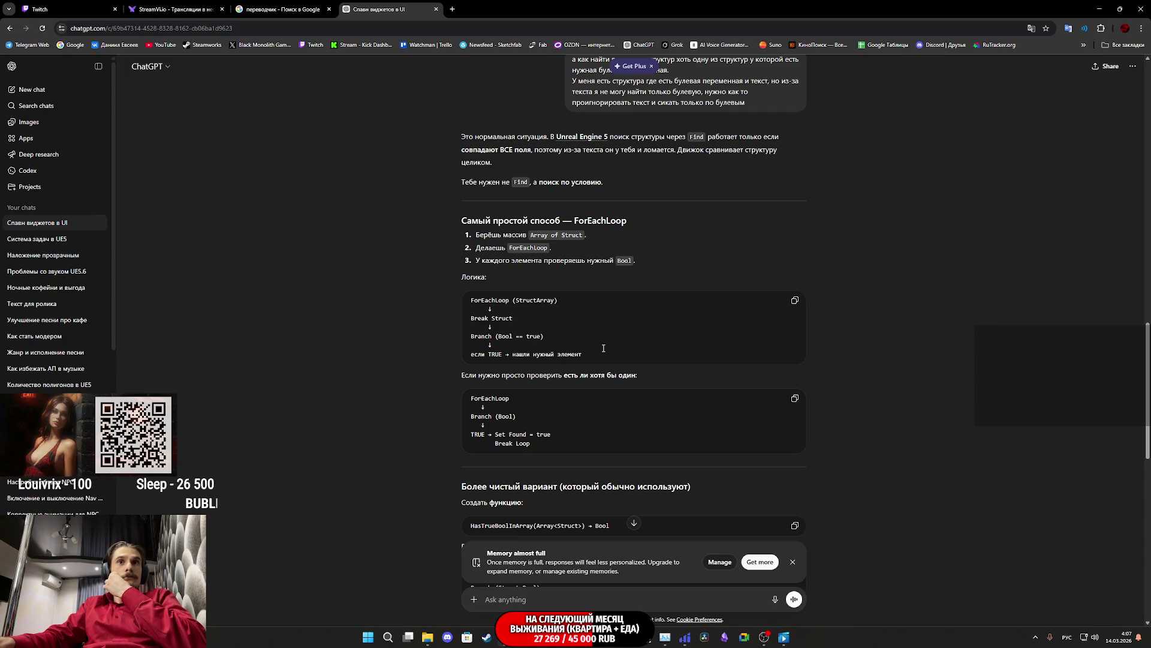
pyautogui.scroll(-3, 603, 348)
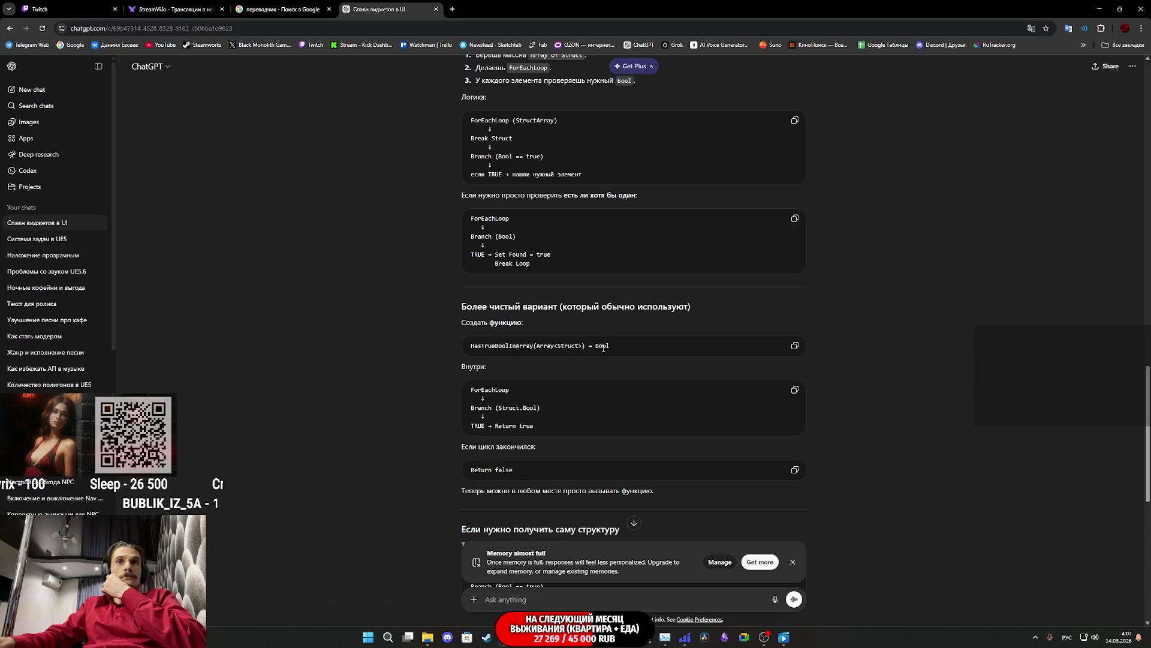
pyautogui.scroll(5, 603, 348)
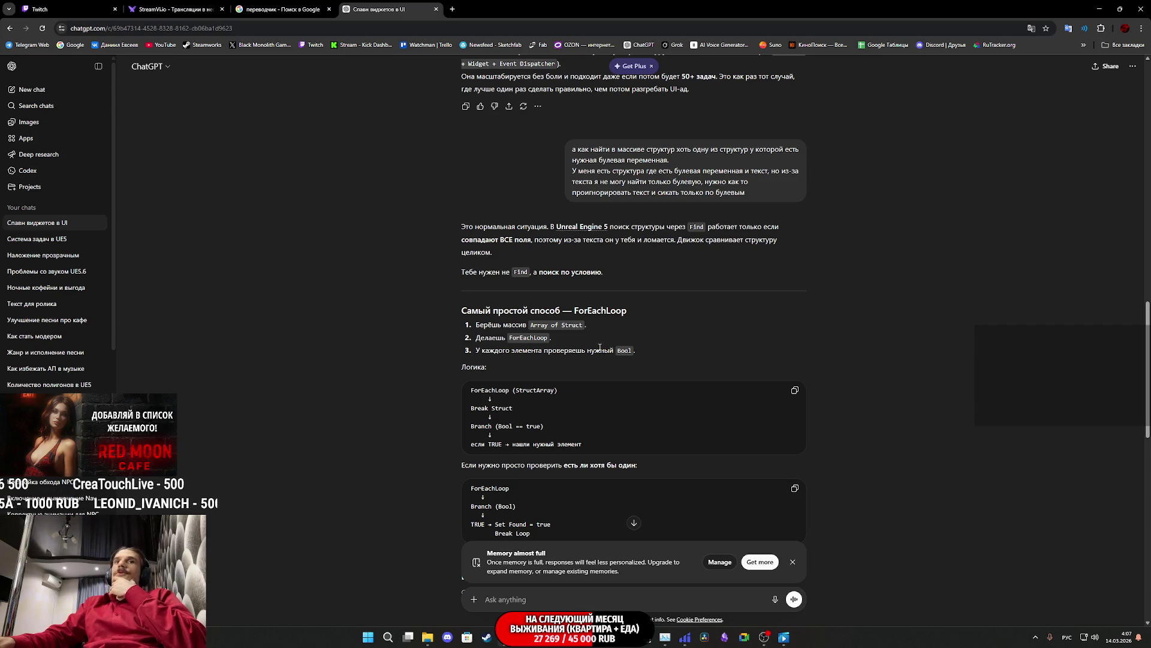
pyautogui.scroll(-7, 599, 348)
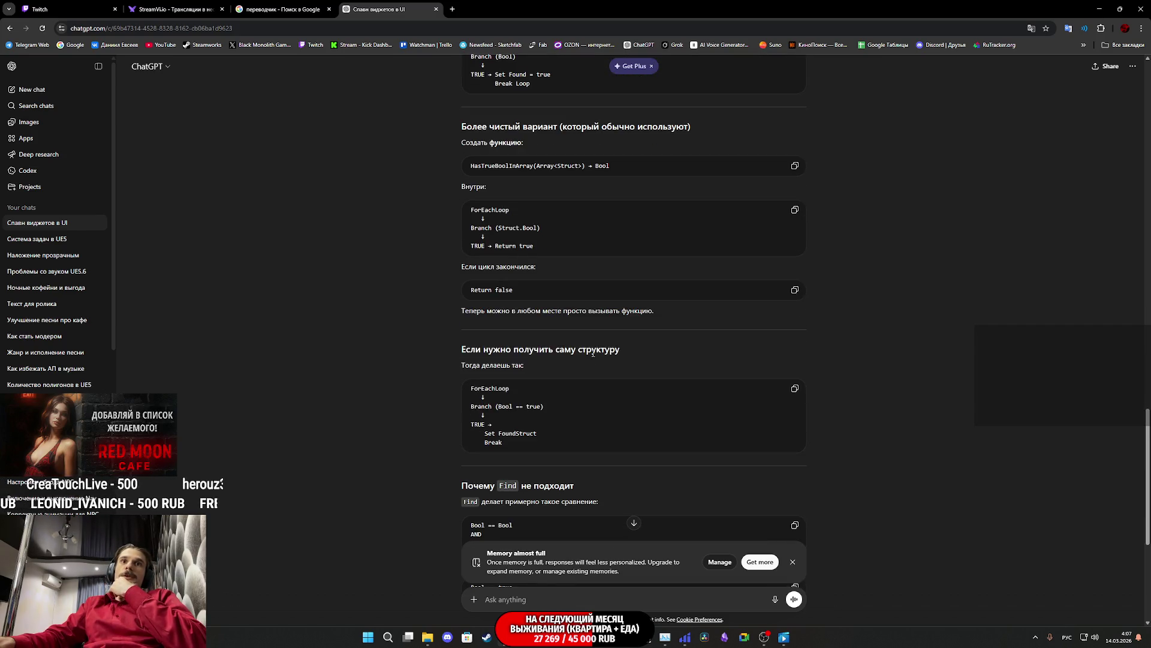
pyautogui.scroll(-4, 593, 352)
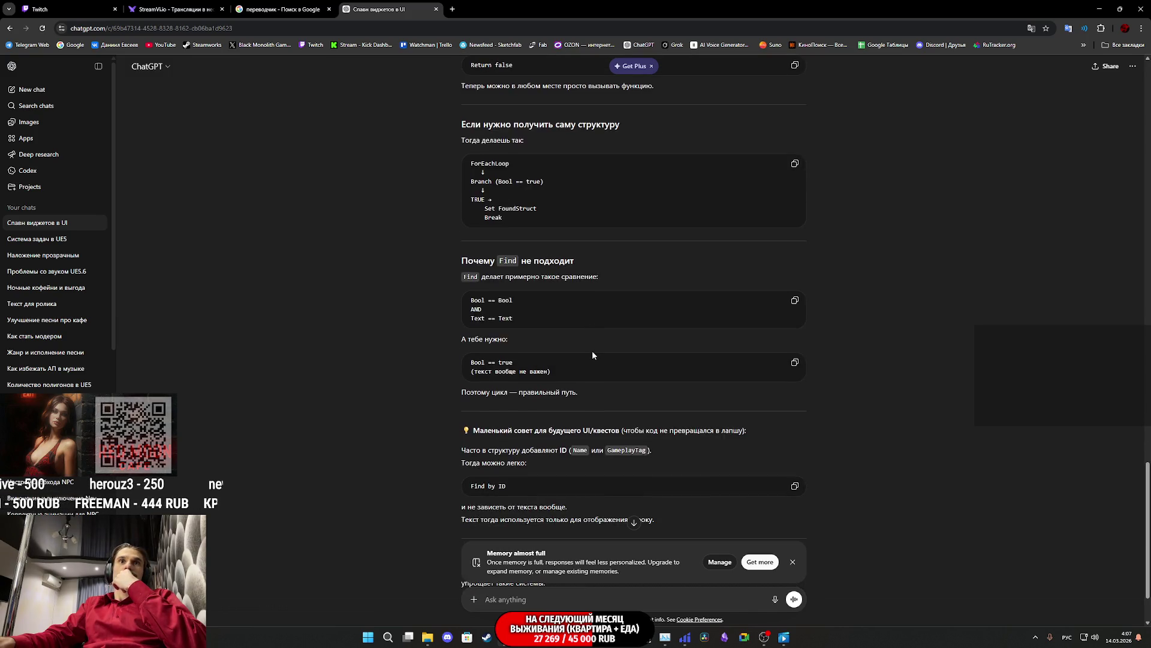
pyautogui.scroll(-2, 592, 352)
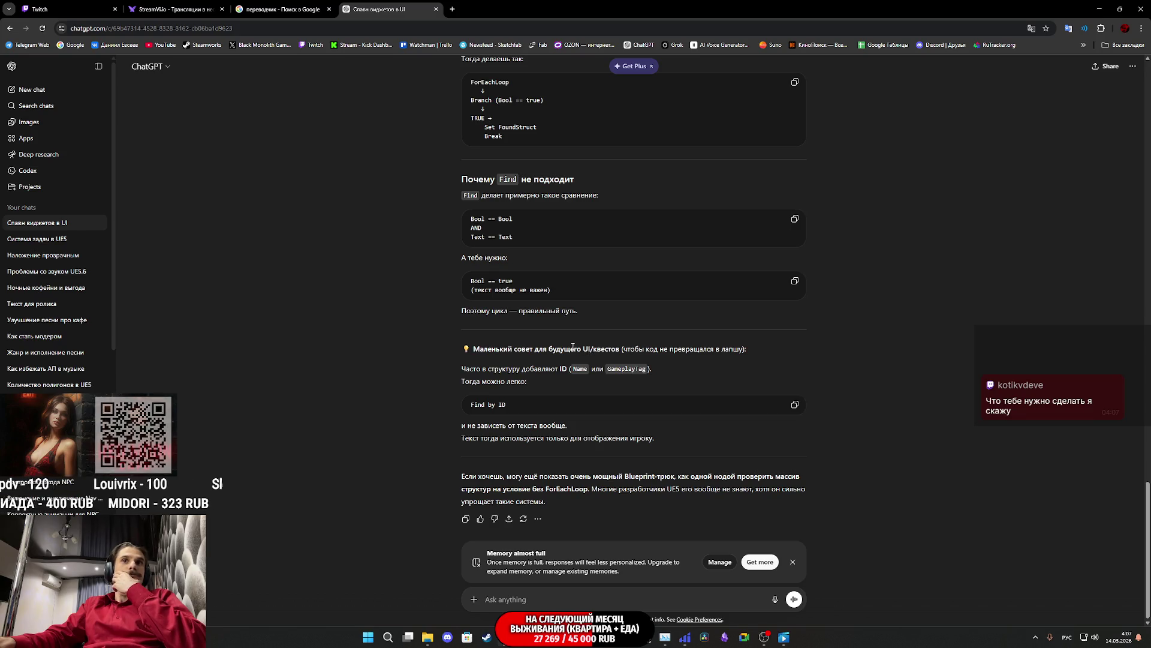
pyautogui.scroll(3, 546, 351)
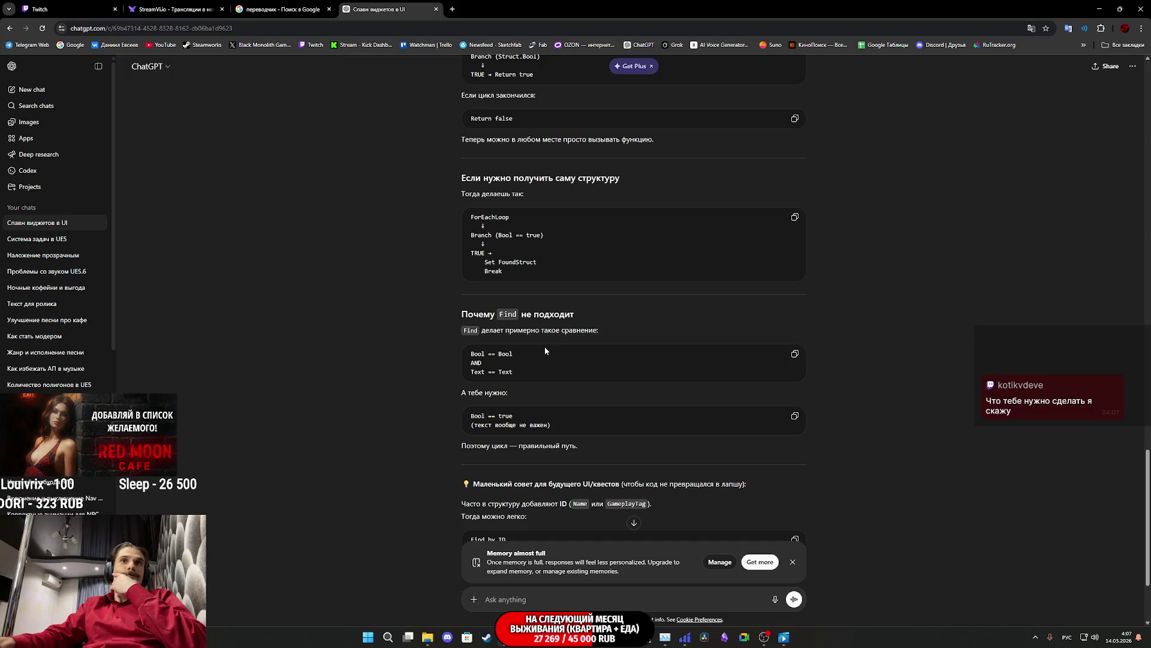
# Step: Back in the Blueprint graph, delete the CONTAINS node beside the Branch and GET nodes
pyautogui.moveTo(664, 641)
pyautogui.click(599, 579)
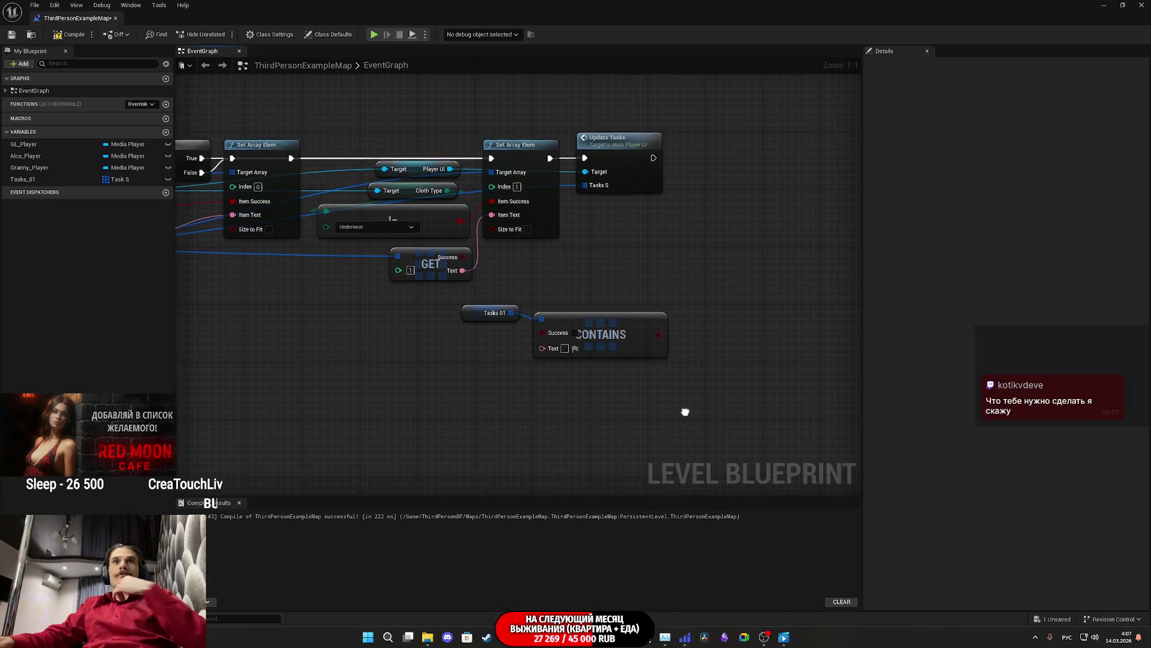
pyautogui.moveTo(685, 412); pyautogui.dragTo(658, 470)
pyautogui.moveTo(569, 354)
pyautogui.mouseDown()
pyautogui.moveTo(708, 415)
pyautogui.moveTo(698, 413)
pyautogui.moveTo(806, 418)
pyautogui.moveTo(609, 387)
pyautogui.moveTo(545, 414)
pyautogui.moveTo(589, 381)
pyautogui.moveTo(636, 435)
pyautogui.mouseUp()
pyautogui.press('Delete')
# Step: Add a For Each Loop with Break fed by Tasks 01, wired after Update Tasks
pyautogui.moveTo(554, 406); pyautogui.dragTo(599, 411)
pyautogui.write('дщ')
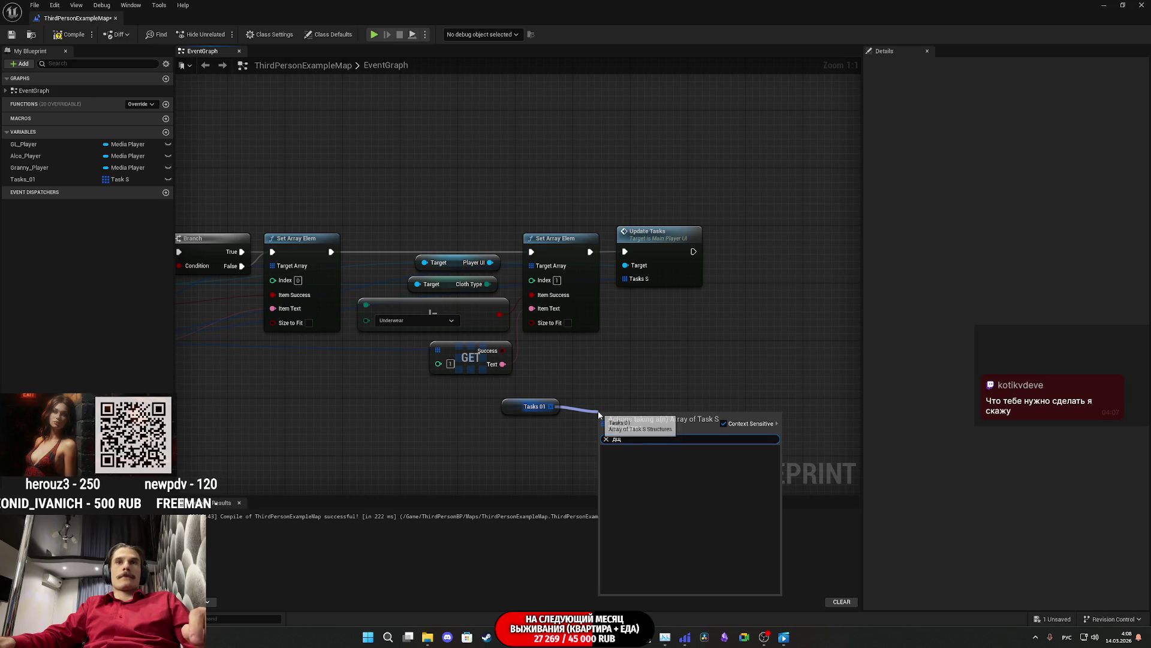
pyautogui.press('BackSpace')
pyautogui.press('BackSpace')
pyautogui.hotkey('alt', 'shift')
pyautogui.write('l')
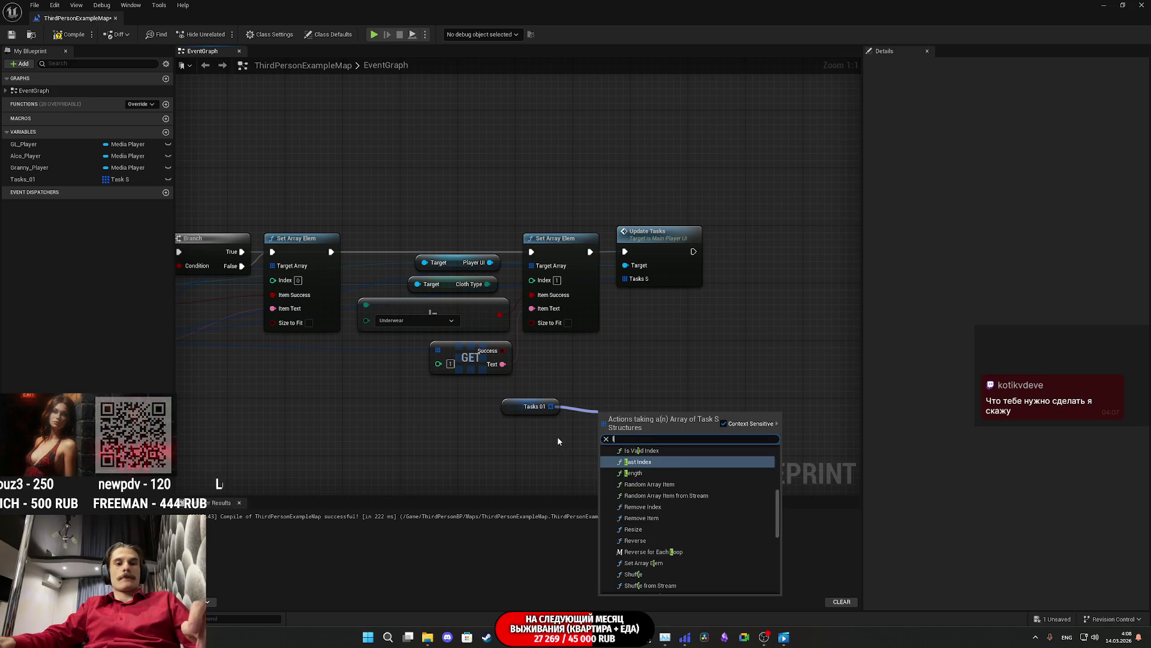
pyautogui.write('oo')
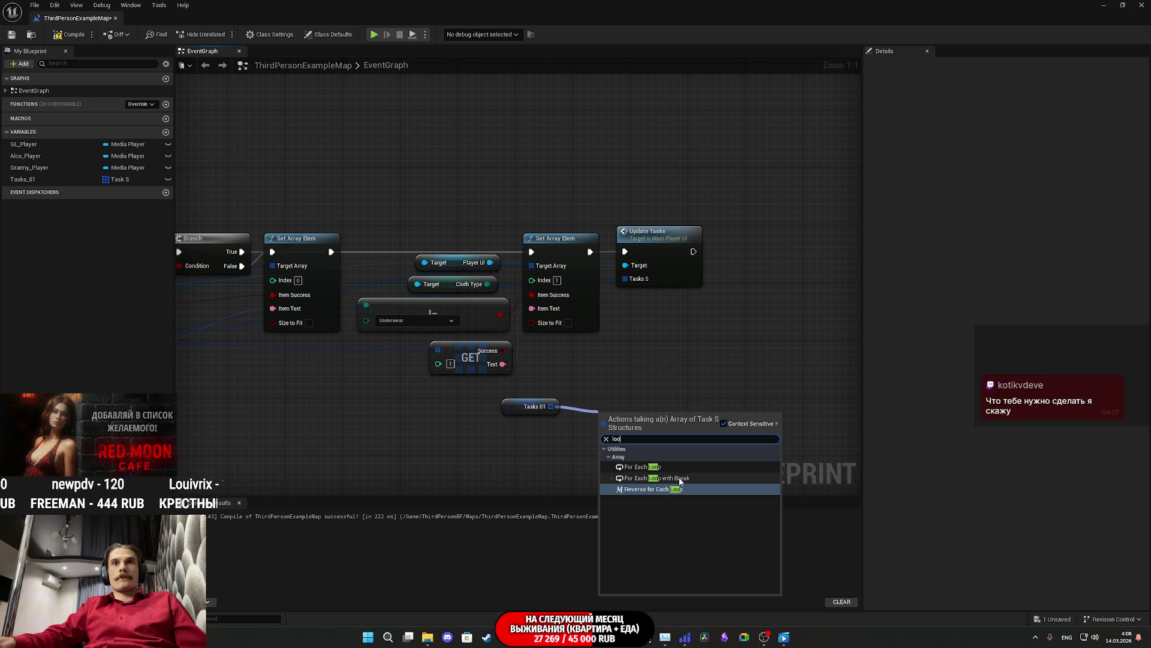
pyautogui.click(680, 481)
pyautogui.moveTo(603, 424)
pyautogui.mouseDown()
pyautogui.moveTo(758, 303)
pyautogui.moveTo(694, 255)
pyautogui.mouseUp()
pyautogui.moveTo(641, 433)
pyautogui.mouseDown()
pyautogui.moveTo(775, 287)
pyautogui.moveTo(762, 253)
pyautogui.mouseUp()
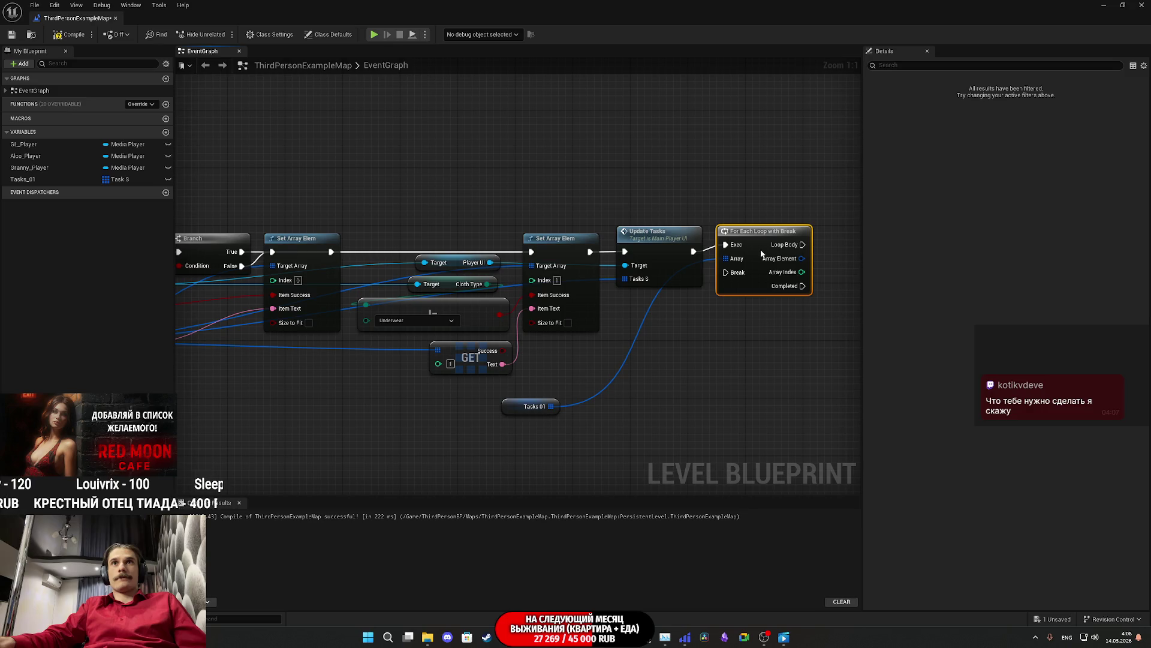
pyautogui.moveTo(523, 414); pyautogui.dragTo(663, 311)
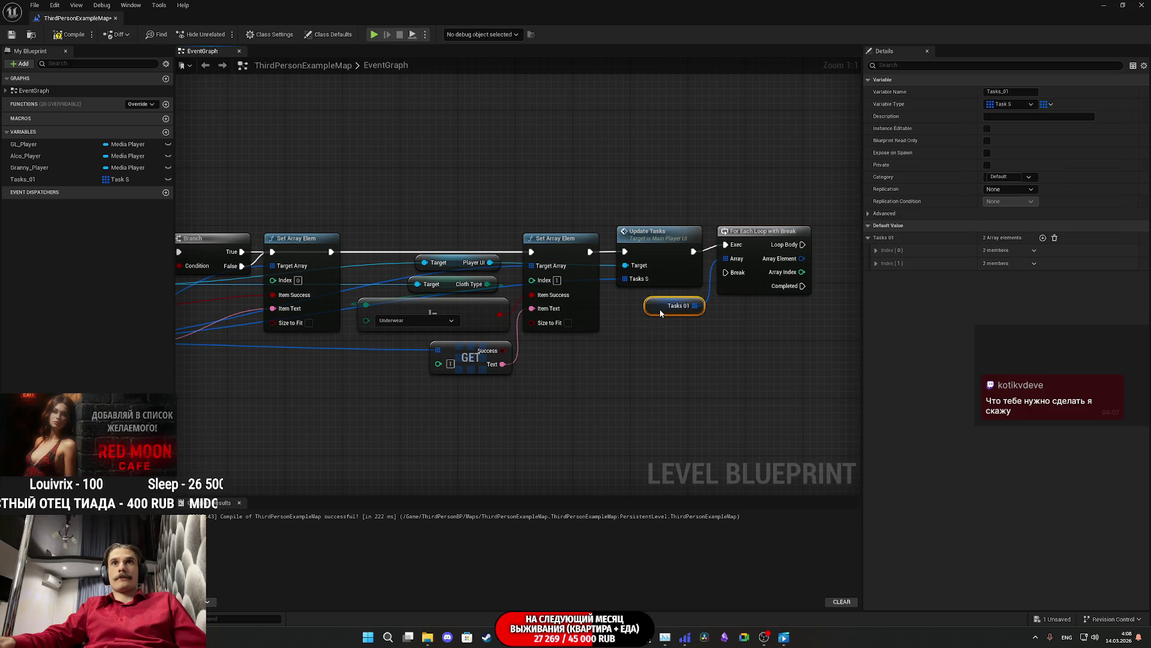
pyautogui.moveTo(741, 348); pyautogui.dragTo(570, 370)
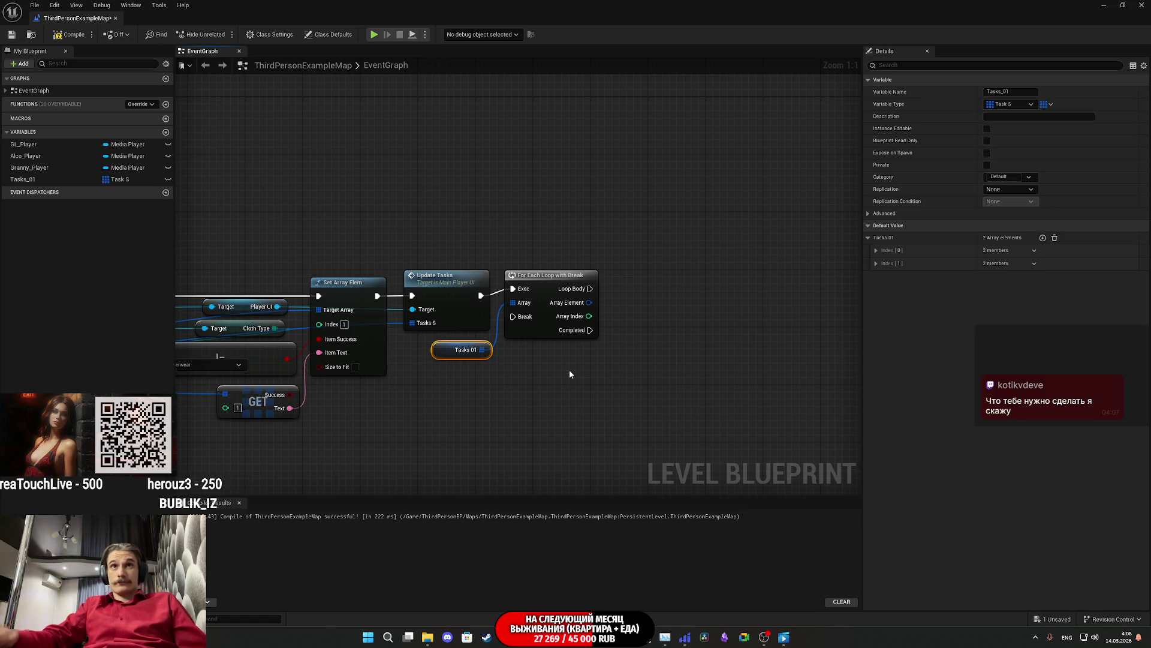
# Step: Split Array Element and drive a Branch from Success, connected to the Loop Body
pyautogui.rightClick(590, 304)
pyautogui.click(617, 343)
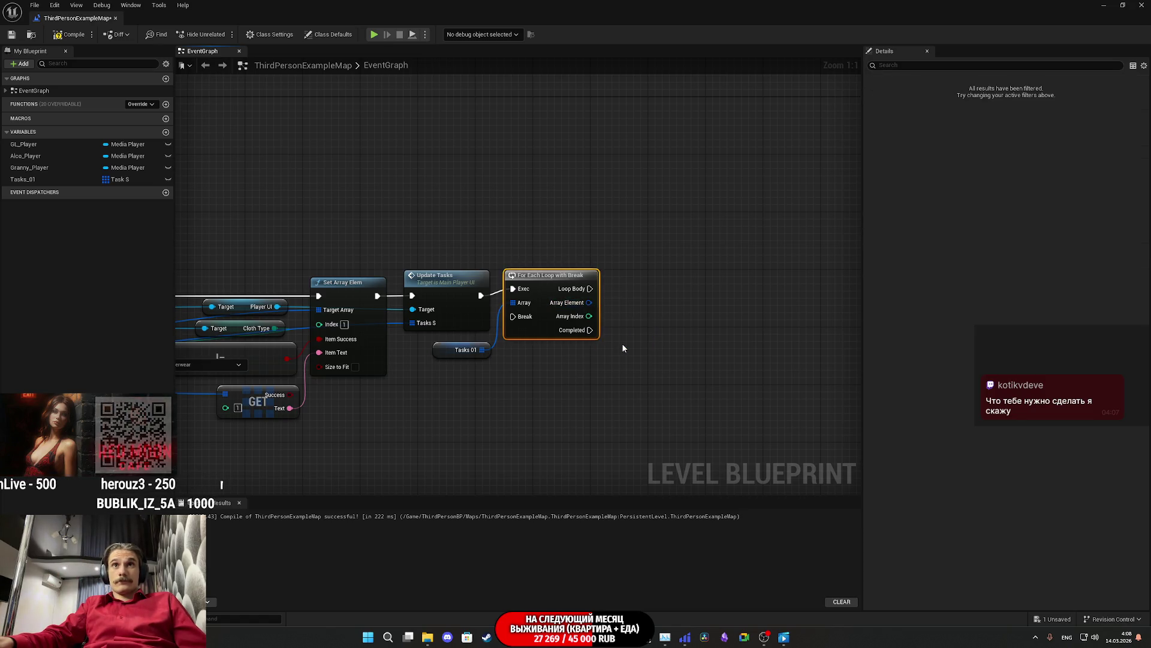
pyautogui.moveTo(607, 303); pyautogui.dragTo(648, 305)
pyautogui.write('bra')
pyautogui.click(681, 420)
pyautogui.moveTo(688, 341)
pyautogui.mouseDown()
pyautogui.moveTo(680, 306)
pyautogui.moveTo(635, 288)
pyautogui.mouseUp()
pyautogui.click(640, 339)
pyautogui.click(445, 352)
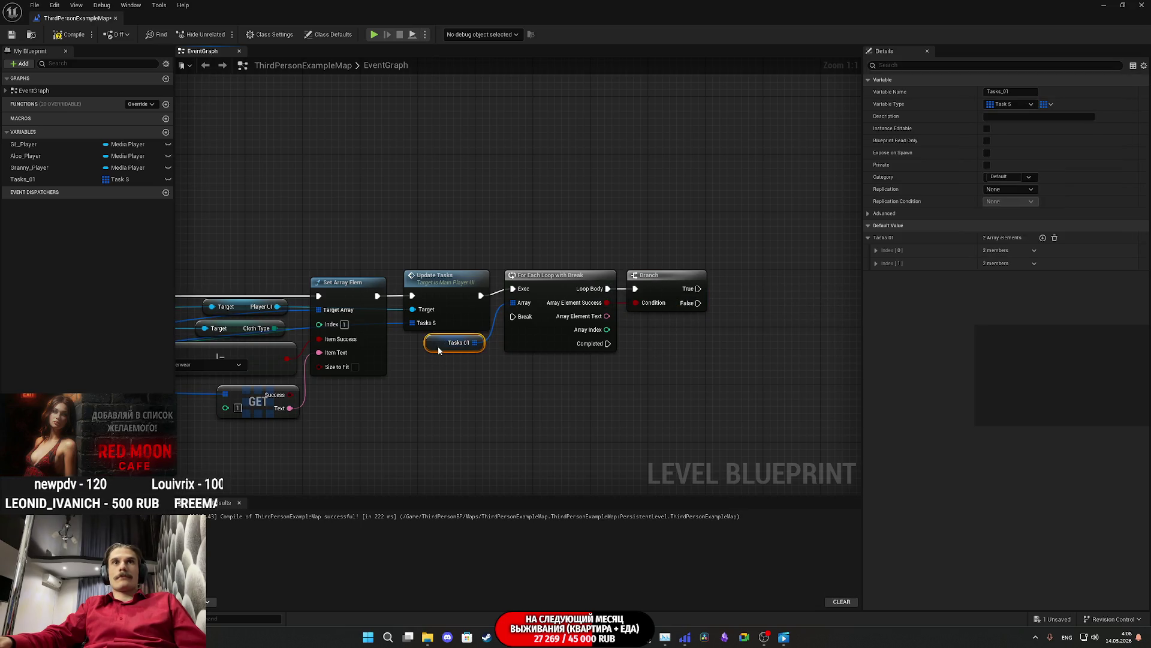
pyautogui.click(503, 395)
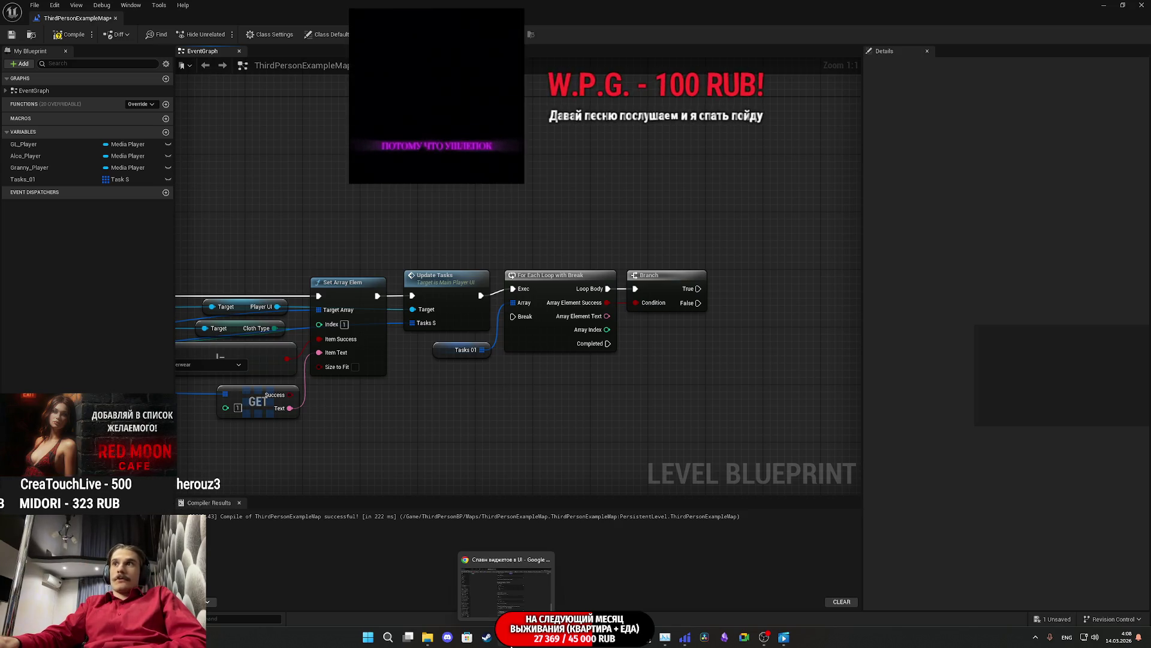
# Step: Bring the Chrome browser window back in front of the Unreal editor
pyautogui.click(511, 645)
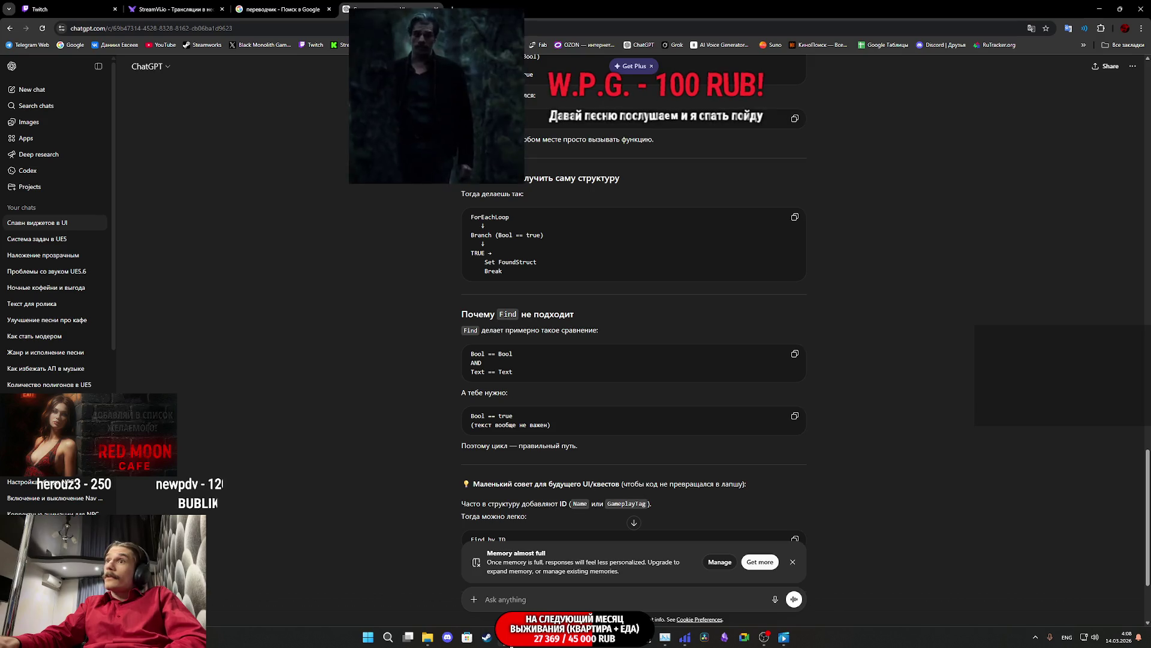
pyautogui.moveTo(784, 636)
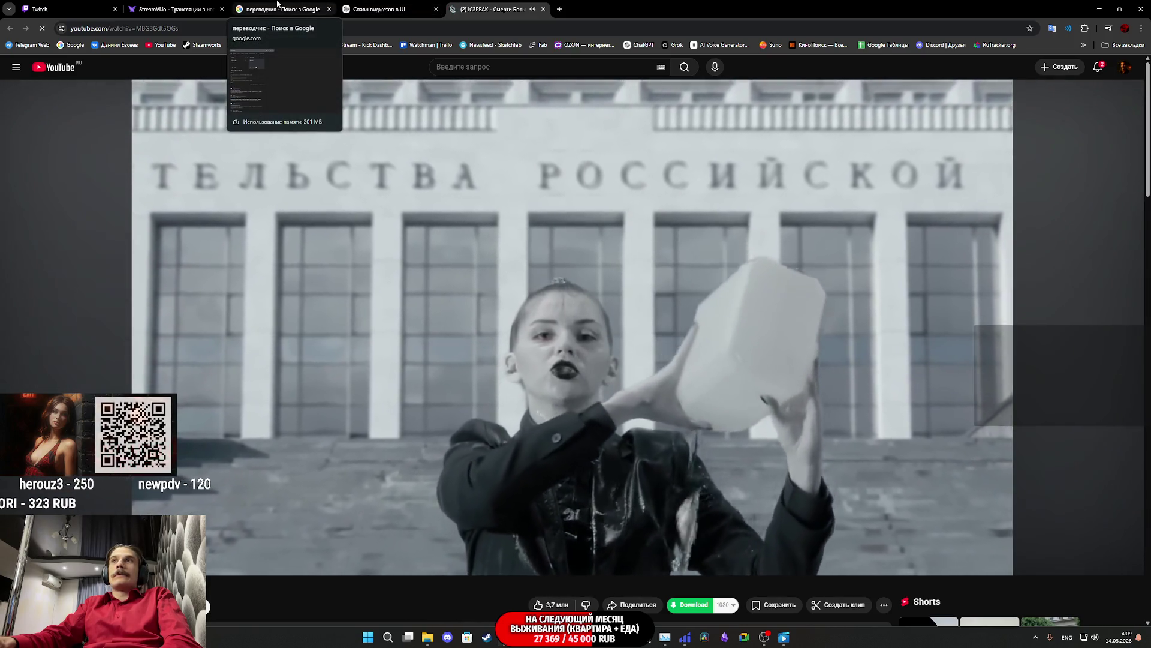
# Step: Go through the translator and StreamVi tabs to the Twitch stream manager dashboard
pyautogui.click(278, 4)
pyautogui.click(174, 7)
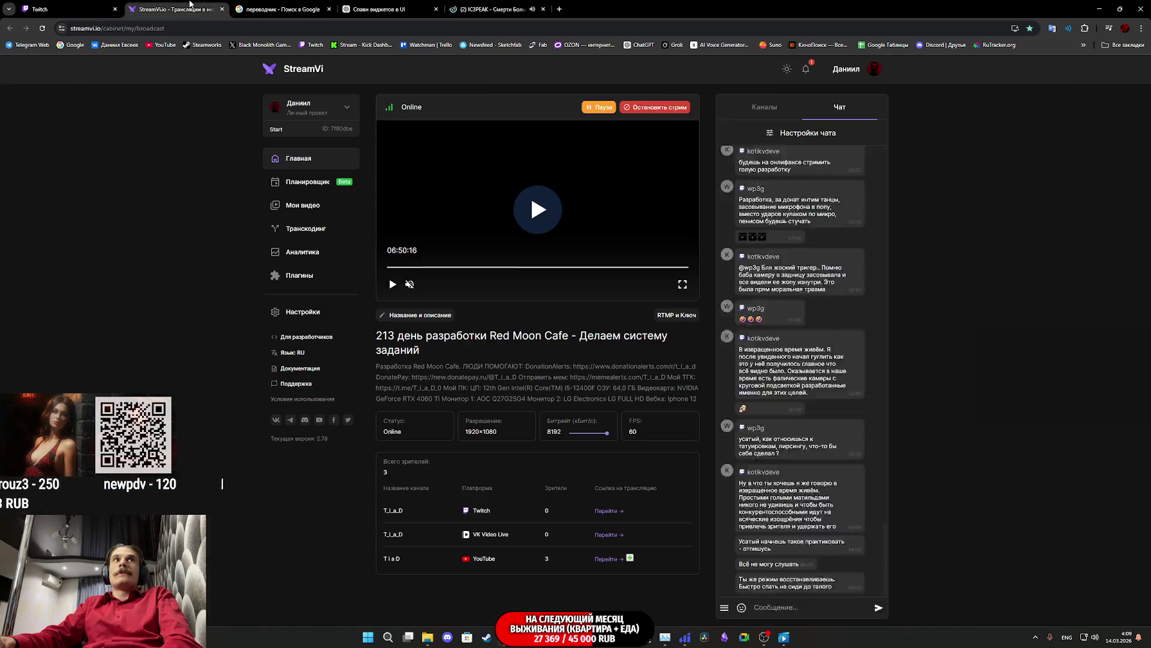
pyautogui.click(84, 5)
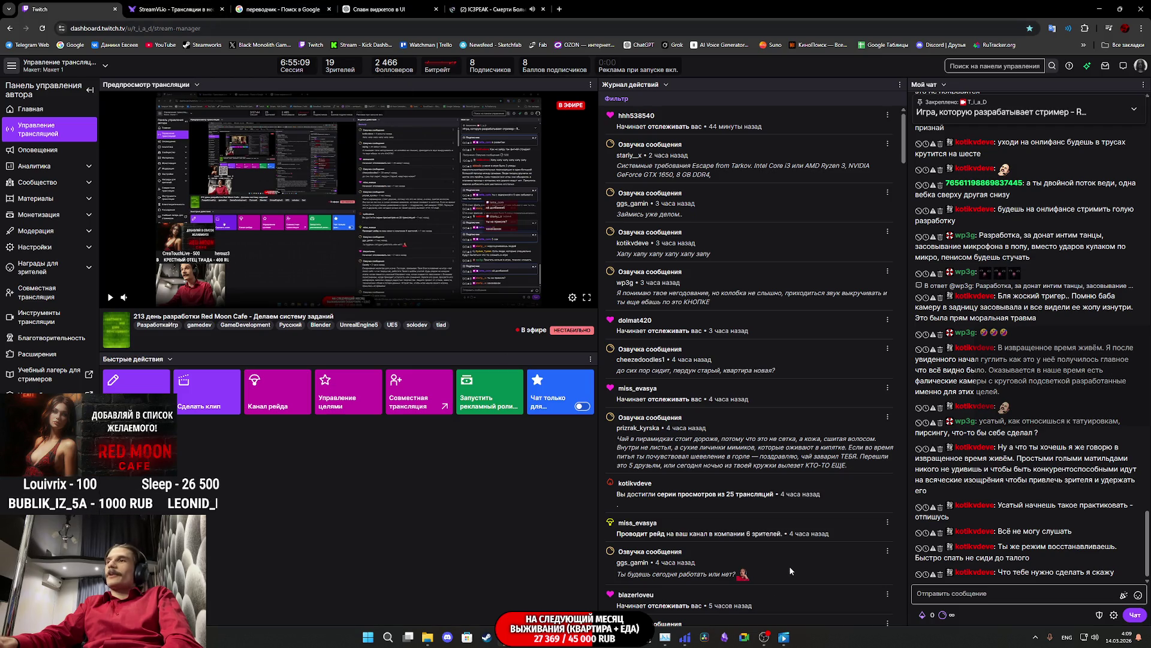
pyautogui.scroll(-1, 790, 570)
pyautogui.scroll(1, 836, 534)
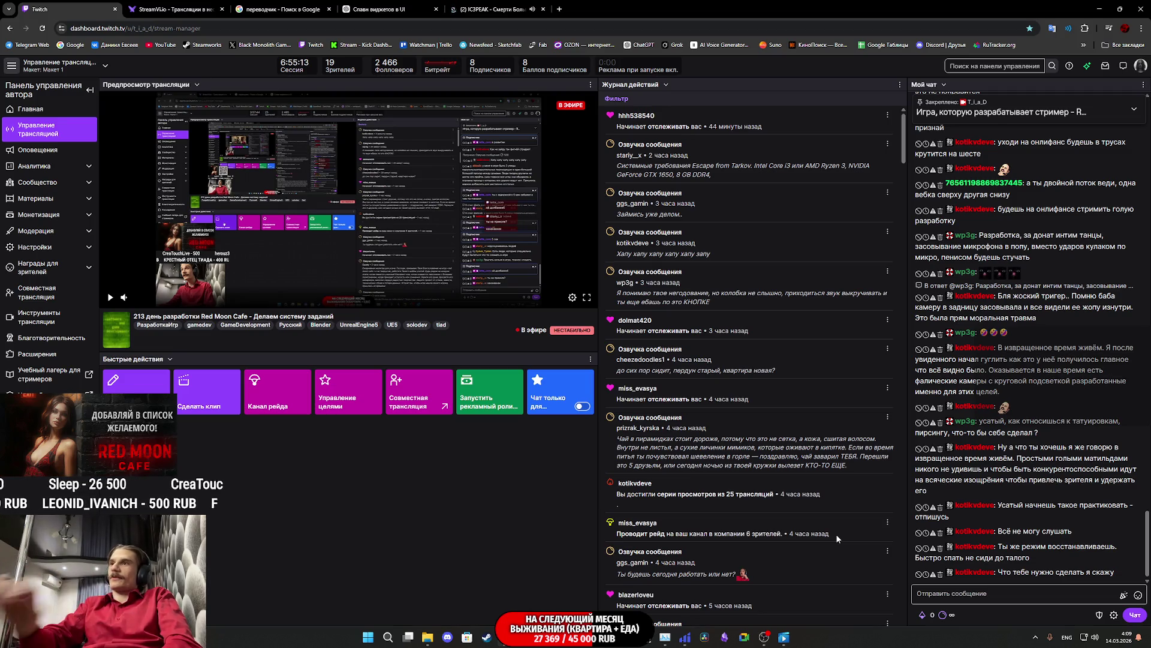
# Step: Nudge the Tasks 01 node slightly upward in Unreal, then return to the ChatGPT conversation
pyautogui.hotkey('alt', 'Tab')
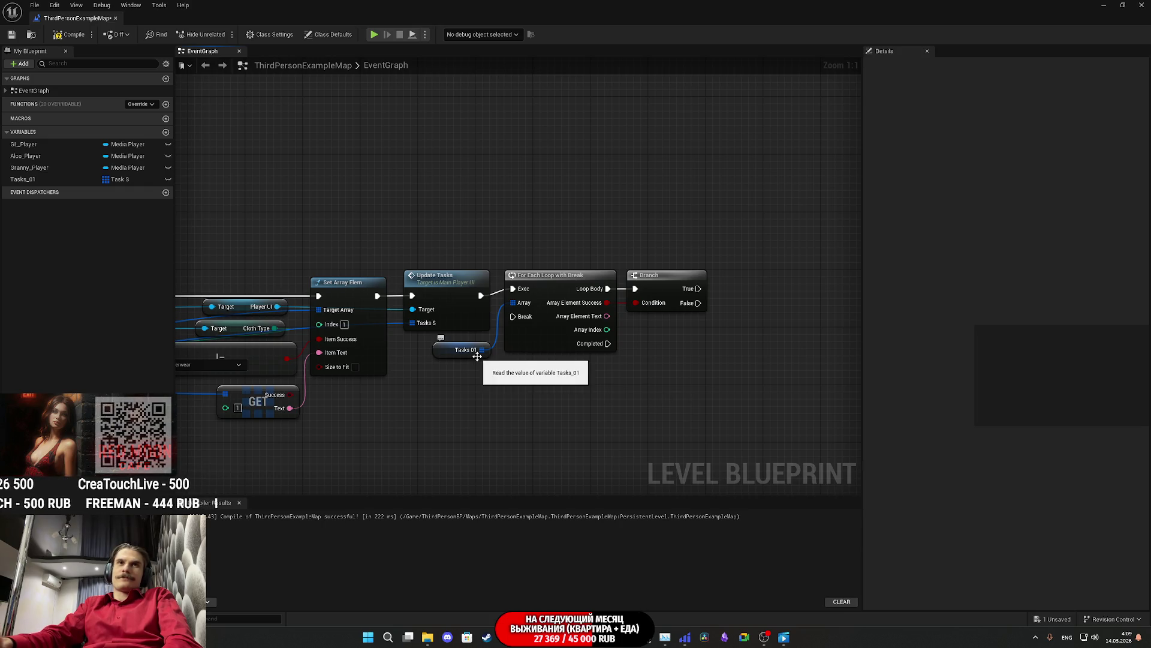
pyautogui.moveTo(478, 358); pyautogui.dragTo(477, 355)
pyautogui.click(525, 379)
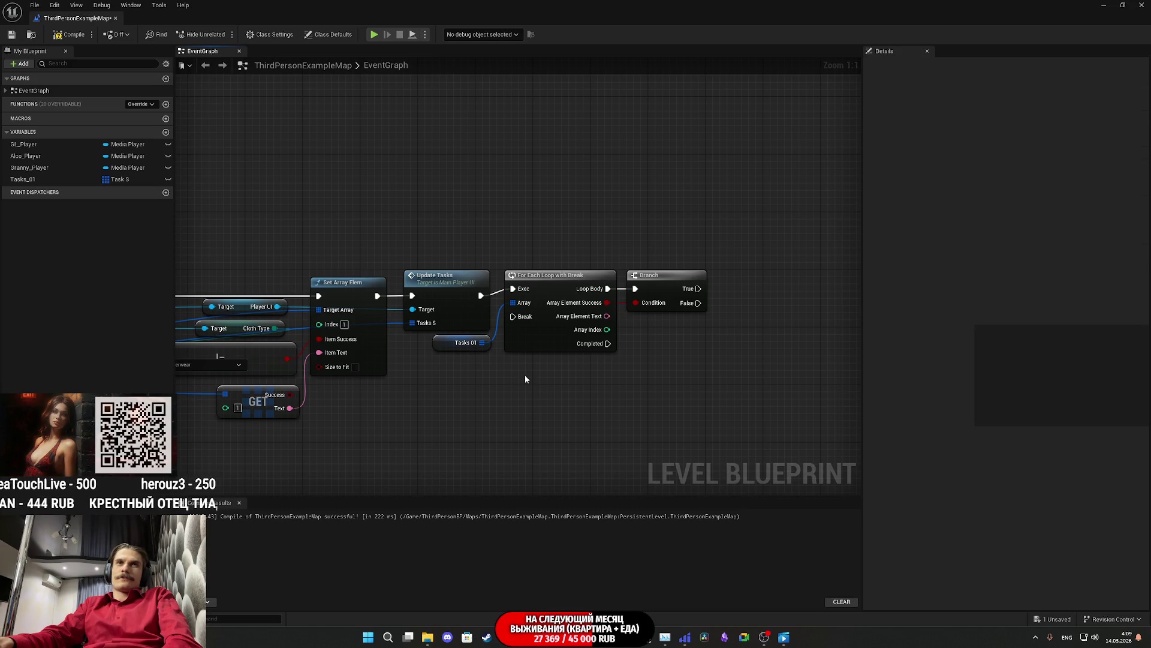
pyautogui.click(467, 637)
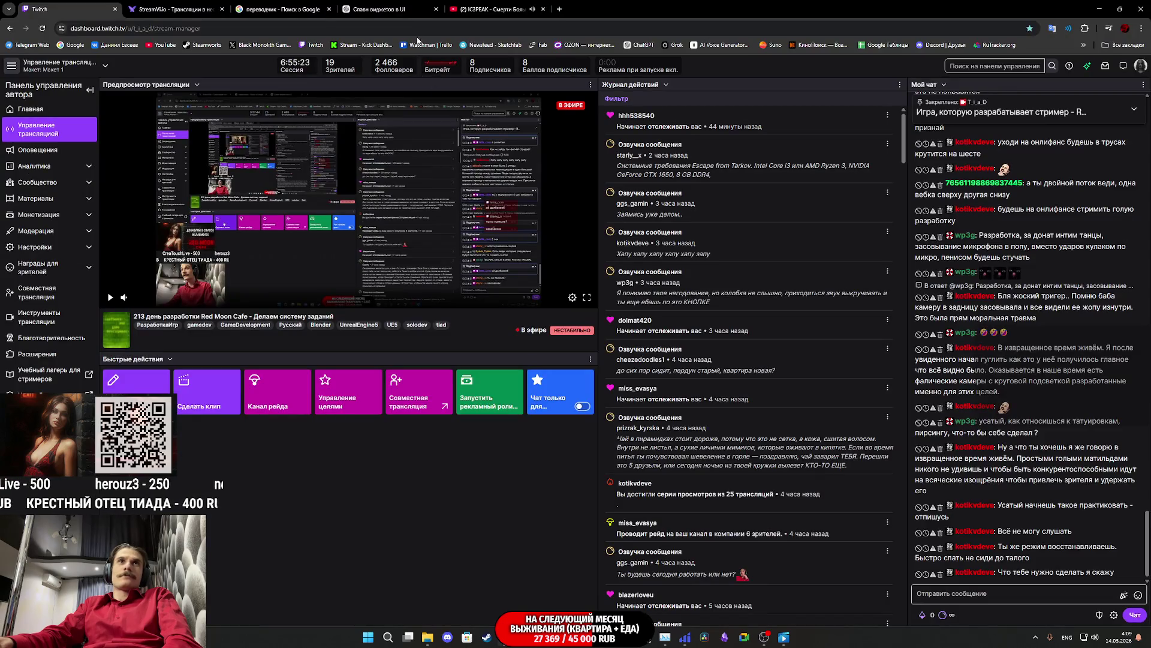
pyautogui.click(391, 10)
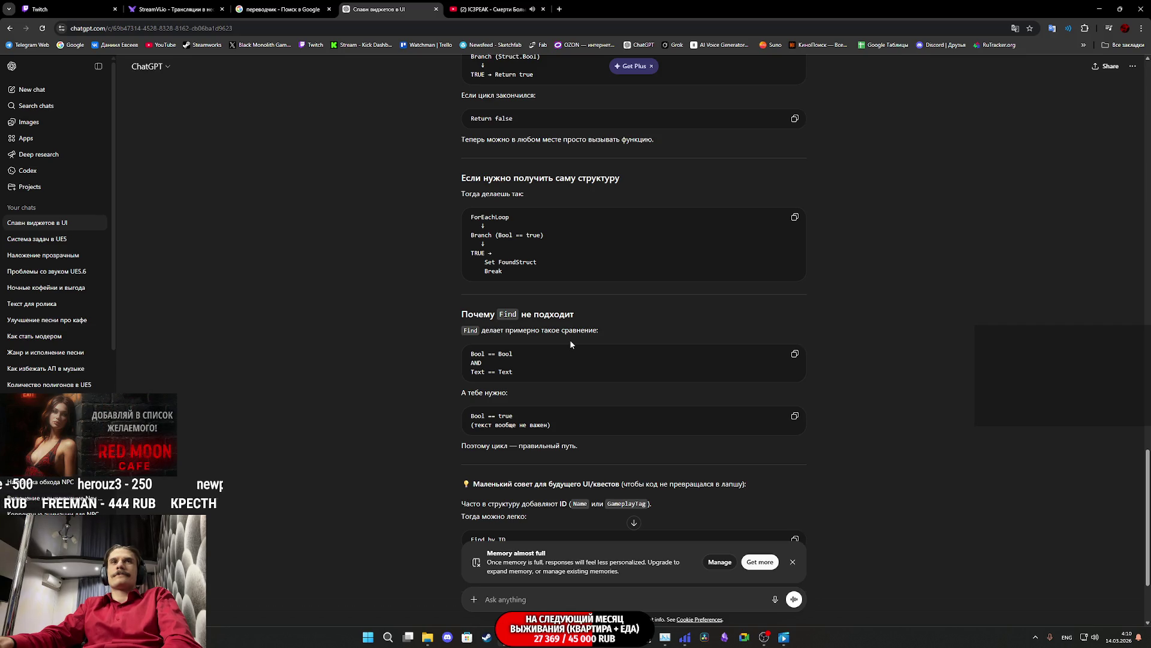
# Step: Bring the Unreal ThirdPersonExampleMap Level Blueprint window back to the front
pyautogui.moveTo(784, 637)
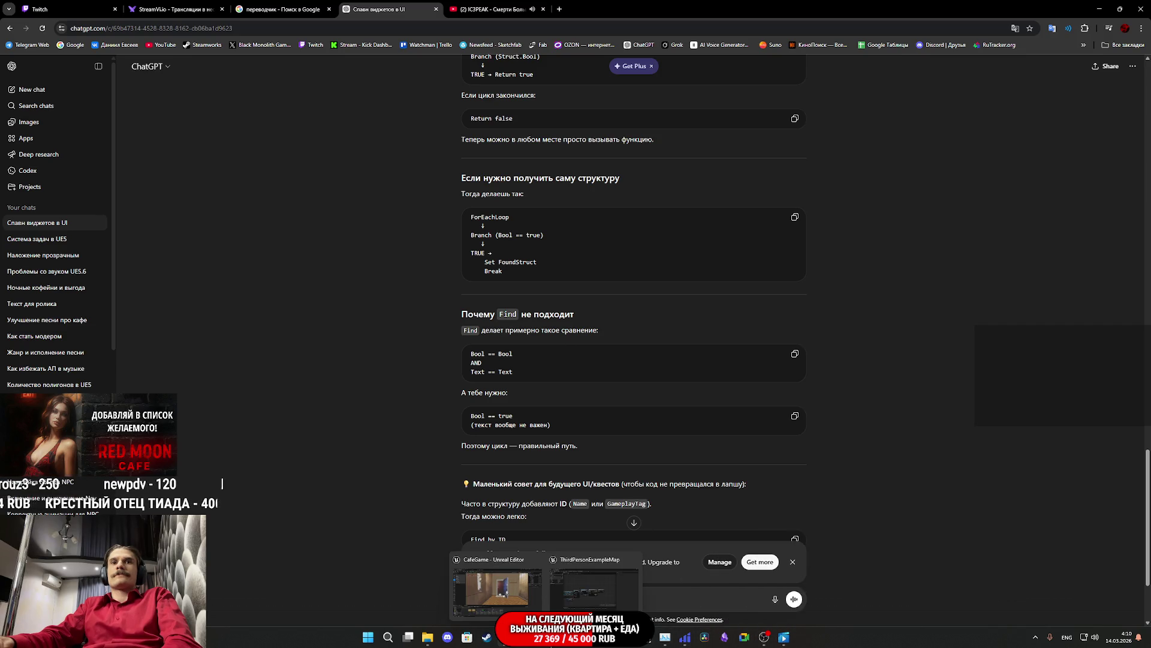
pyautogui.click(587, 605)
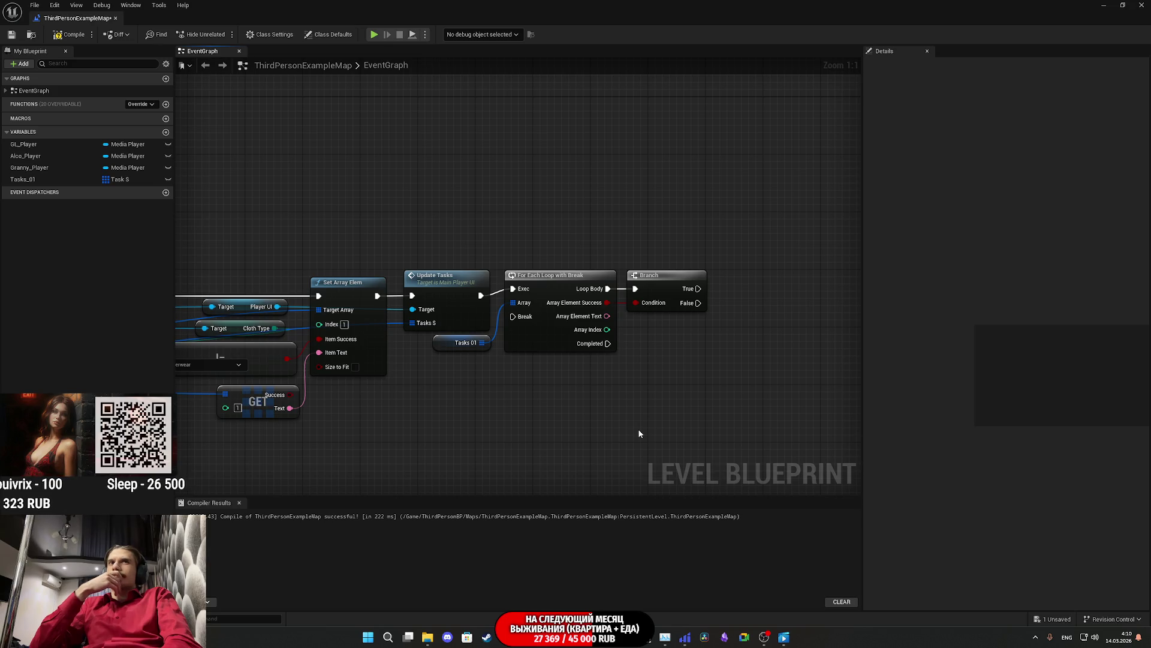
# Step: Check the For Each Loop and Branch nodes in the graph, then return to the ChatGPT answer
pyautogui.moveTo(661, 394)
pyautogui.mouseDown()
pyautogui.moveTo(596, 285)
pyautogui.moveTo(561, 291)
pyautogui.mouseUp()
pyautogui.click(560, 258)
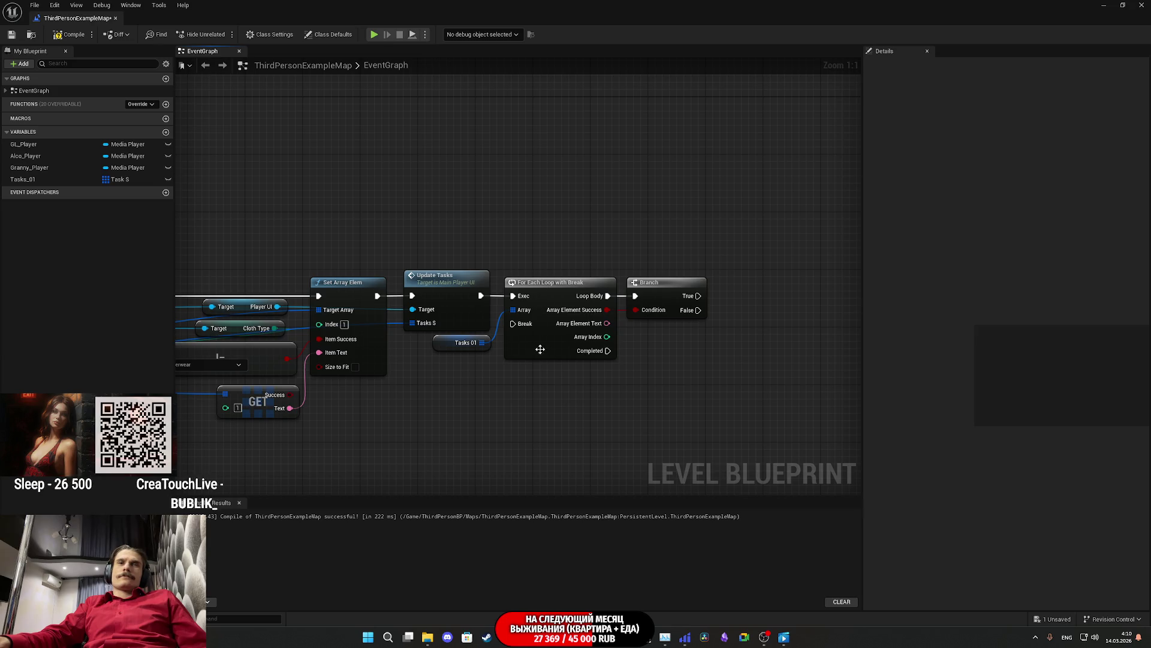
pyautogui.moveTo(545, 392); pyautogui.dragTo(517, 397)
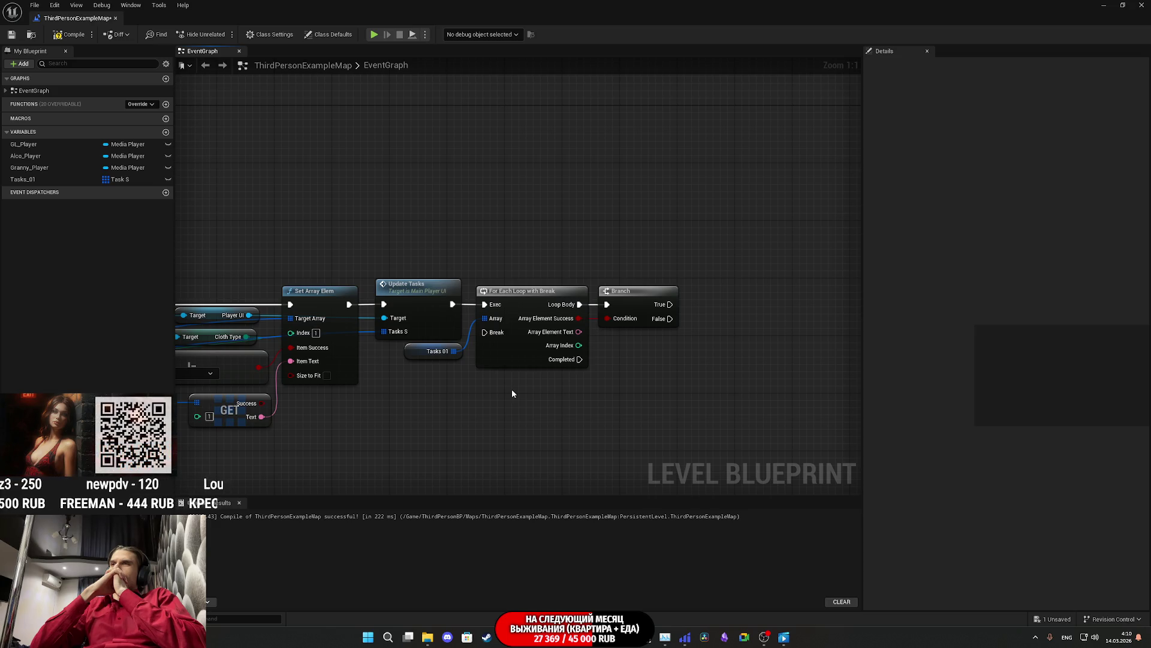
pyautogui.moveTo(506, 637)
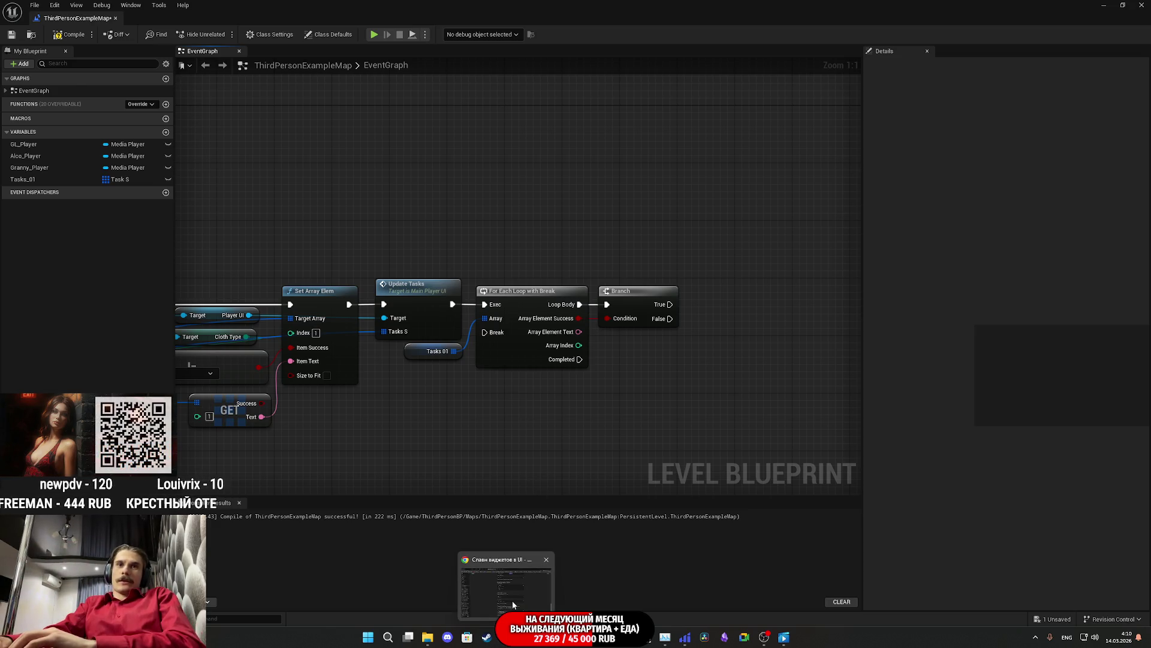
pyautogui.click(513, 599)
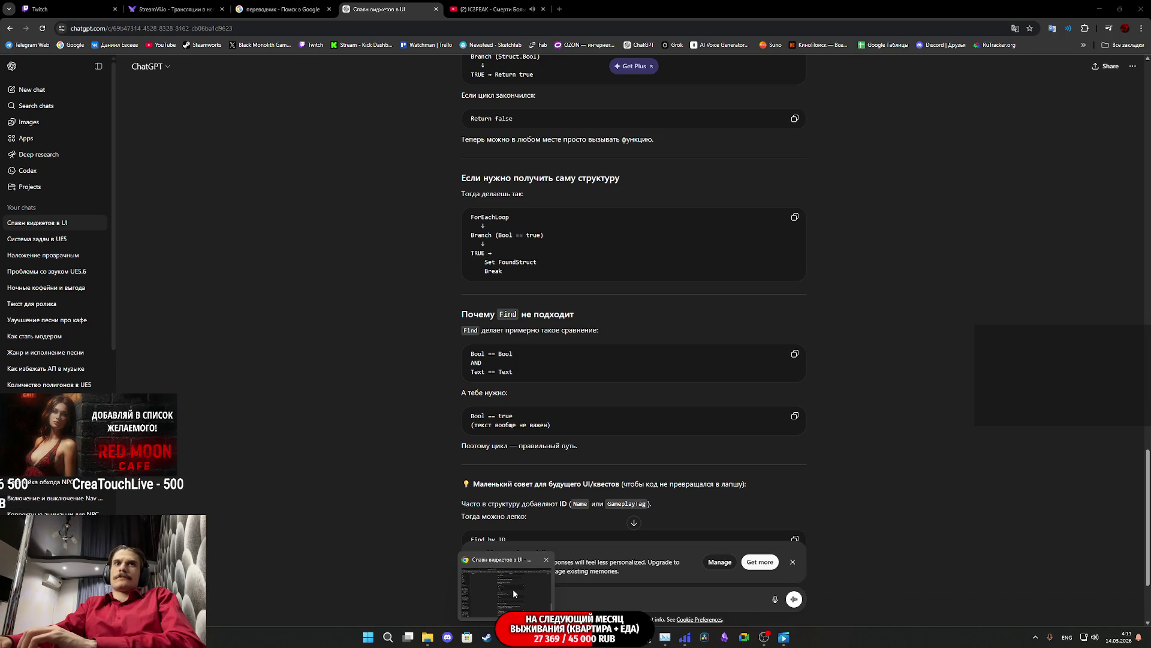
# Step: Scroll to the Find by ID tip at the end of ChatGPT's reply, then return to the Level Blueprint
pyautogui.click(514, 586)
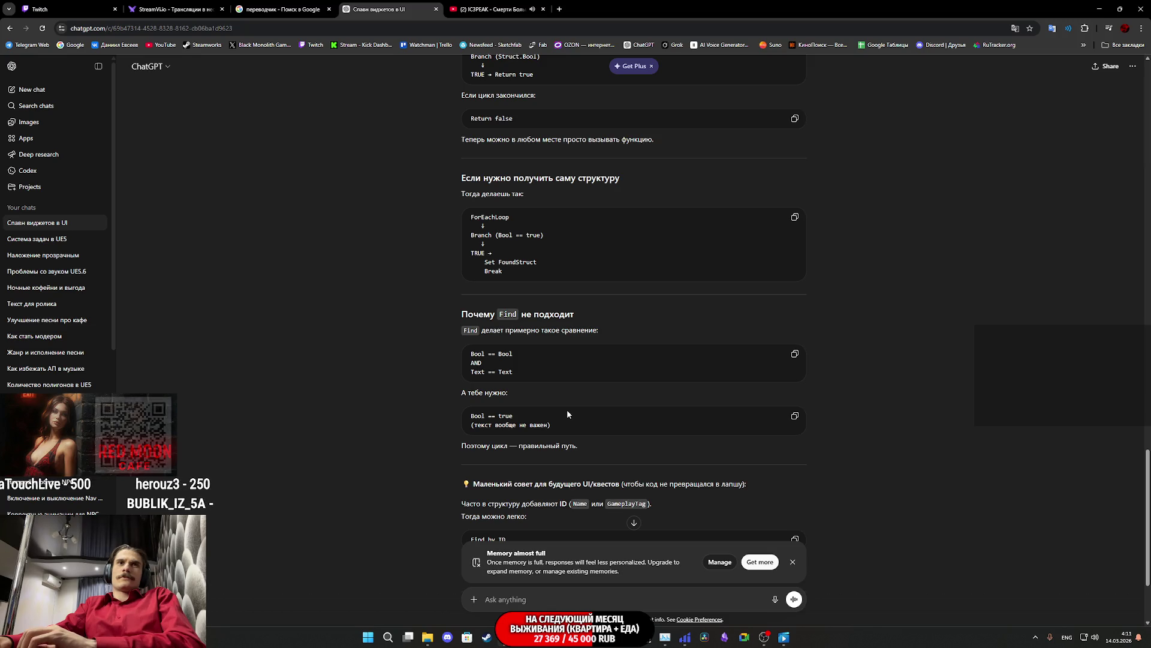
pyautogui.scroll(-3, 567, 409)
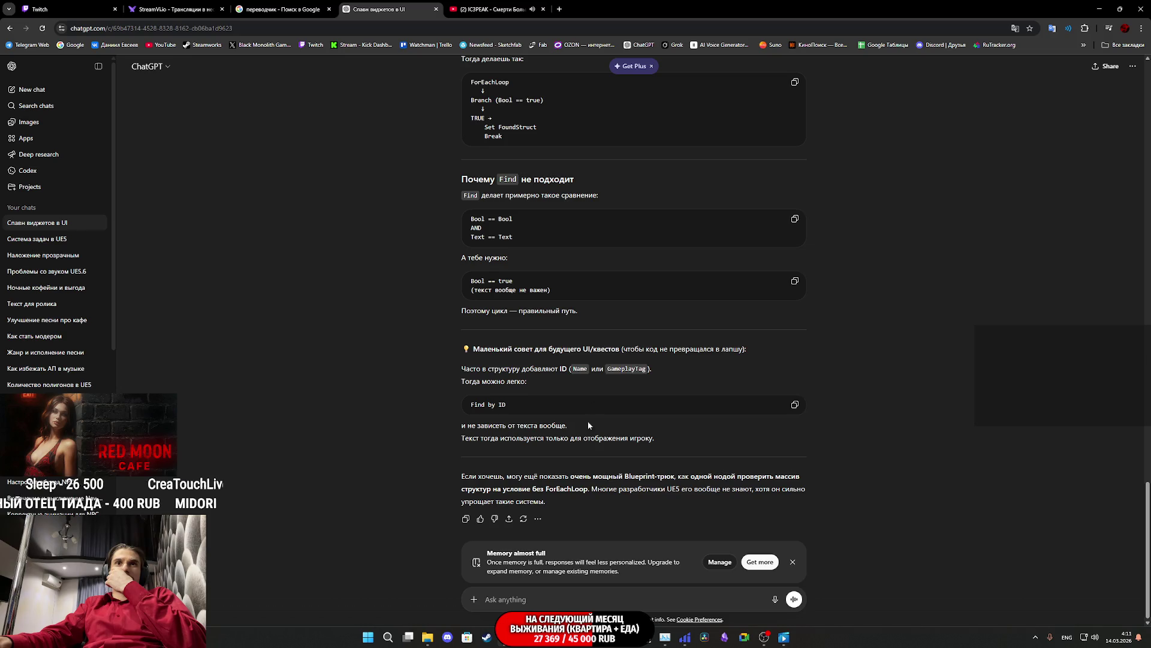
pyautogui.moveTo(547, 637)
pyautogui.click(594, 588)
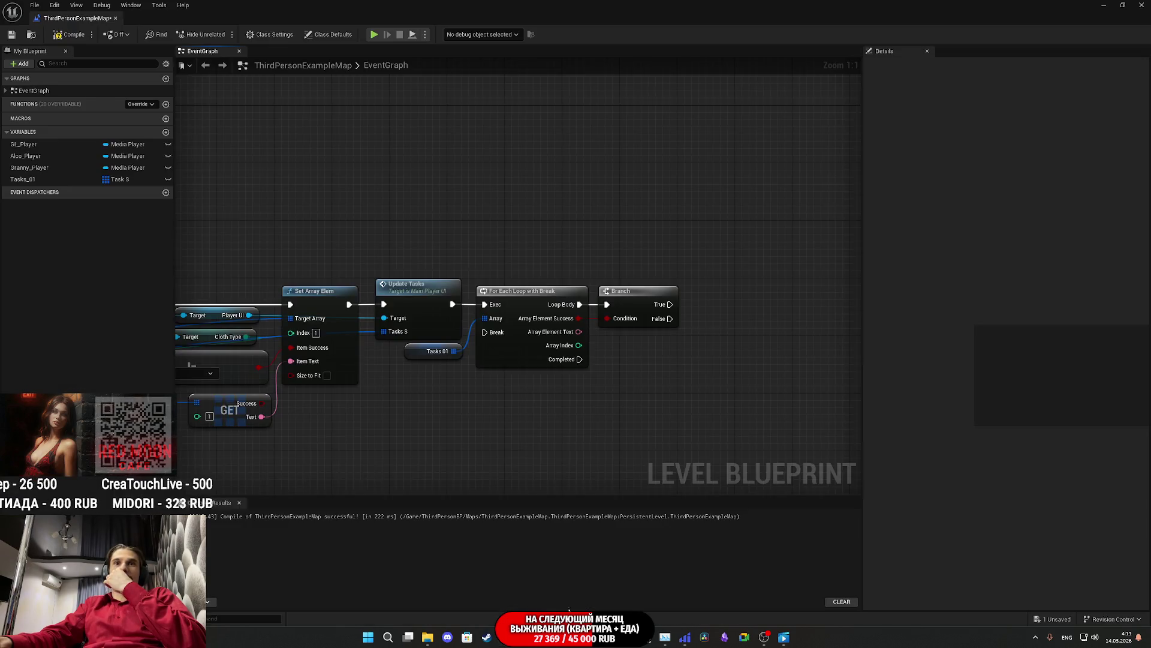
# Step: Compile and save the level blueprint, then minimize it
pyautogui.click(71, 34)
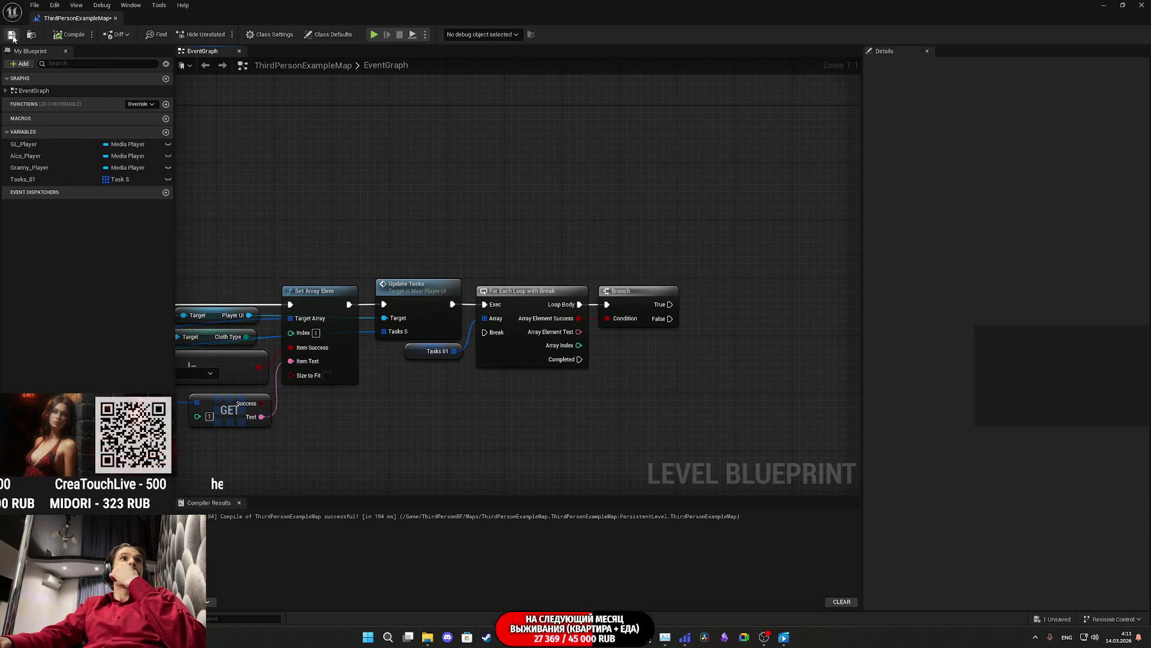
pyautogui.click(13, 36)
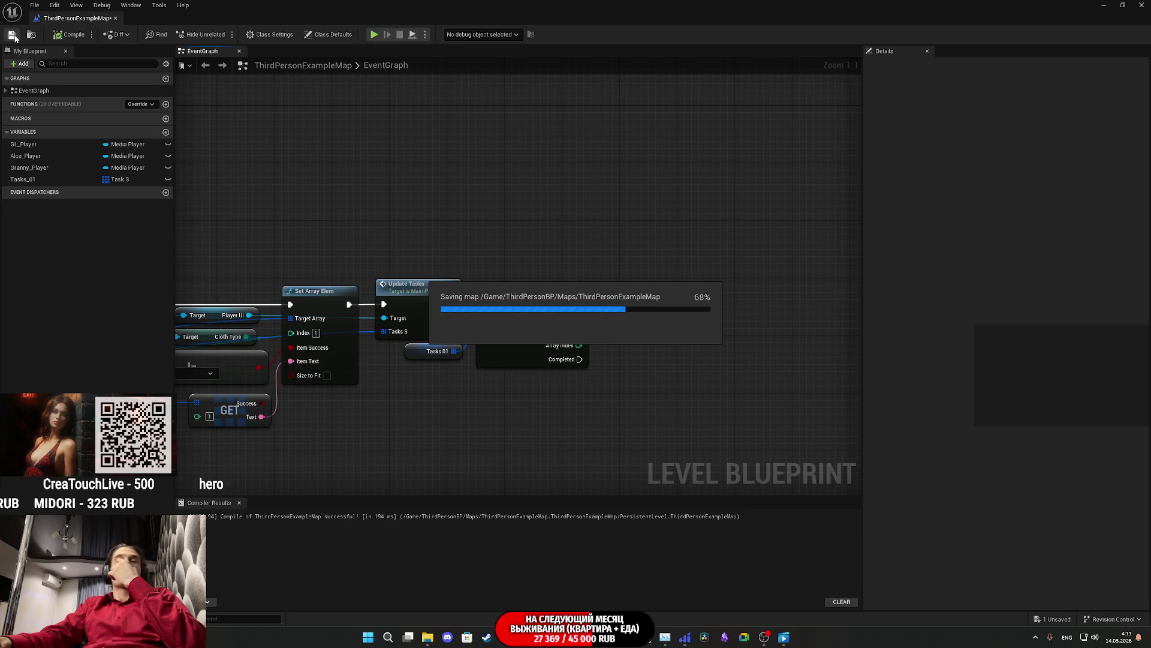
pyautogui.click(1106, 5)
# Step: Navigate the Content Browser to Content > UI > Assets > Variables and open Task_S
pyautogui.rightClick(507, 555)
pyautogui.click(658, 539)
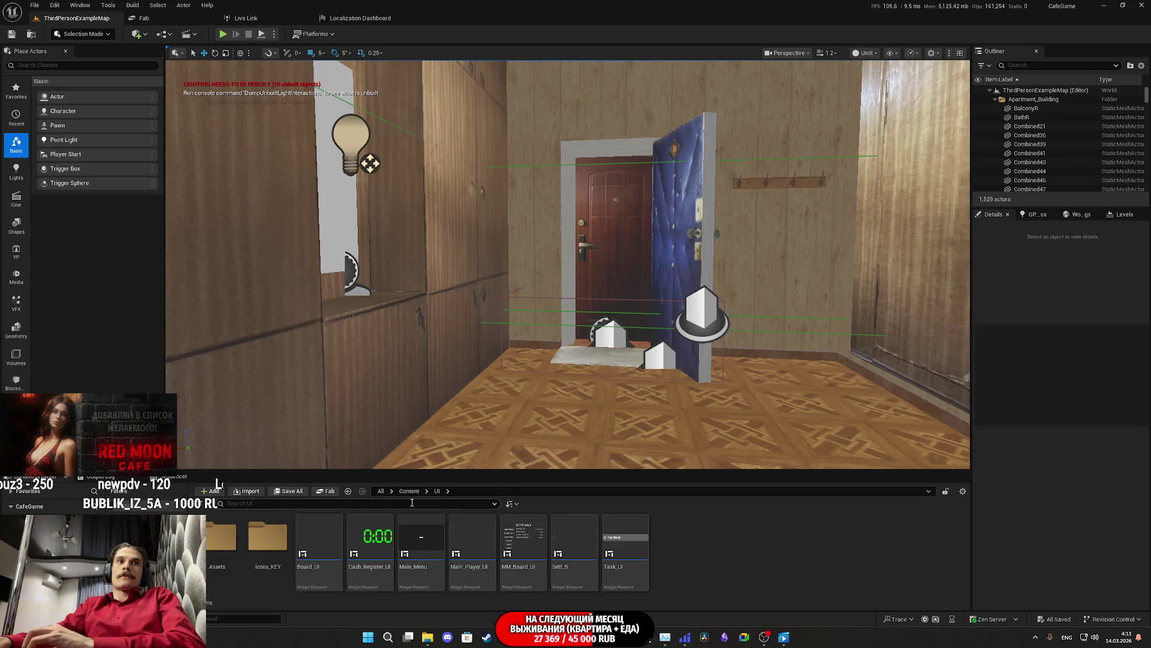
pyautogui.hotkey('alt', 'Left')
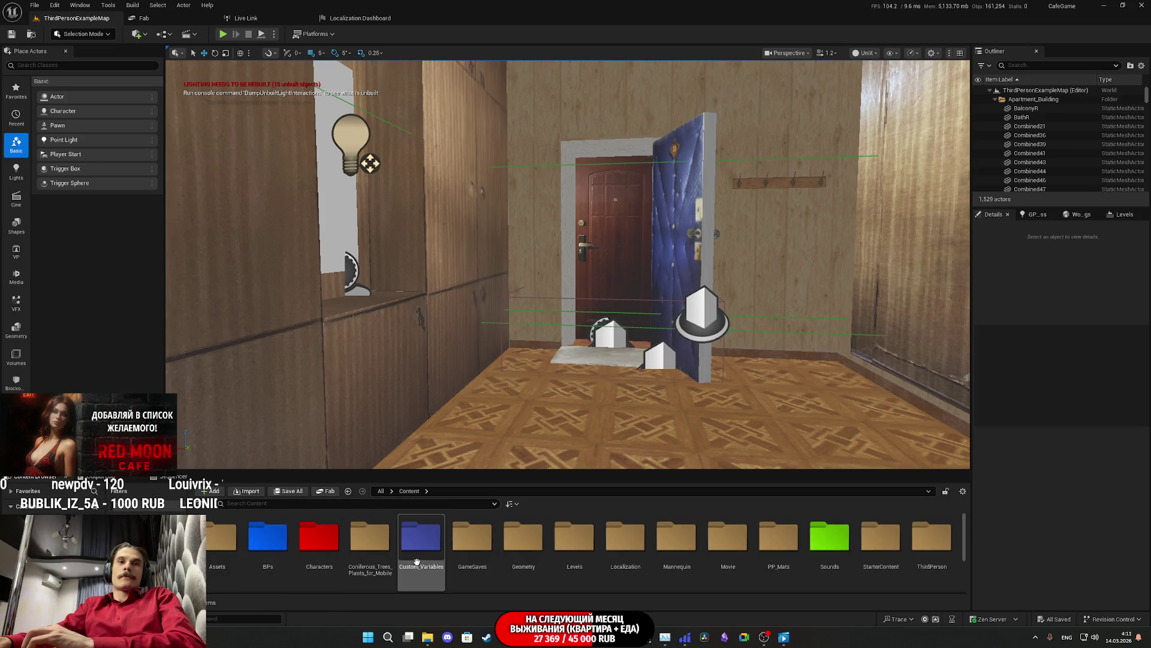
pyautogui.scroll(-2, 804, 555)
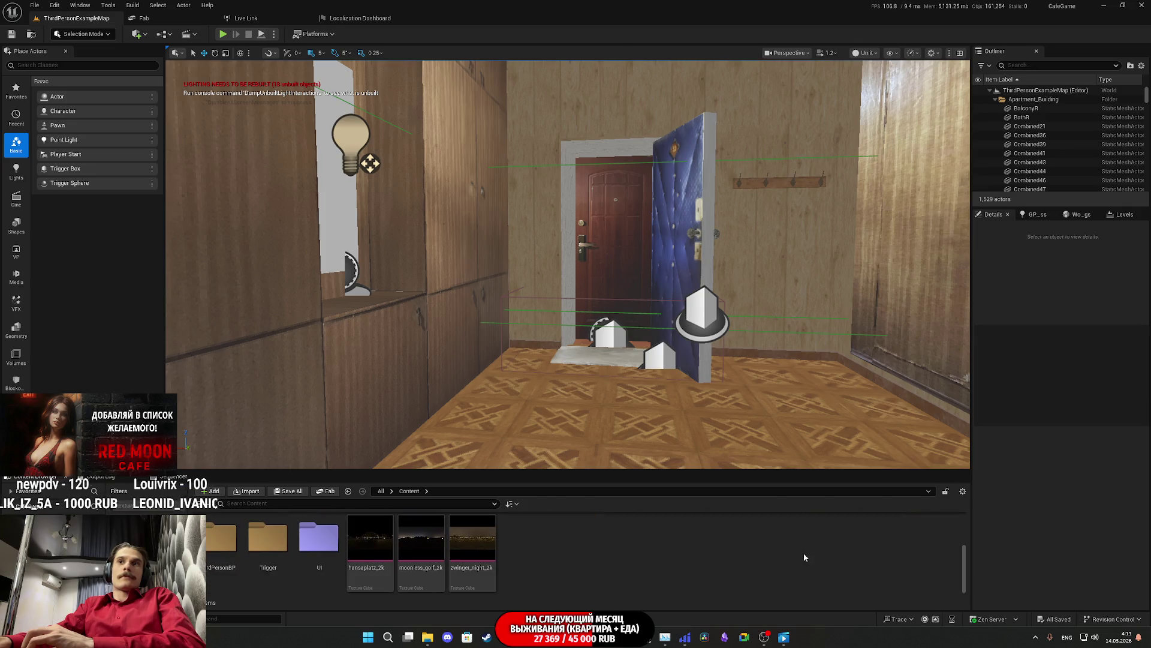
pyautogui.doubleClick(319, 537)
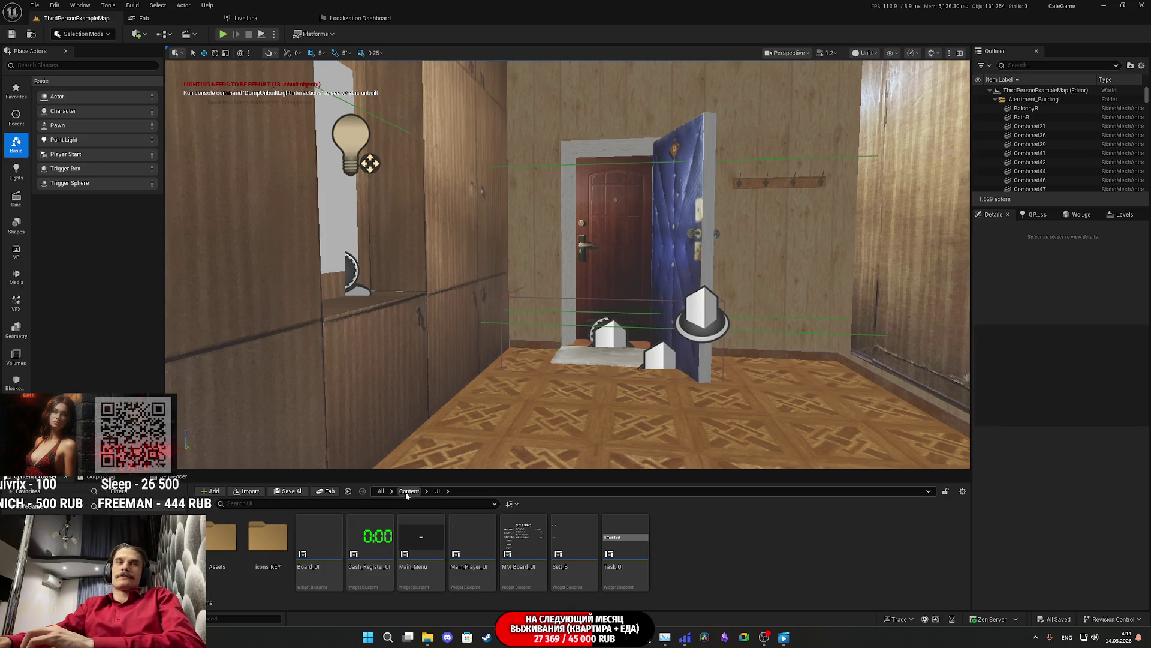
pyautogui.doubleClick(227, 551)
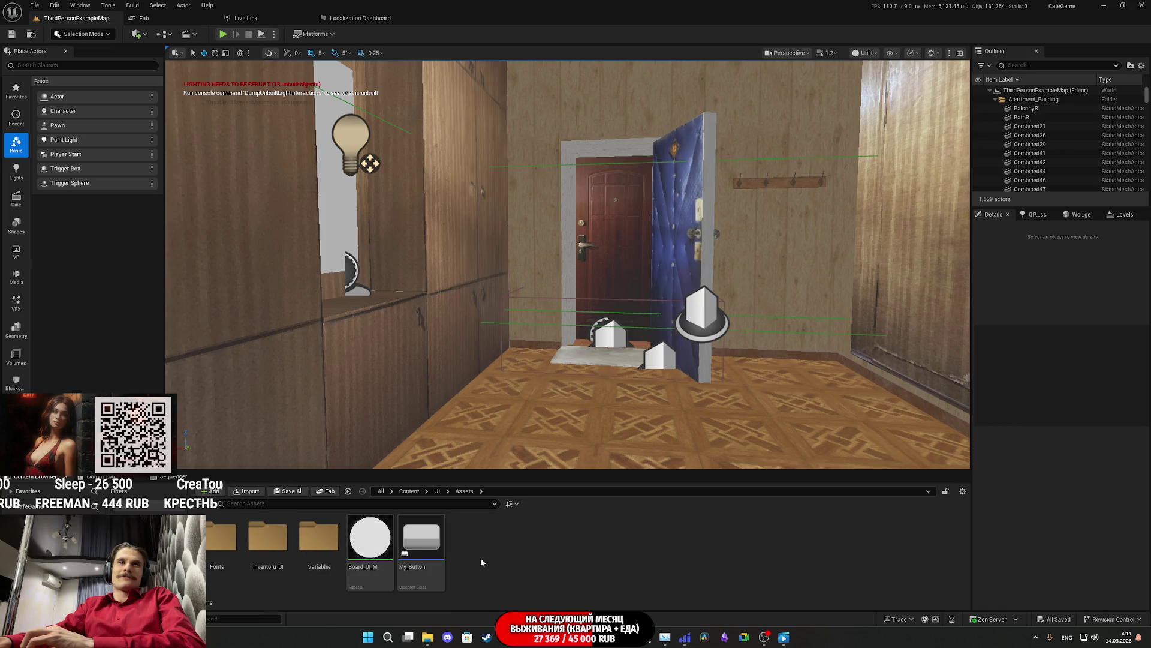
pyautogui.click(333, 549)
pyautogui.doubleClick(334, 549)
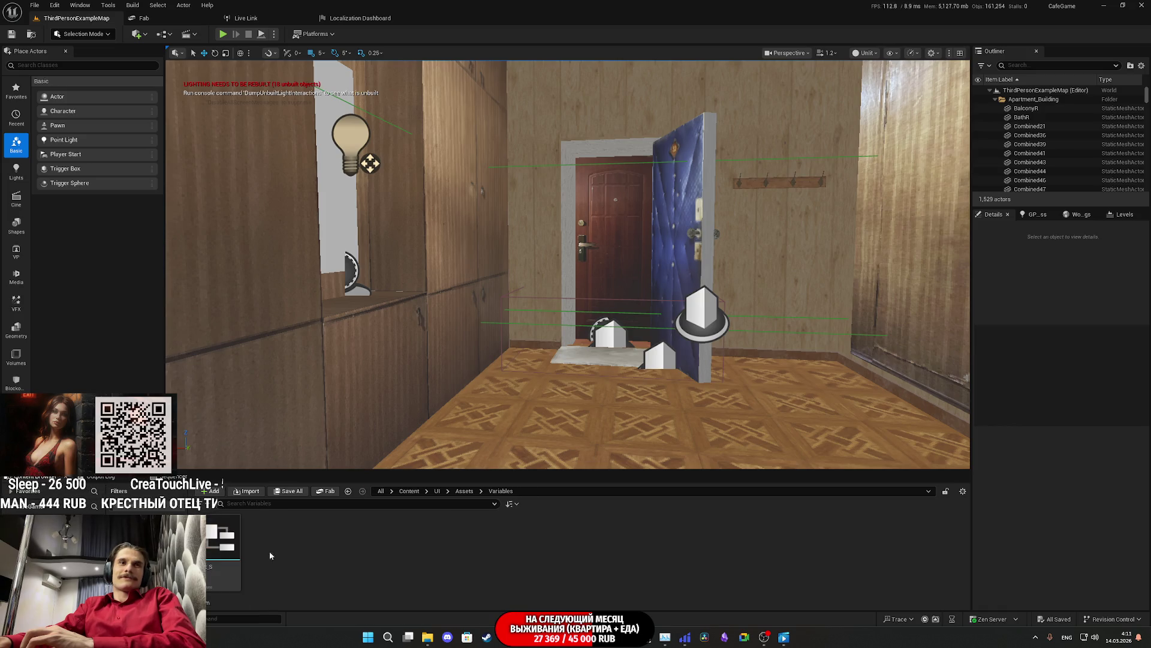
pyautogui.doubleClick(229, 546)
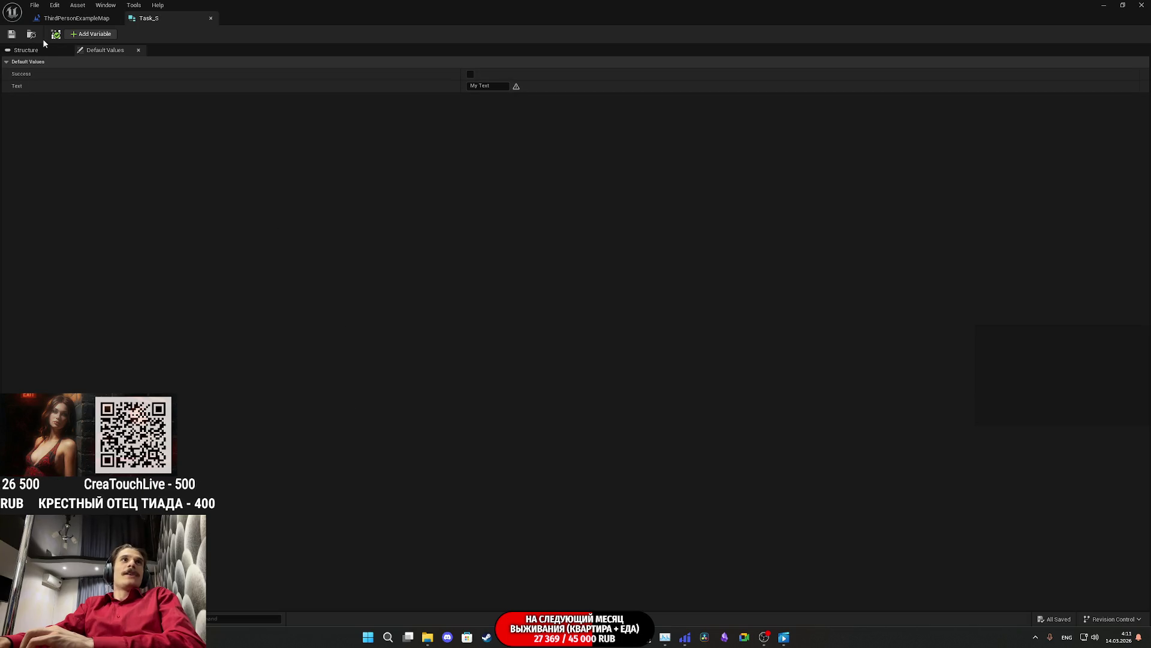
# Step: Add a trial Element ID member to Task_S and check its Default Values
pyautogui.click(91, 34)
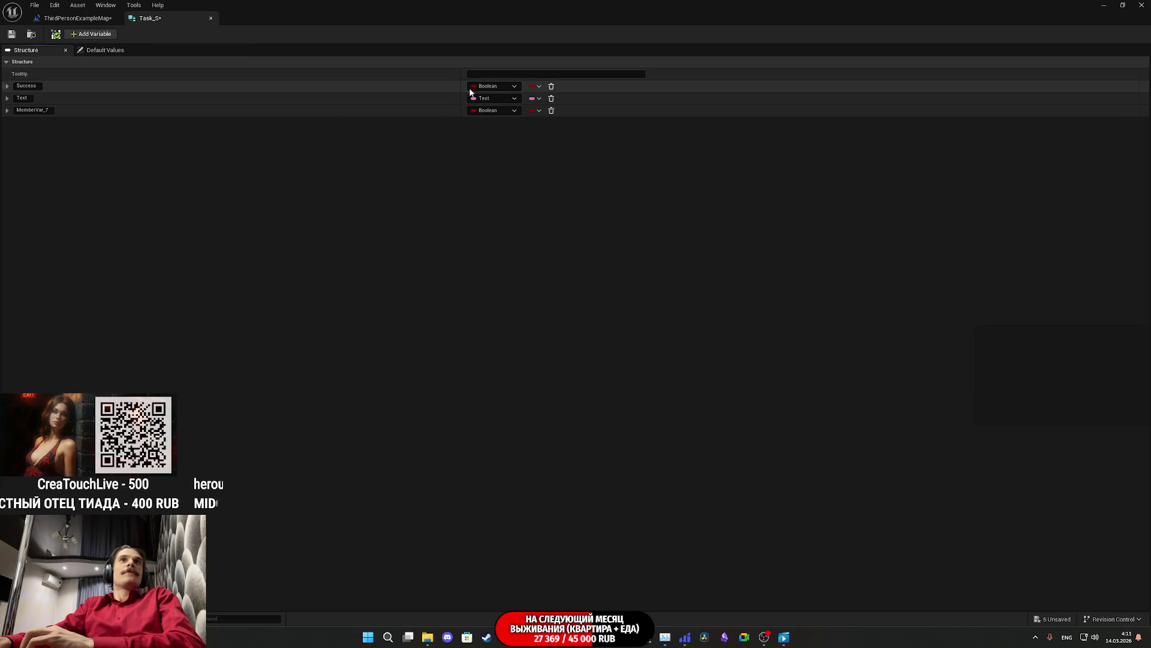
pyautogui.click(493, 111)
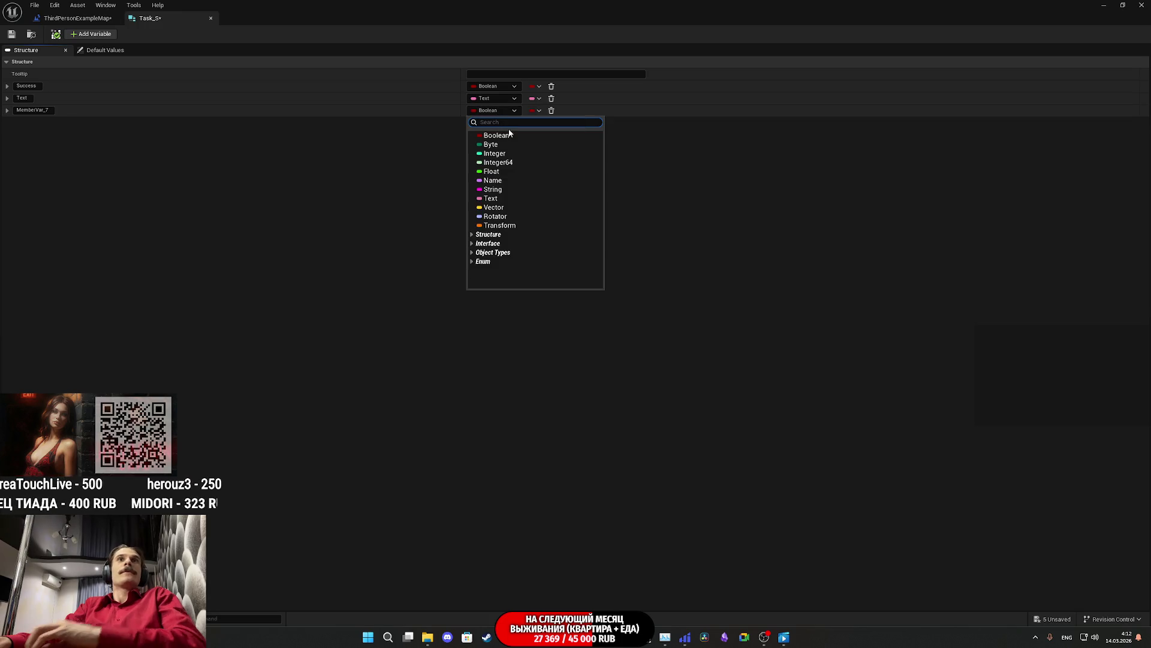
pyautogui.write('t')
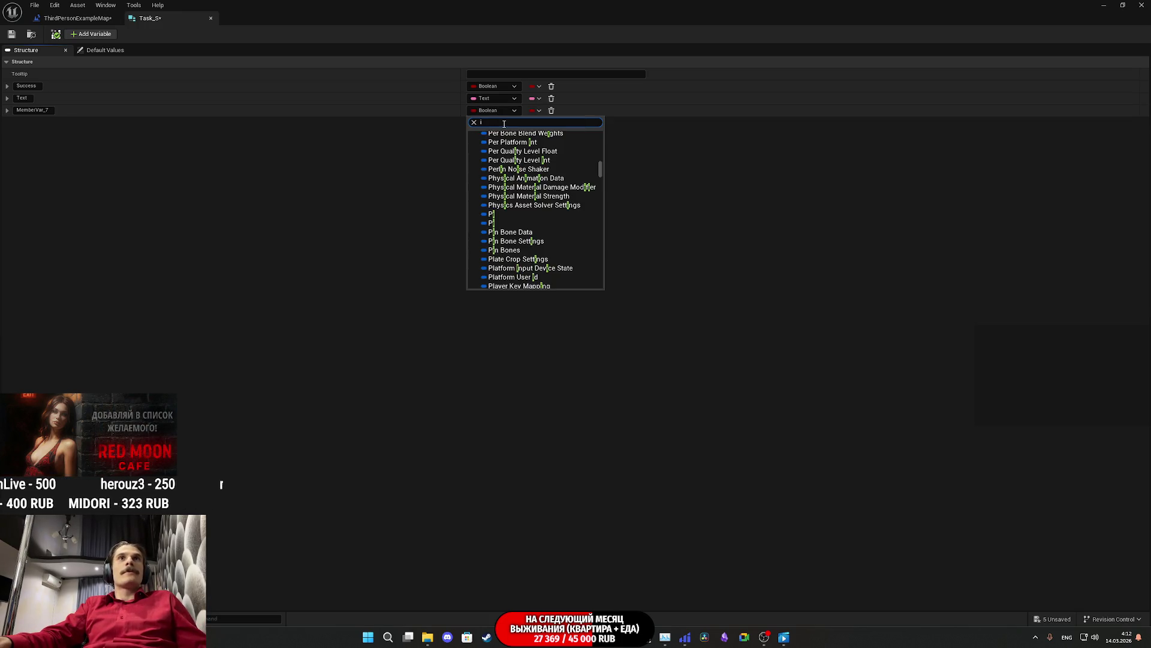
pyautogui.write('d')
pyautogui.scroll(-3, 524, 197)
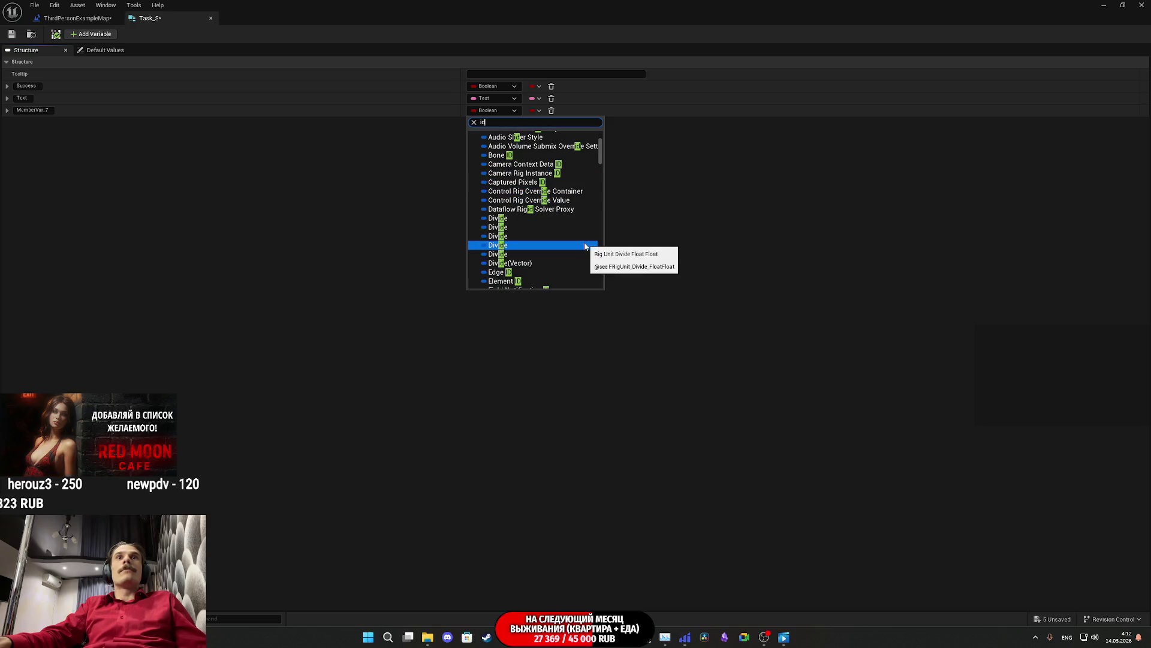
pyautogui.scroll(-3, 583, 250)
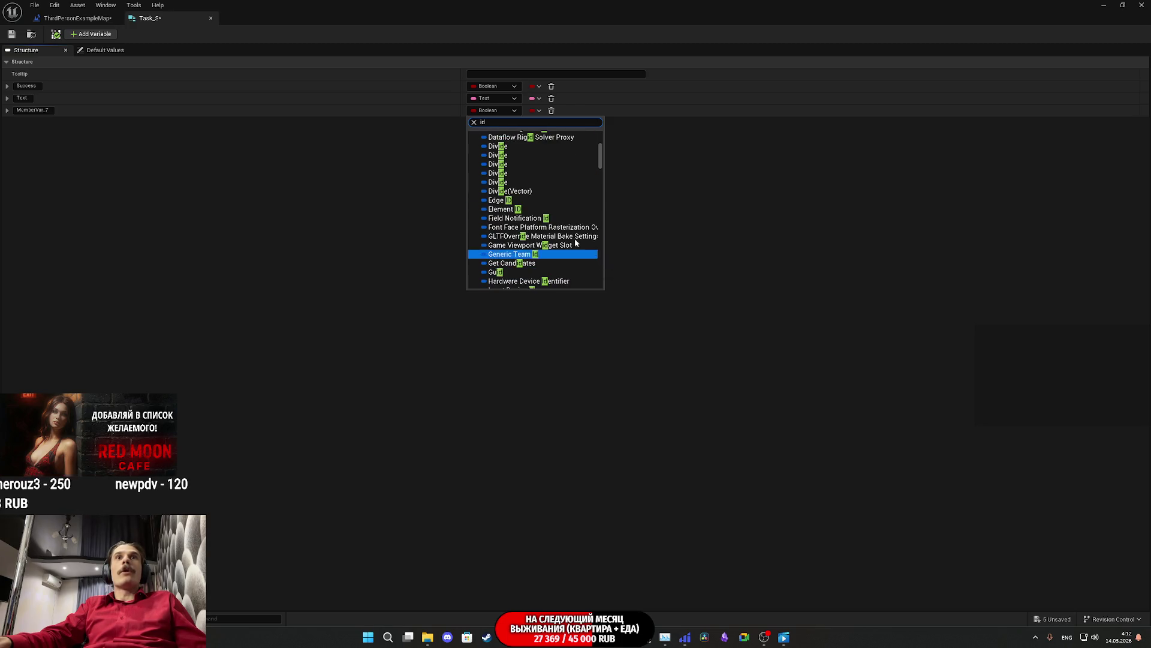
pyautogui.click(521, 209)
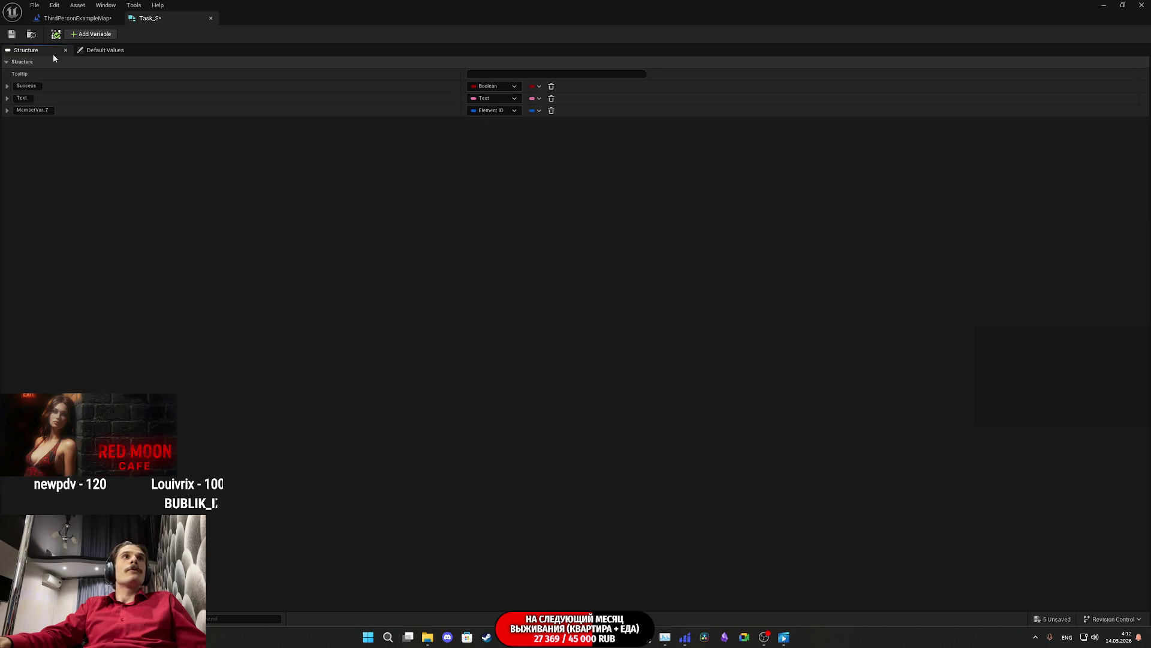
pyautogui.click(96, 51)
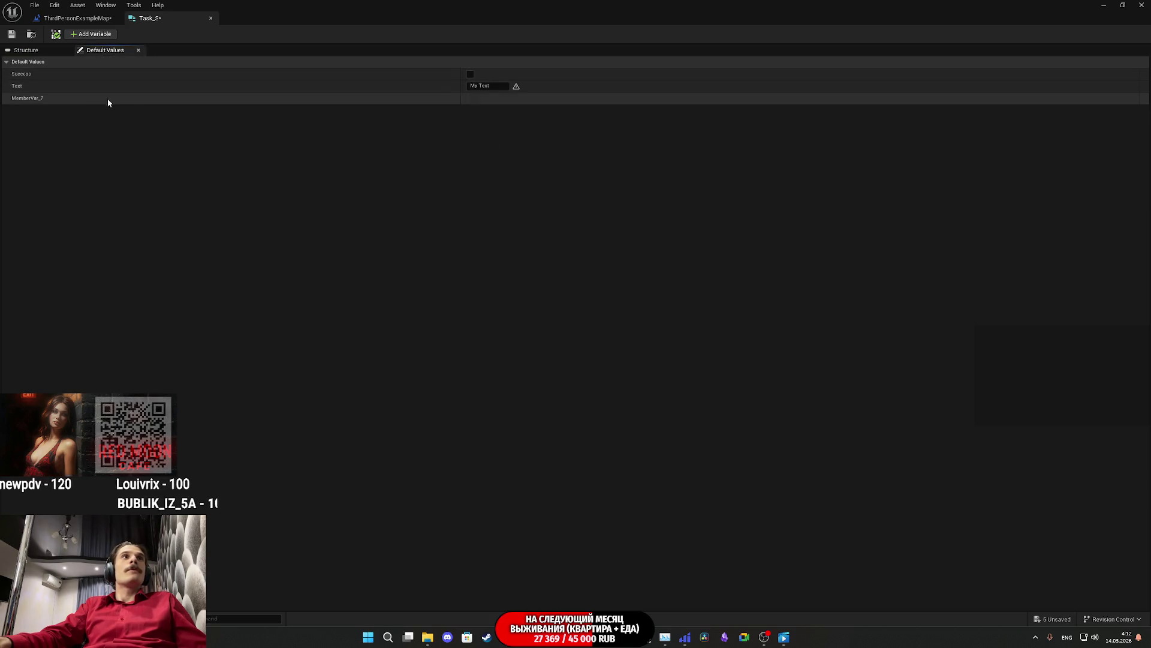
pyautogui.click(33, 50)
pyautogui.click(114, 50)
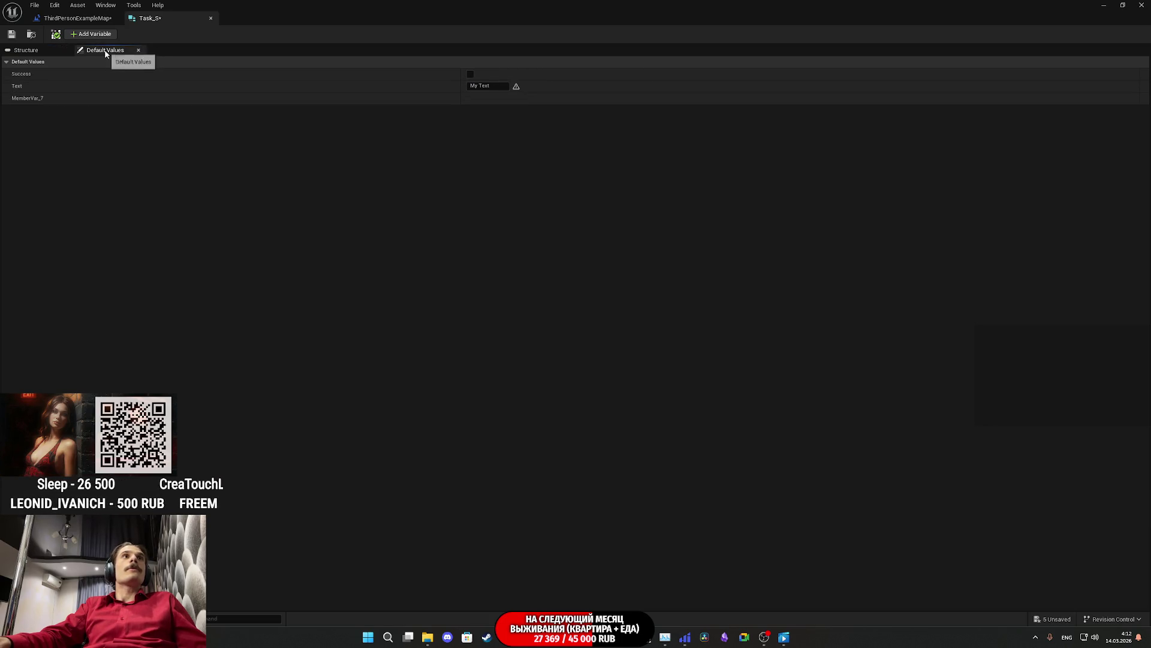
pyautogui.click(33, 51)
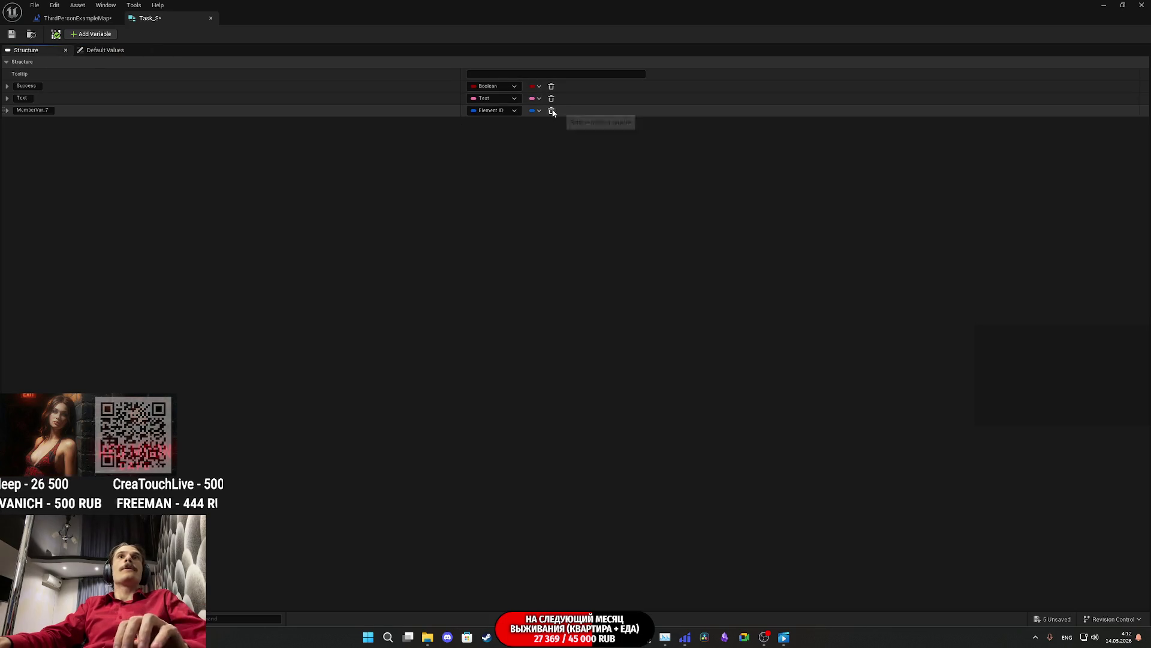
# Step: Delete the MemberVar_7 member, save Task_S, and switch back to ChatGPT
pyautogui.click(551, 111)
pyautogui.click(12, 34)
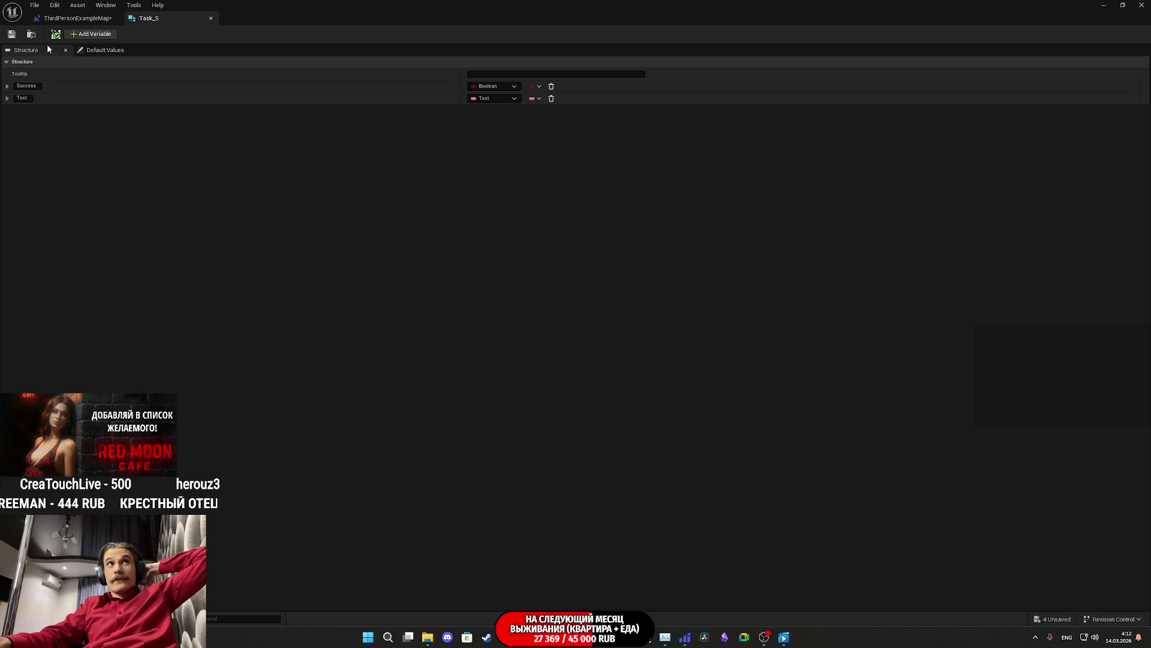
pyautogui.moveTo(508, 637)
pyautogui.click(509, 603)
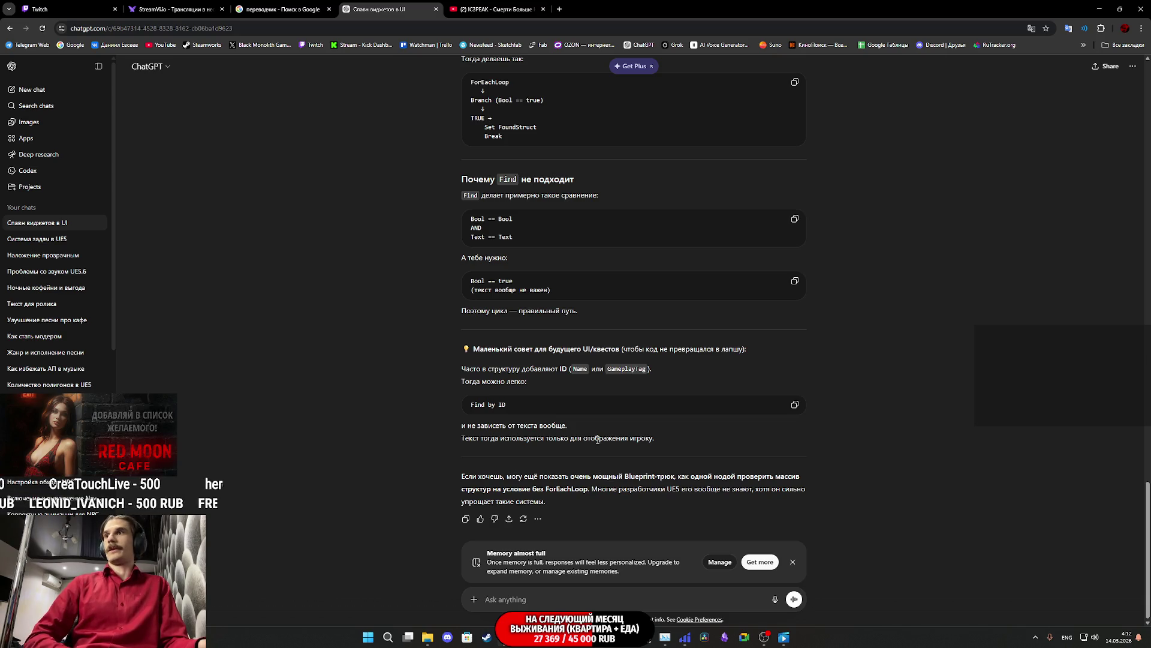
# Step: Switch from the ChatGPT answer to the YouTube tab showing the finished video
pyautogui.hotkey('ctrl', 'Tab')
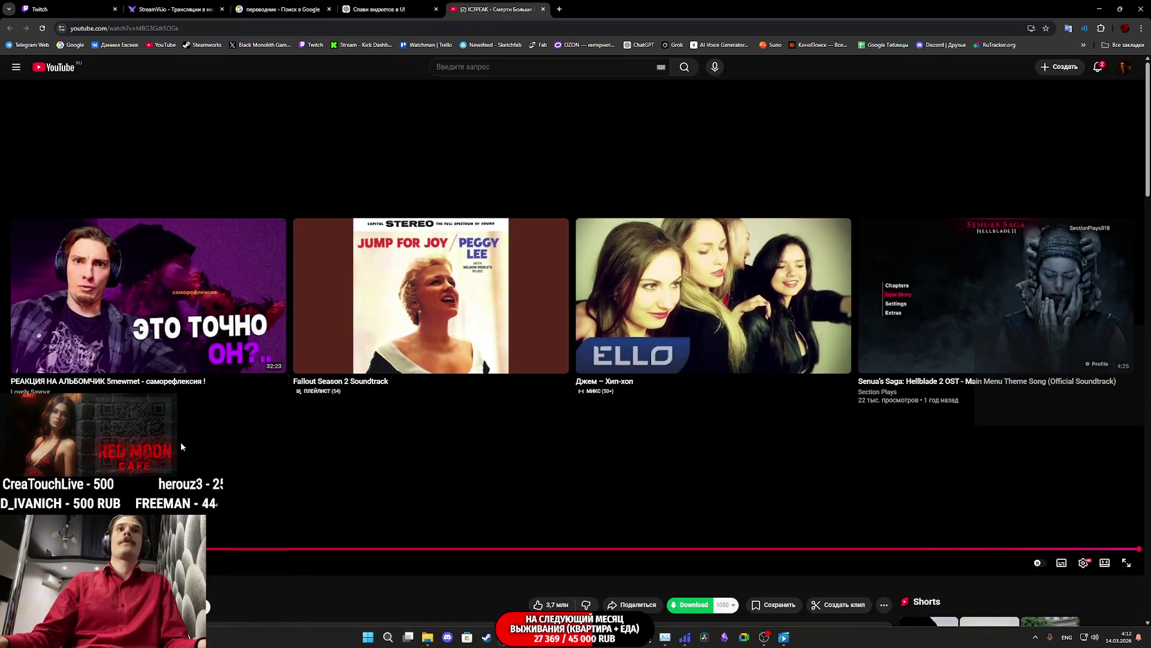
# Step: Replay the ended YouTube video and return to the ChatGPT conversation
pyautogui.click(363, 138)
pyautogui.hotkey('ctrl', 'shift', 'Tab')
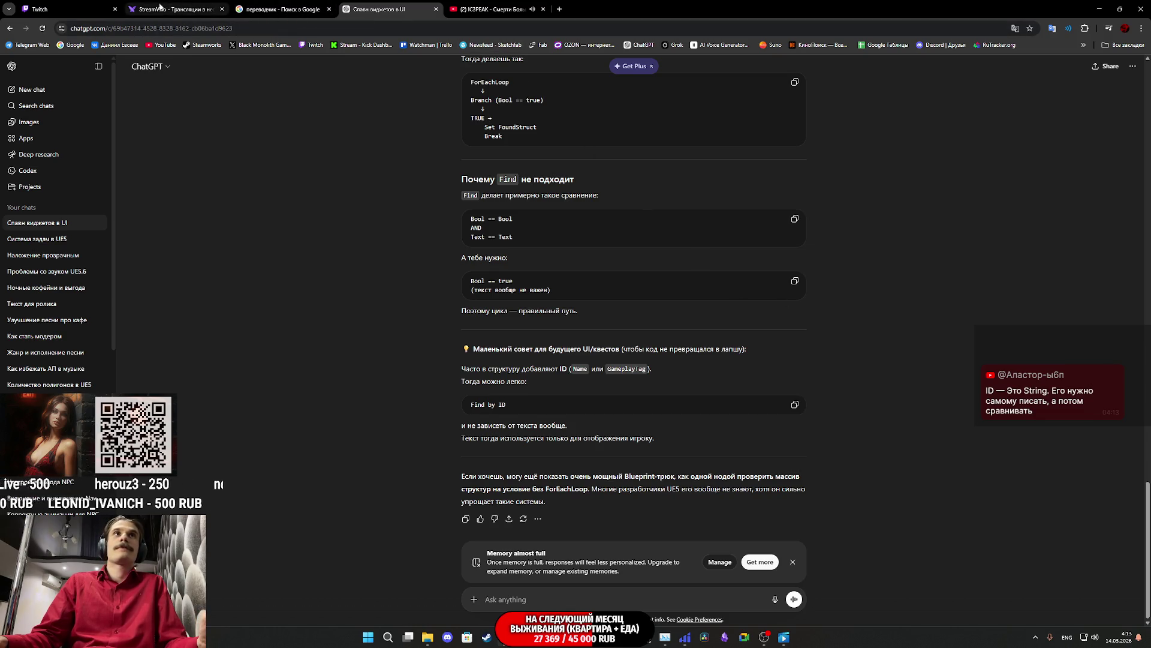
# Step: Glance over the Twitch stream manager and YouTube tabs, then return to ChatGPT
pyautogui.click(86, 6)
pyautogui.click(489, 9)
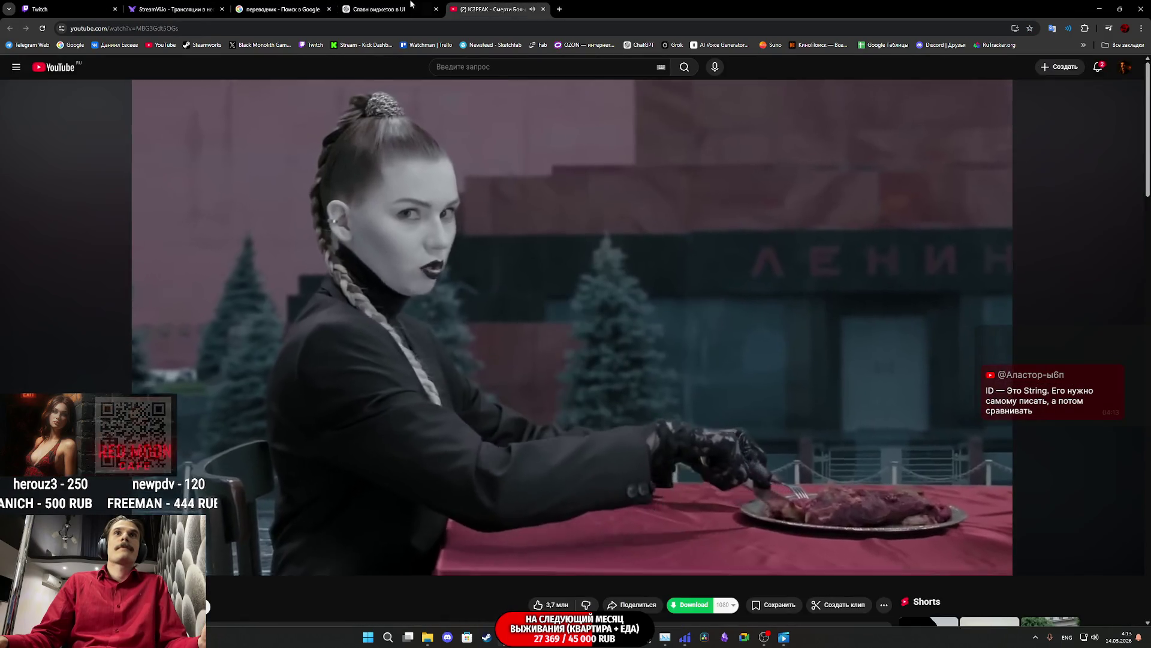
pyautogui.click(383, 9)
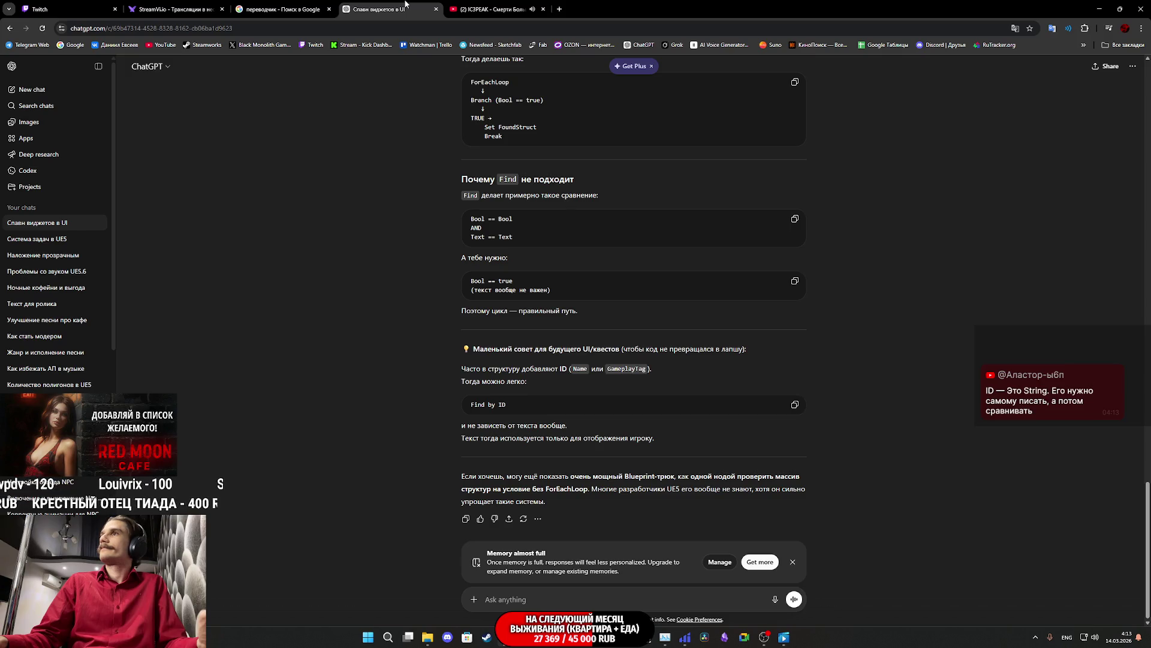
# Step: Back in Unreal, compile the ThirdPersonExampleMap Level Blueprint and save the map
pyautogui.moveTo(547, 637)
pyautogui.click(596, 570)
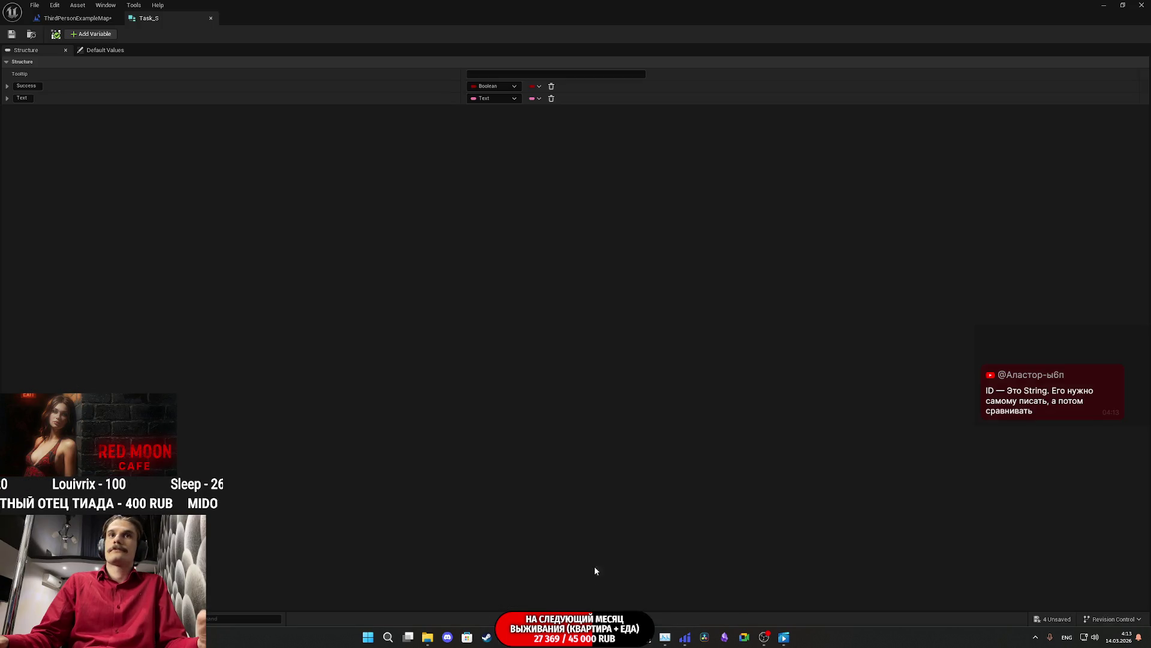
pyautogui.click(77, 18)
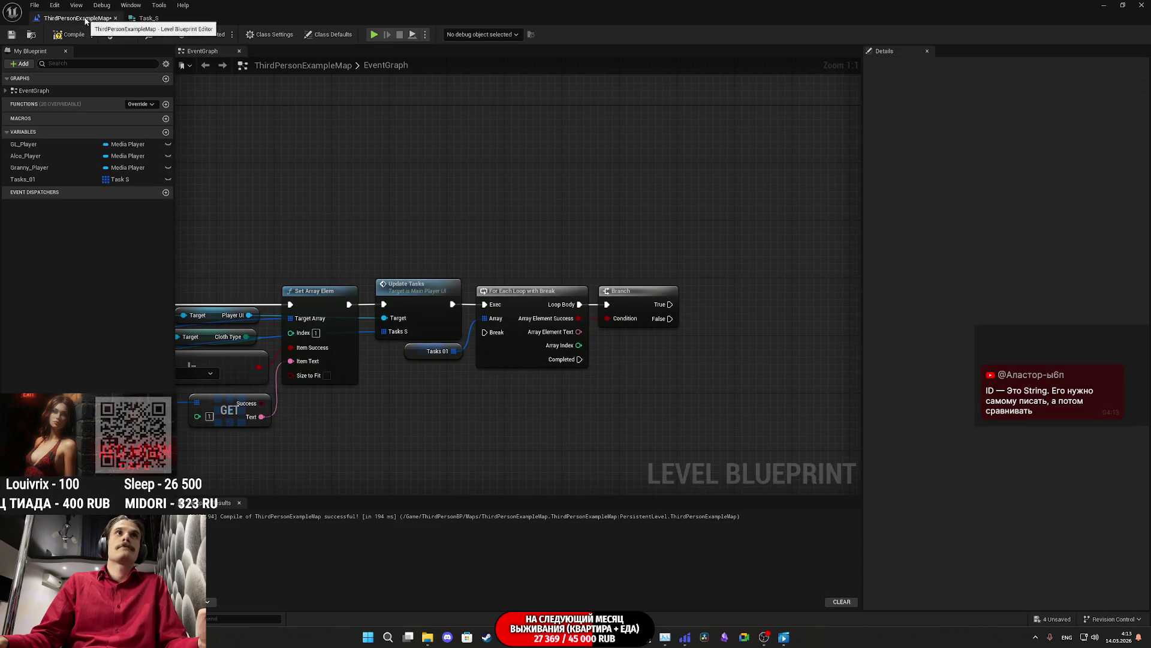
pyautogui.click(65, 34)
pyautogui.hotkey('ctrl', 's')
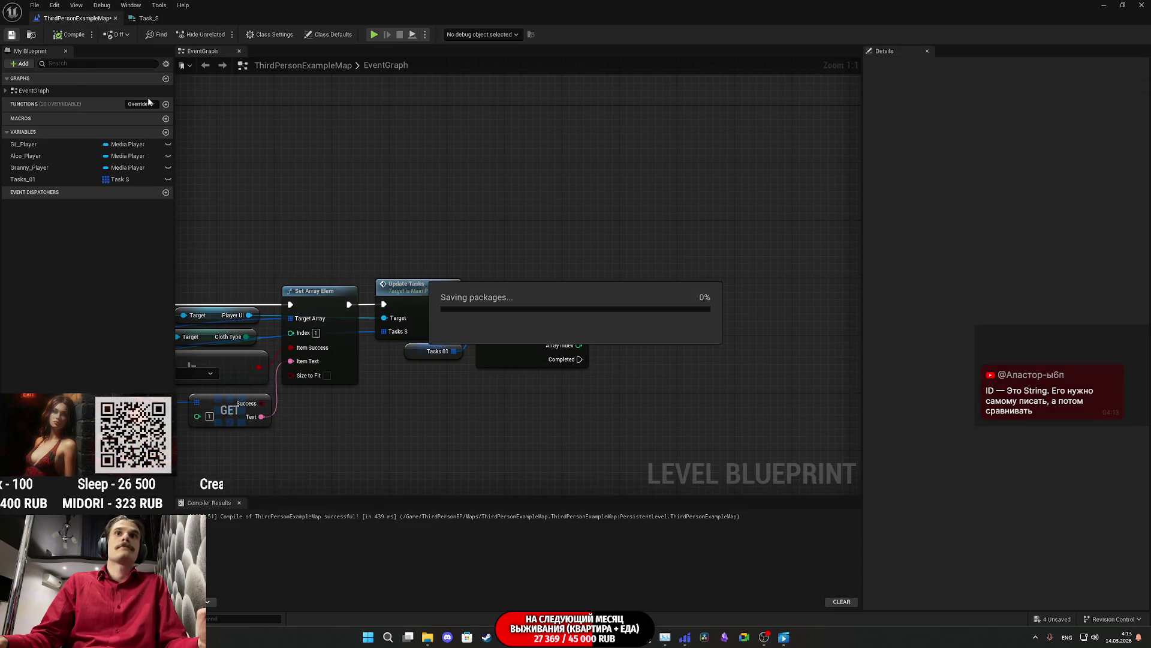
# Step: Reposition the Tasks 01 getter, then connect Branch False to the For Each Loop's Break
pyautogui.moveTo(527, 209)
pyautogui.mouseDown()
pyautogui.moveTo(622, 160)
pyautogui.moveTo(553, 171)
pyautogui.mouseUp()
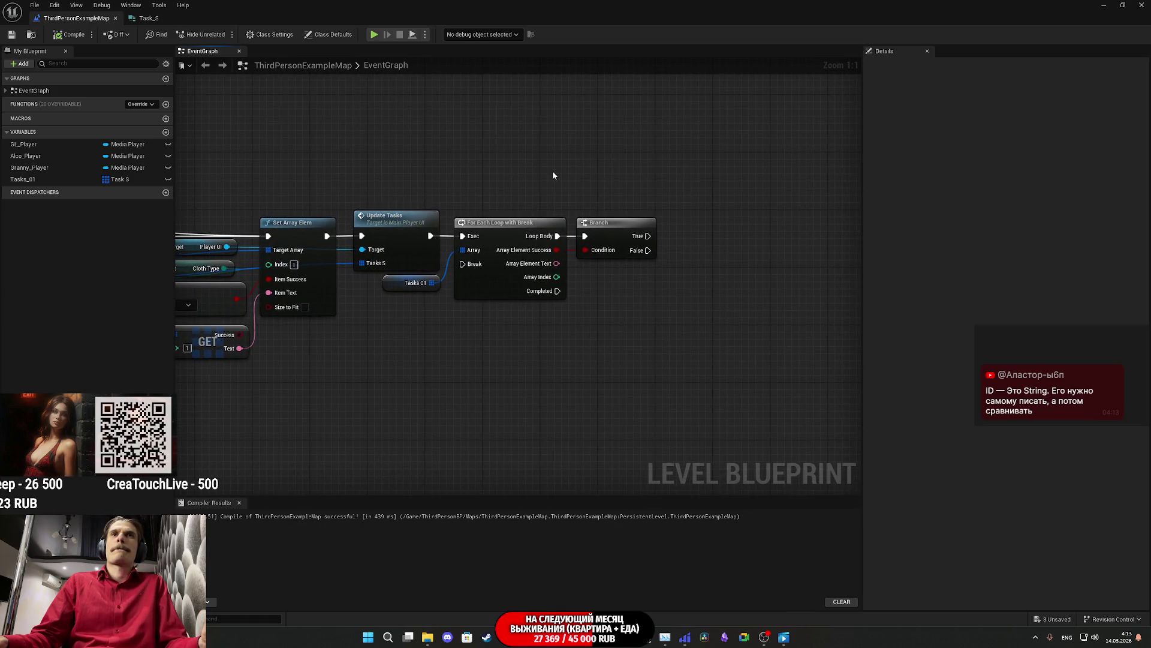
pyautogui.moveTo(396, 286)
pyautogui.mouseDown()
pyautogui.moveTo(388, 294)
pyautogui.moveTo(403, 293)
pyautogui.mouseUp()
pyautogui.click(446, 335)
pyautogui.click(454, 336)
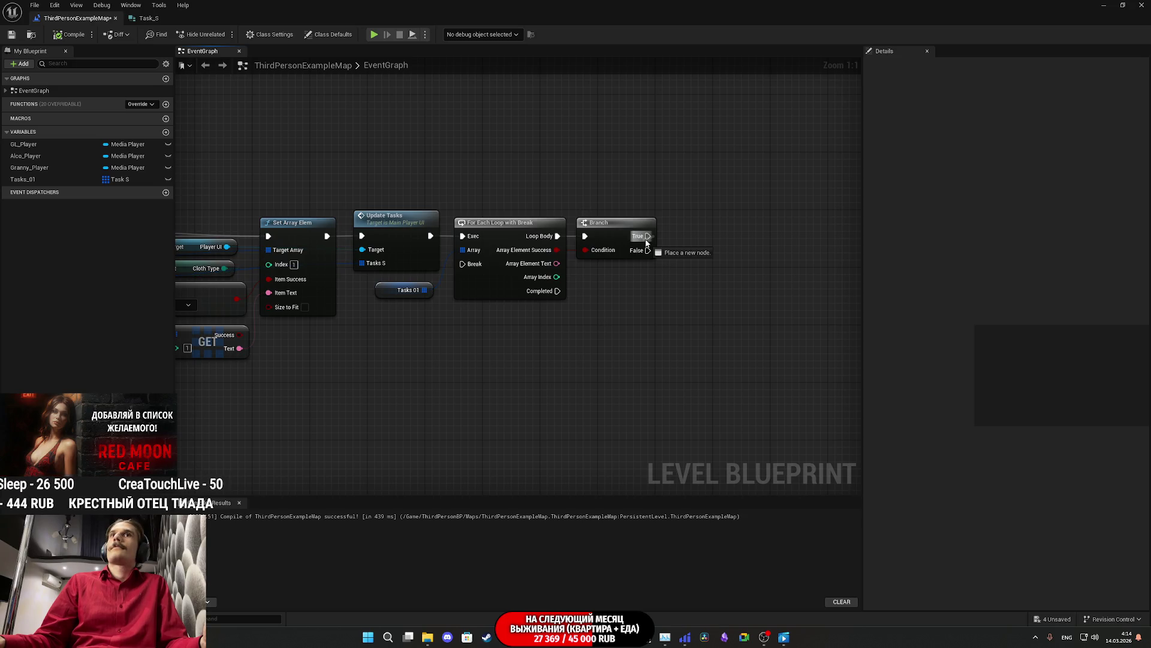
pyautogui.moveTo(652, 246)
pyautogui.mouseDown()
pyautogui.moveTo(659, 255)
pyautogui.moveTo(483, 267)
pyautogui.mouseUp()
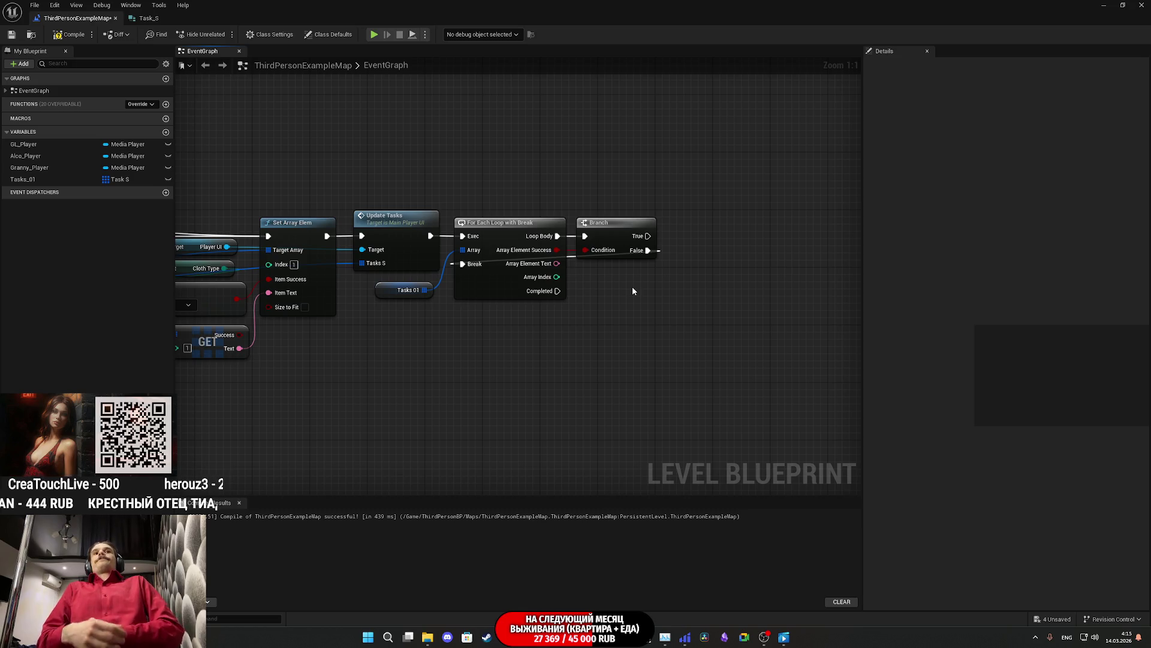
# Step: Add a Print String node off the For Each Loop's Completed output
pyautogui.rightClick(531, 362)
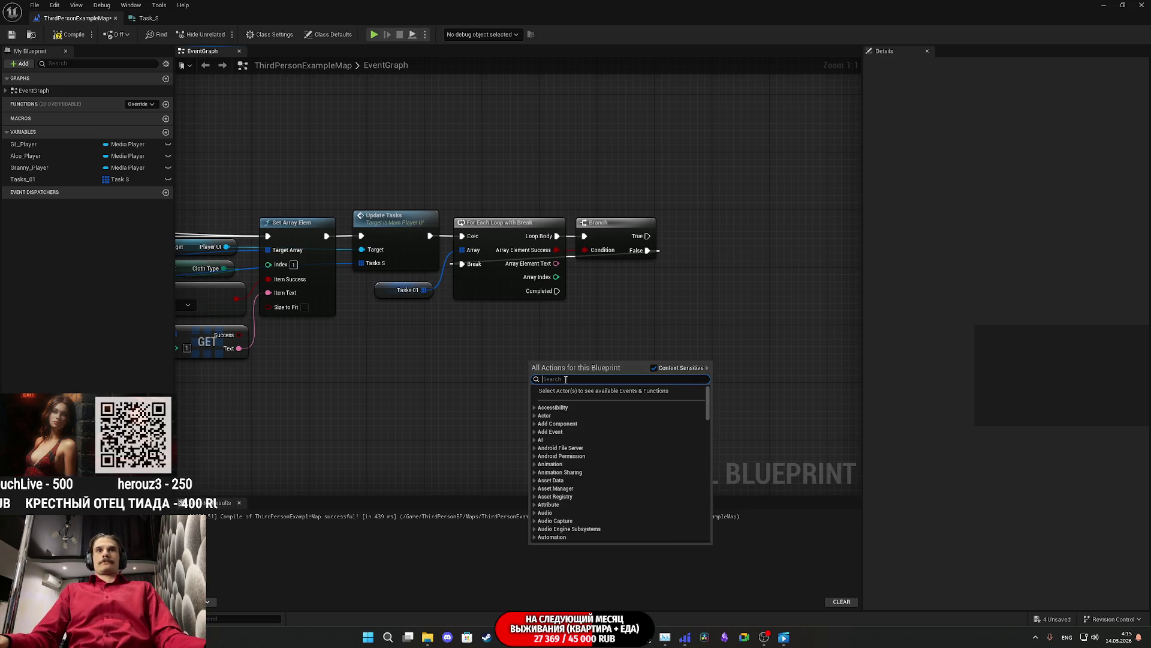
pyautogui.click(555, 346)
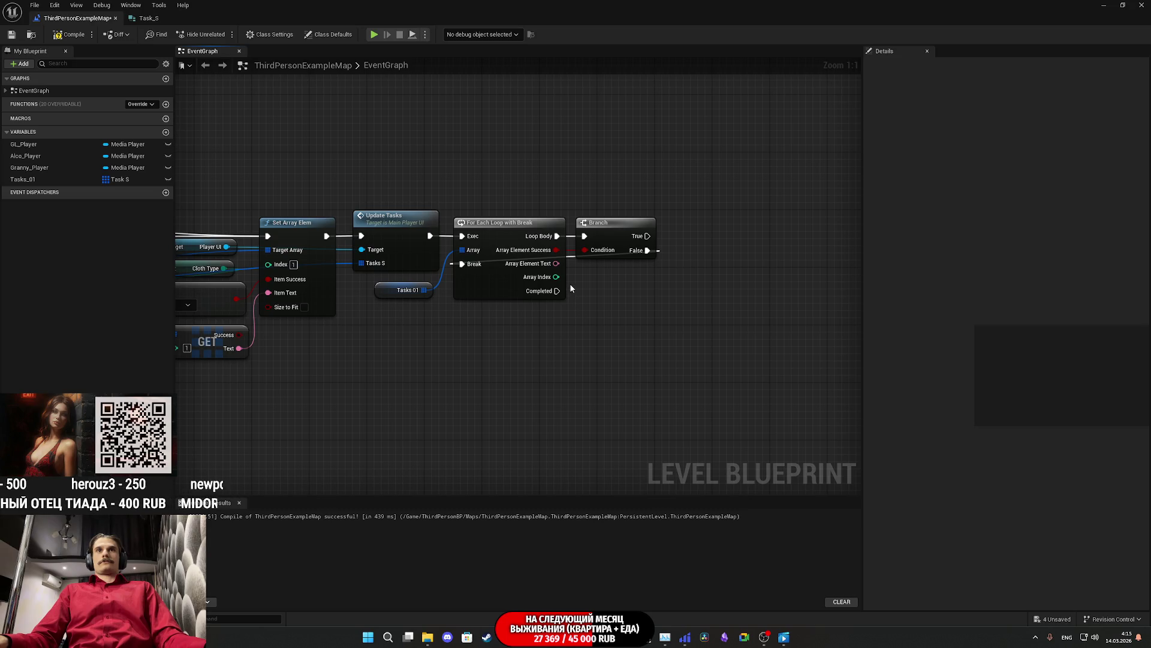
pyautogui.moveTo(531, 341)
pyautogui.mouseDown()
pyautogui.moveTo(503, 175)
pyautogui.moveTo(463, 296)
pyautogui.moveTo(511, 204)
pyautogui.mouseUp()
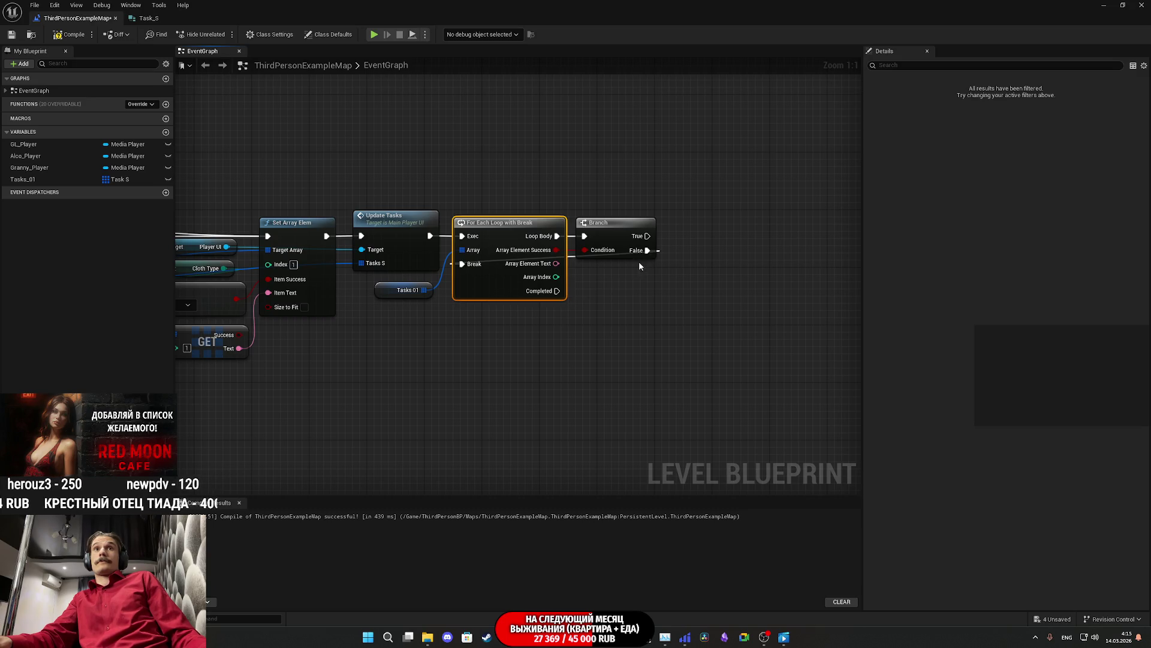
pyautogui.moveTo(556, 290)
pyautogui.mouseDown()
pyautogui.moveTo(597, 319)
pyautogui.moveTo(587, 312)
pyautogui.mouseUp()
pyautogui.write('print')
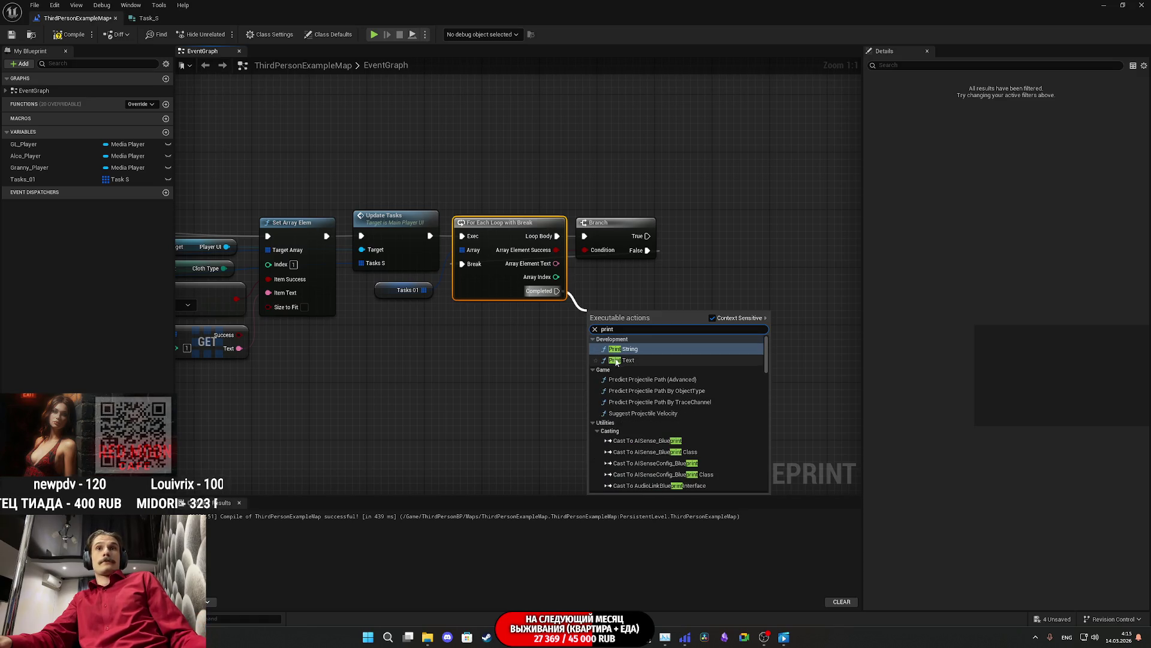
pyautogui.click(622, 349)
# Step: Feed Array Element Success into Print String through a Bool-to-String conversion, then compile and save
pyautogui.moveTo(646, 307); pyautogui.dragTo(654, 314)
pyautogui.moveTo(556, 250)
pyautogui.mouseDown()
pyautogui.moveTo(596, 303)
pyautogui.moveTo(637, 328)
pyautogui.moveTo(629, 322)
pyautogui.mouseUp()
pyautogui.moveTo(579, 269); pyautogui.dragTo(554, 326)
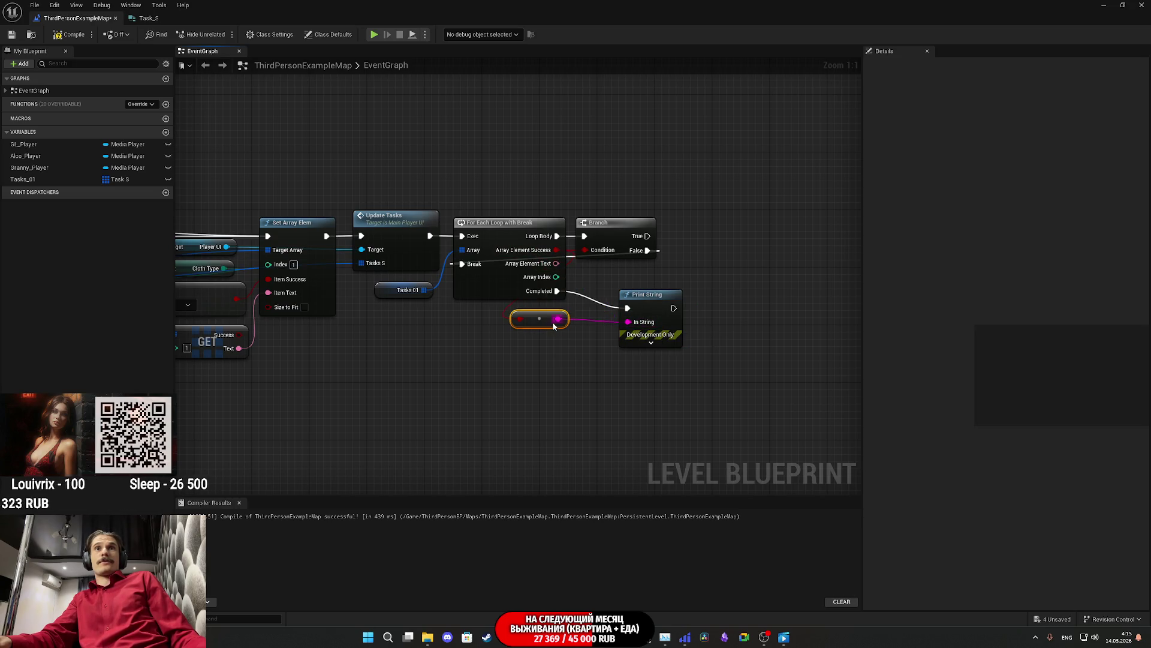
pyautogui.click(71, 34)
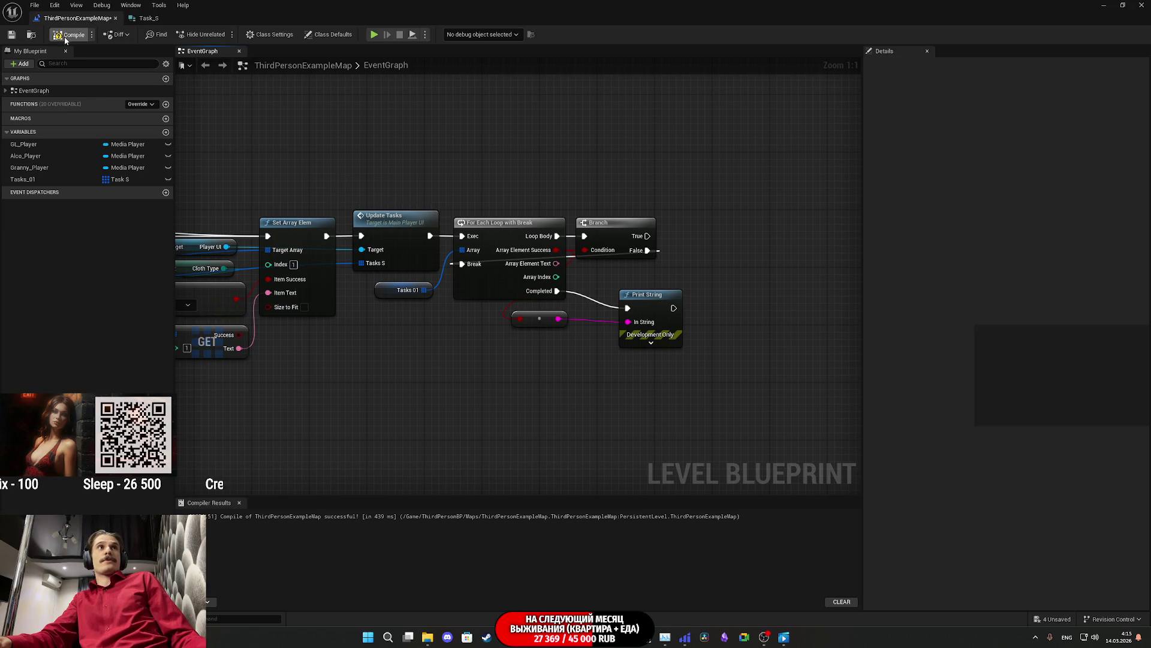
pyautogui.click(11, 34)
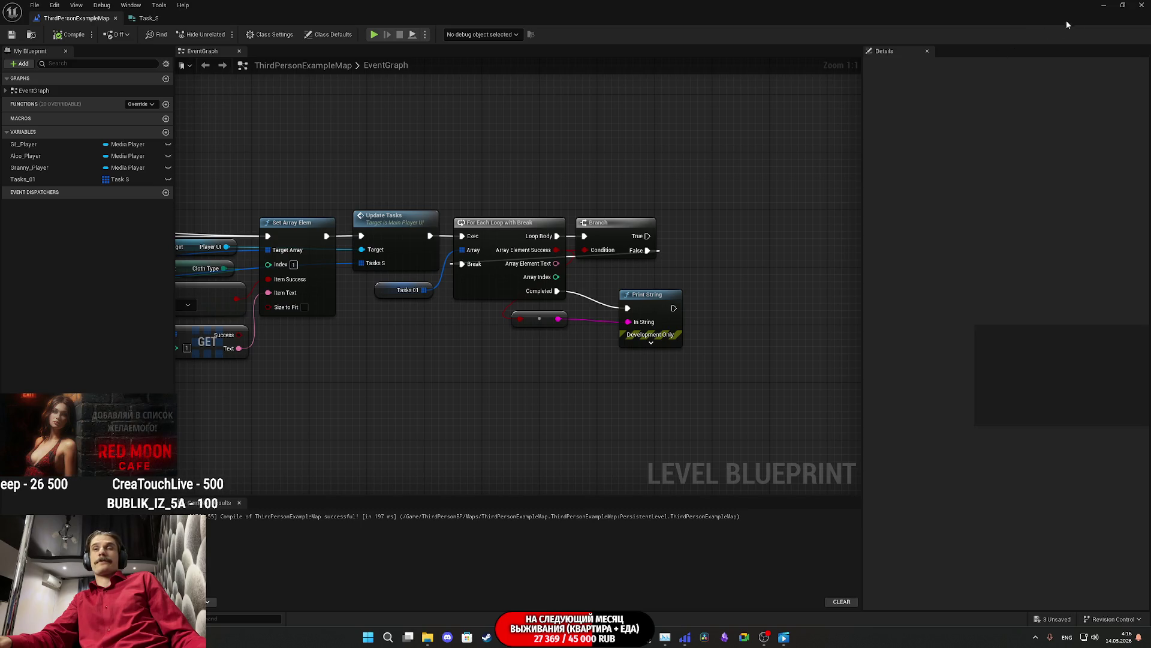
# Step: Start a play-in-editor session, switch on the toilet light and try the closet's red shirt
pyautogui.click(1104, 5)
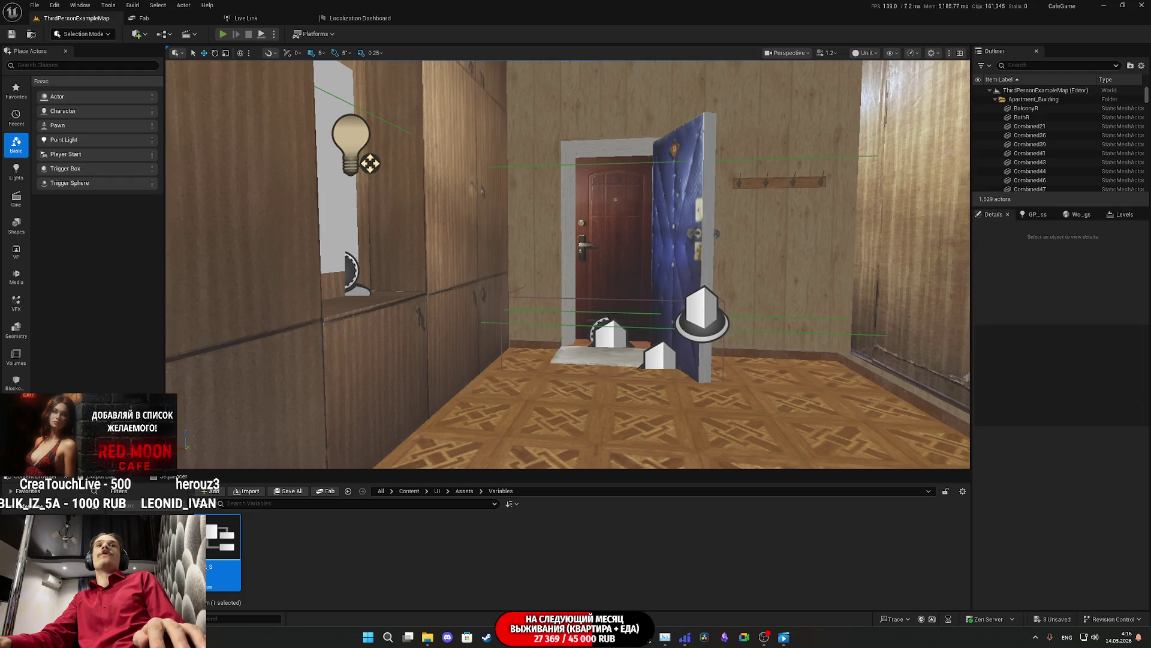
pyautogui.hotkey('alt', 'p')
pyautogui.press('w')
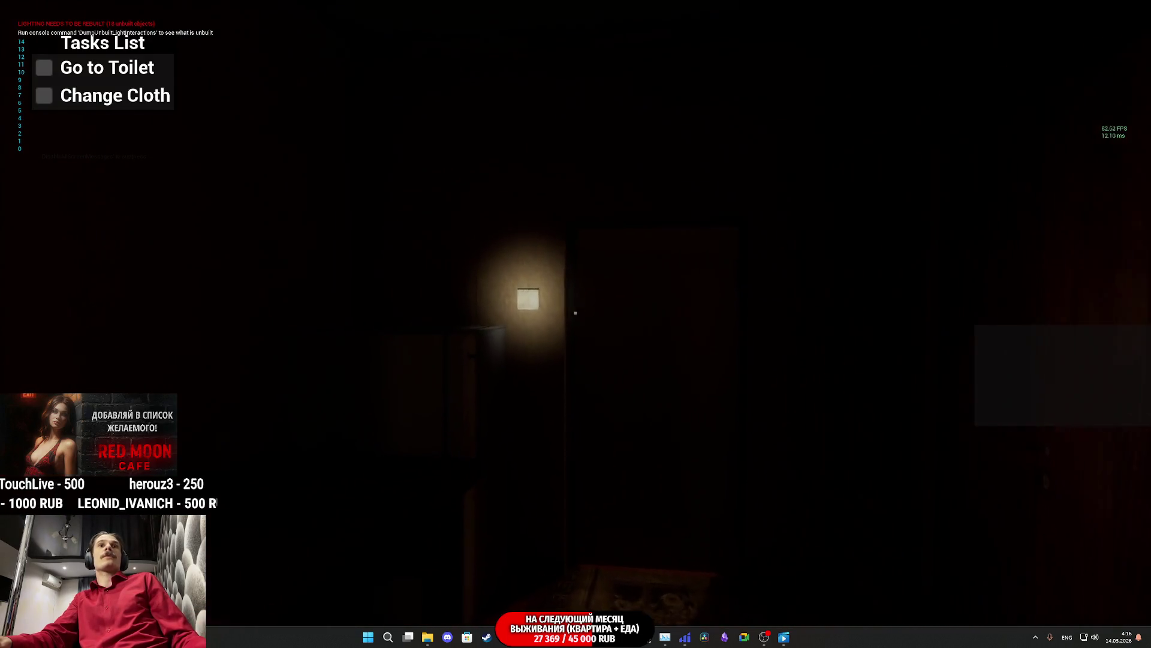
pyautogui.click(576, 313)
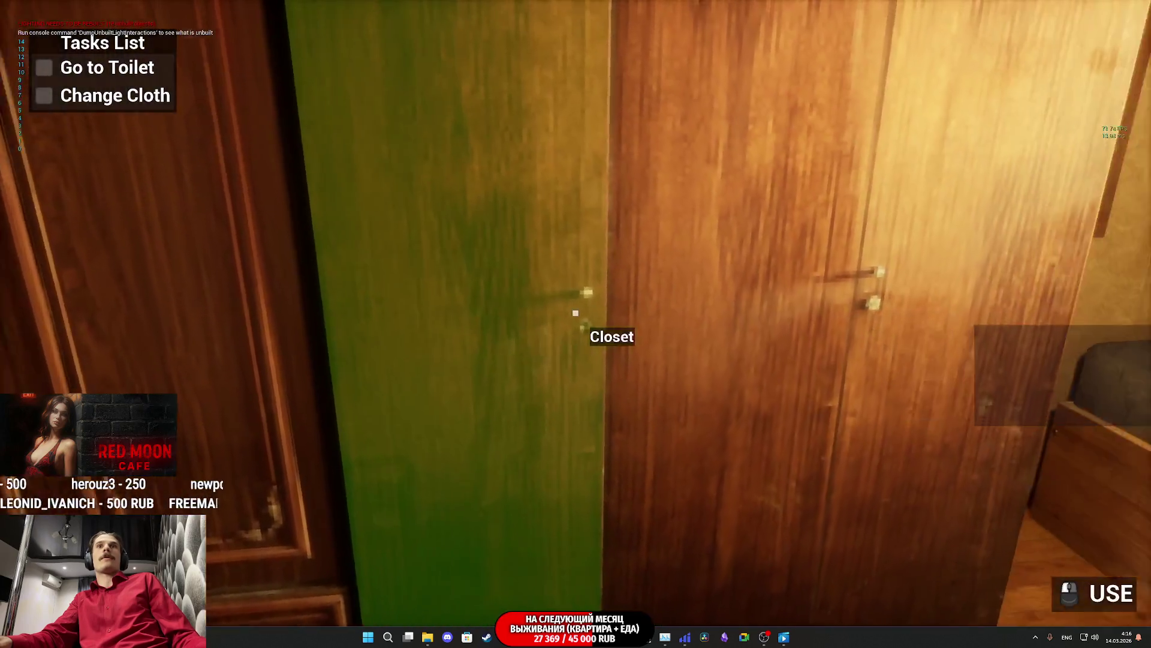
pyautogui.click(576, 313)
pyautogui.click(576, 312)
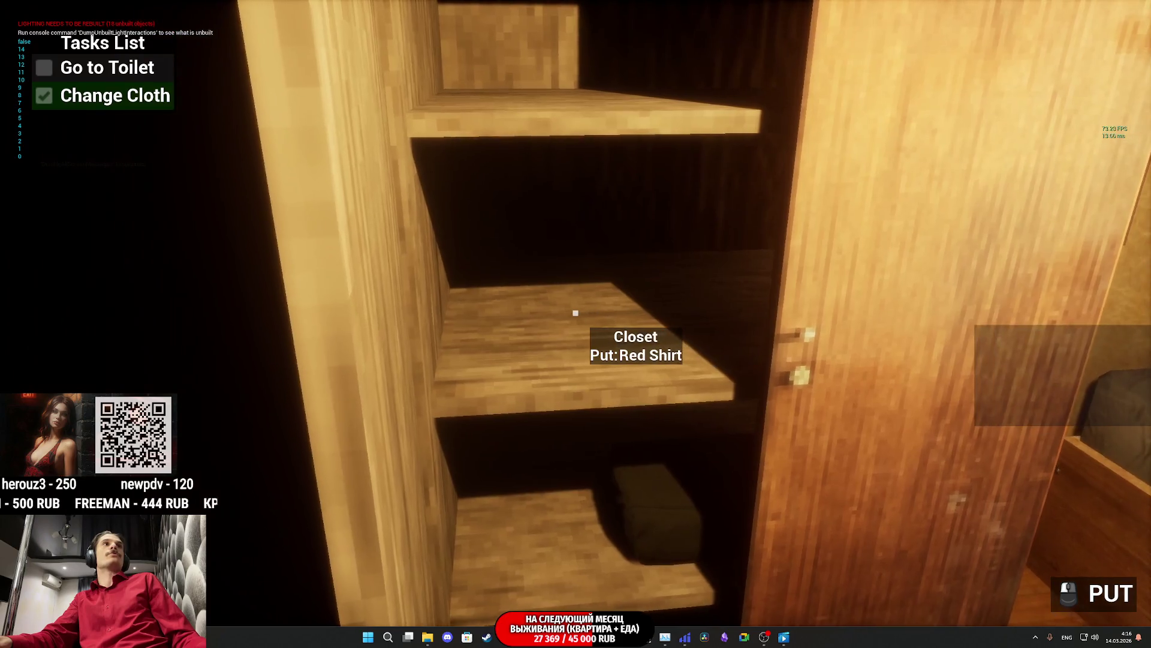
pyautogui.click(576, 312)
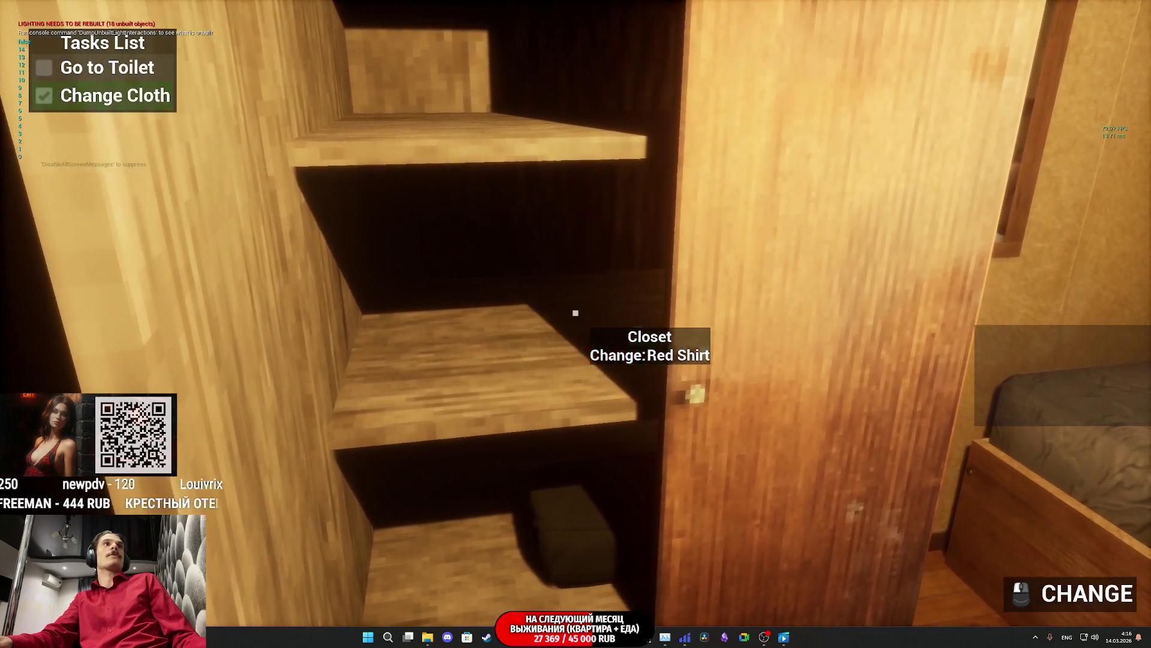
pyautogui.click(575, 313)
pyautogui.click(576, 312)
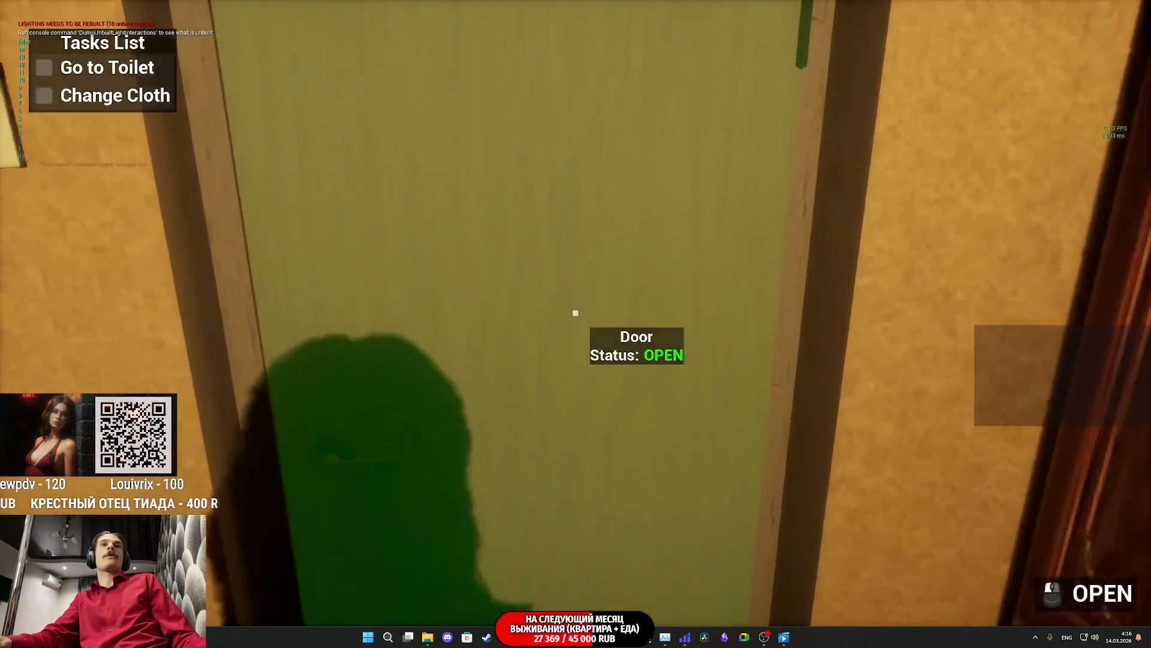
pyautogui.click(575, 312)
# Step: Walk into the toilet room and use the toilet to complete Go to Toilet
pyautogui.press('w')
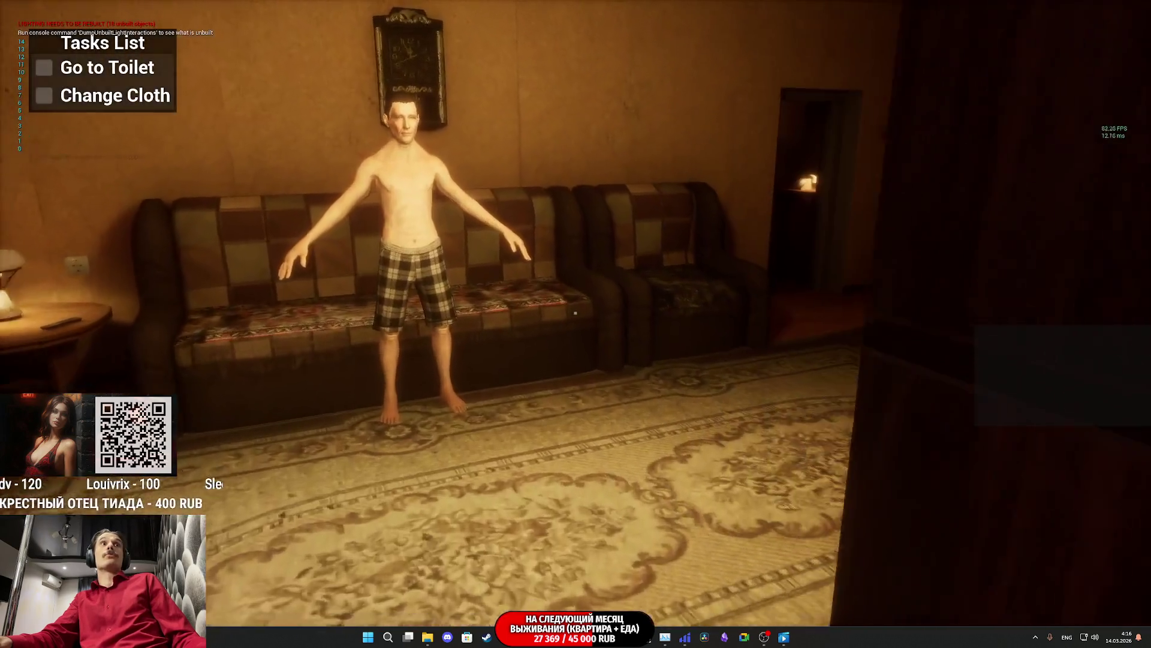
pyautogui.press('w')
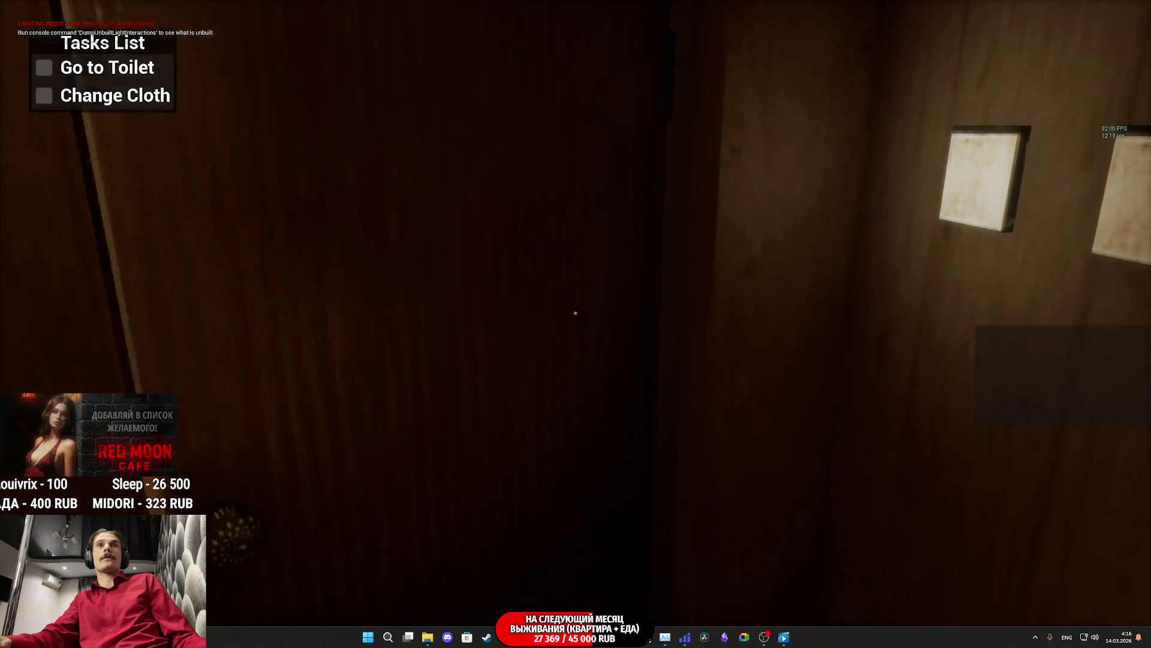
pyautogui.press('w')
pyautogui.press('e')
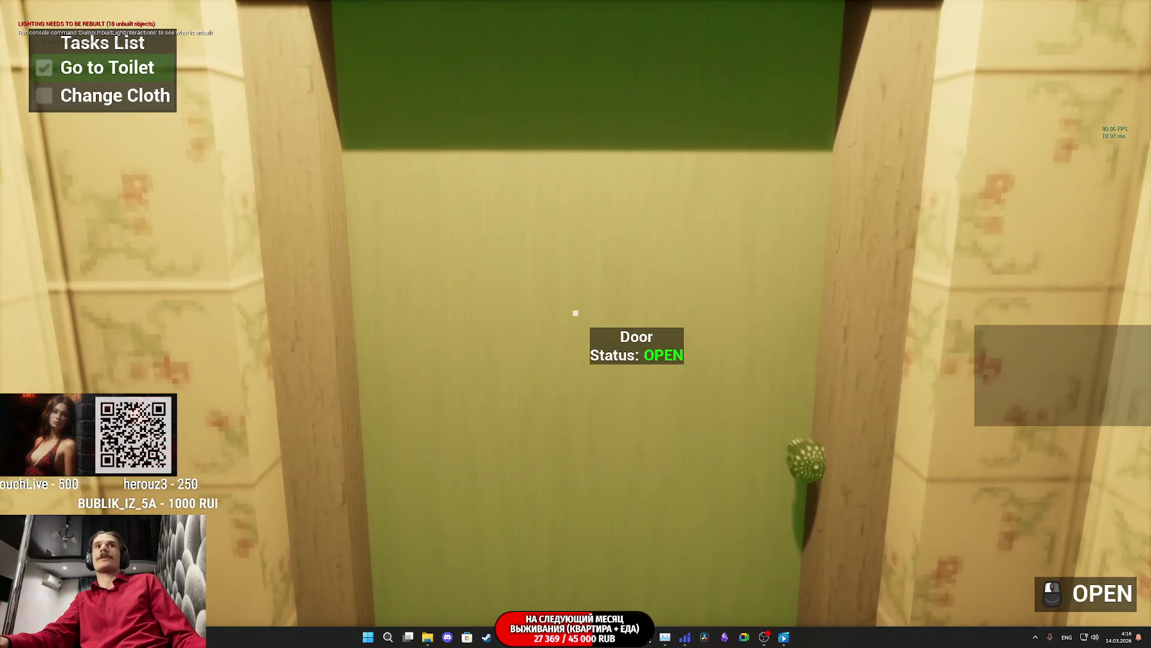
# Step: Go to the bedroom closet and change into the red shirt to complete Change Cloth
pyautogui.click(576, 312)
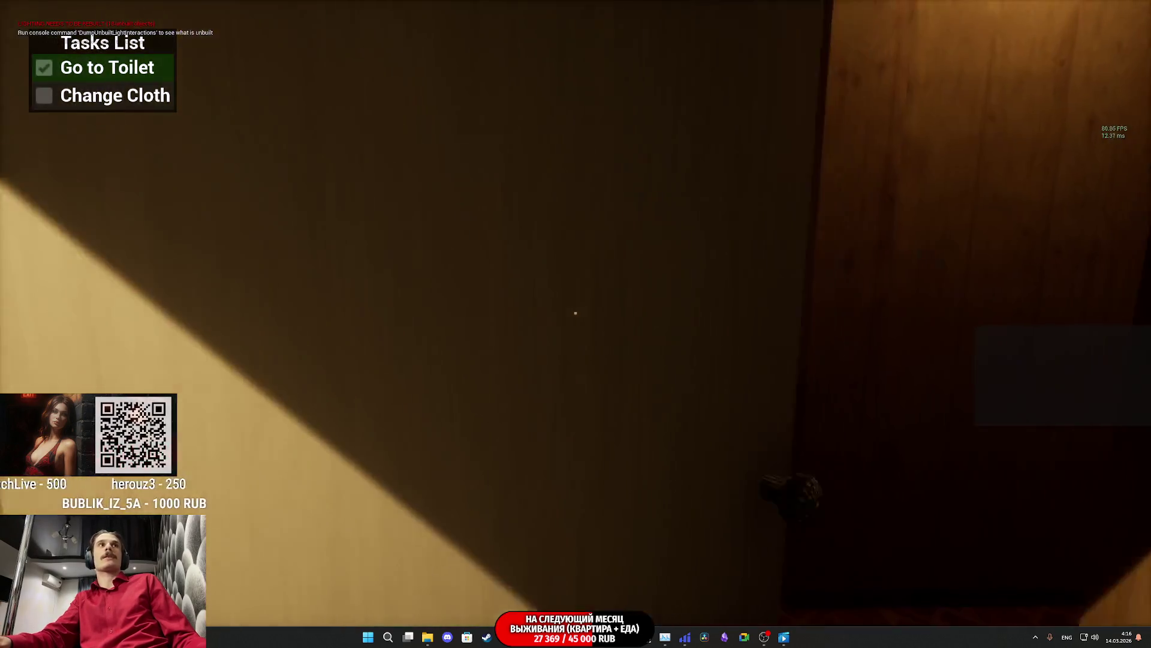
pyautogui.press('w')
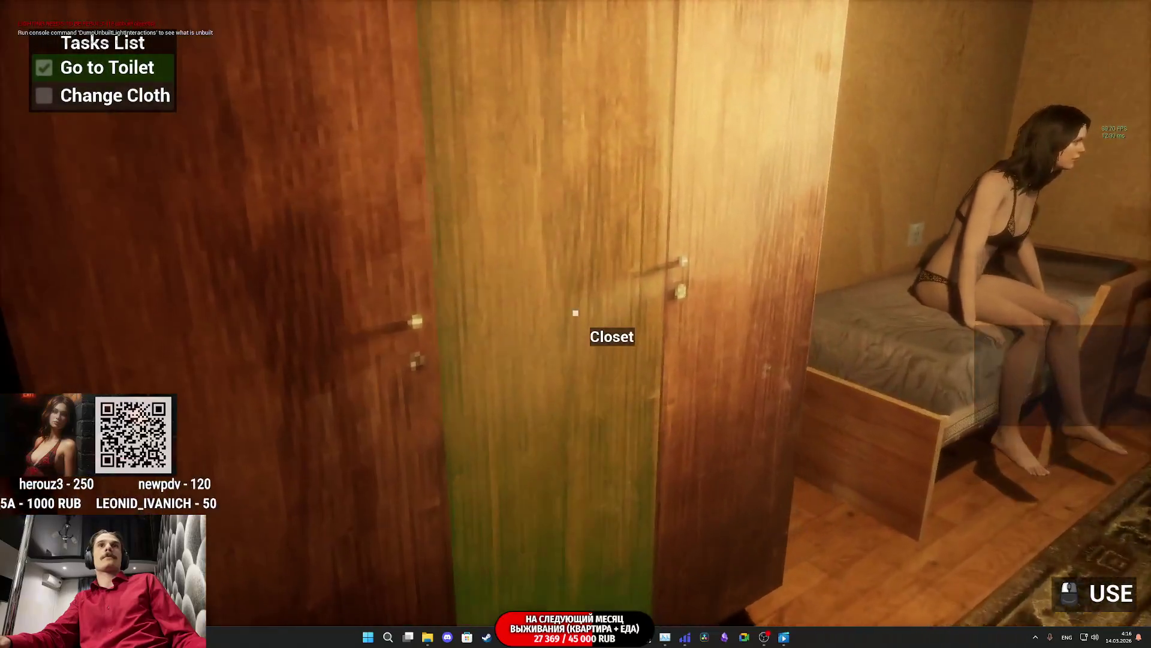
pyautogui.click(576, 312)
pyautogui.click(575, 312)
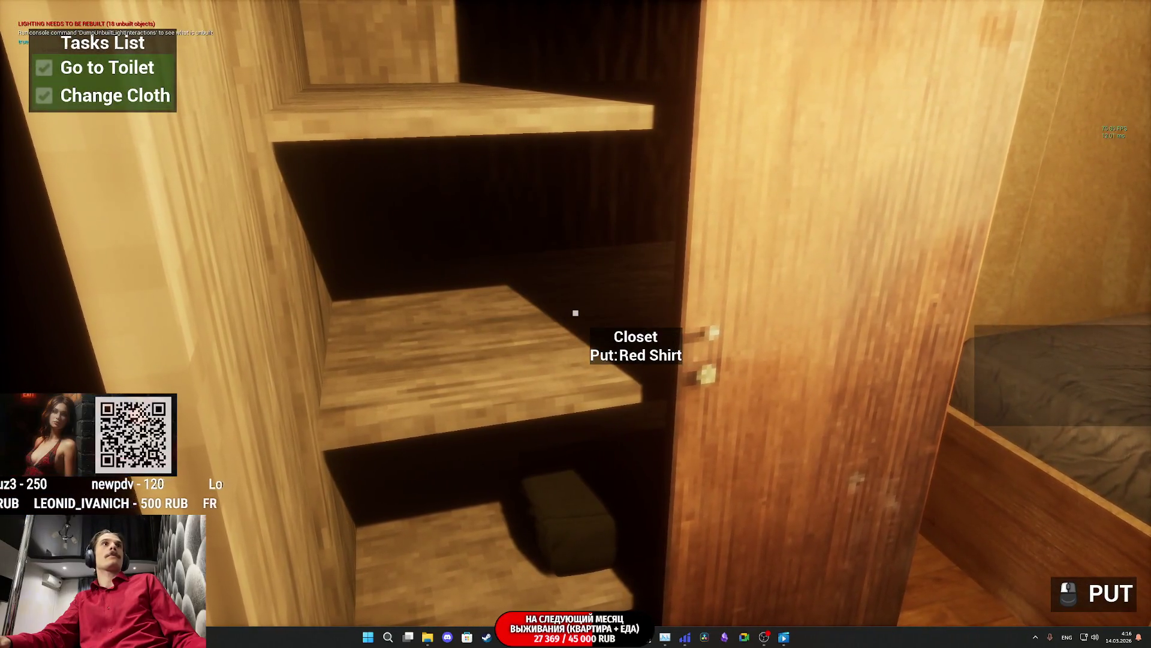
# Step: End the play session and bring the Level Blueprint editor back
pyautogui.press('Escape')
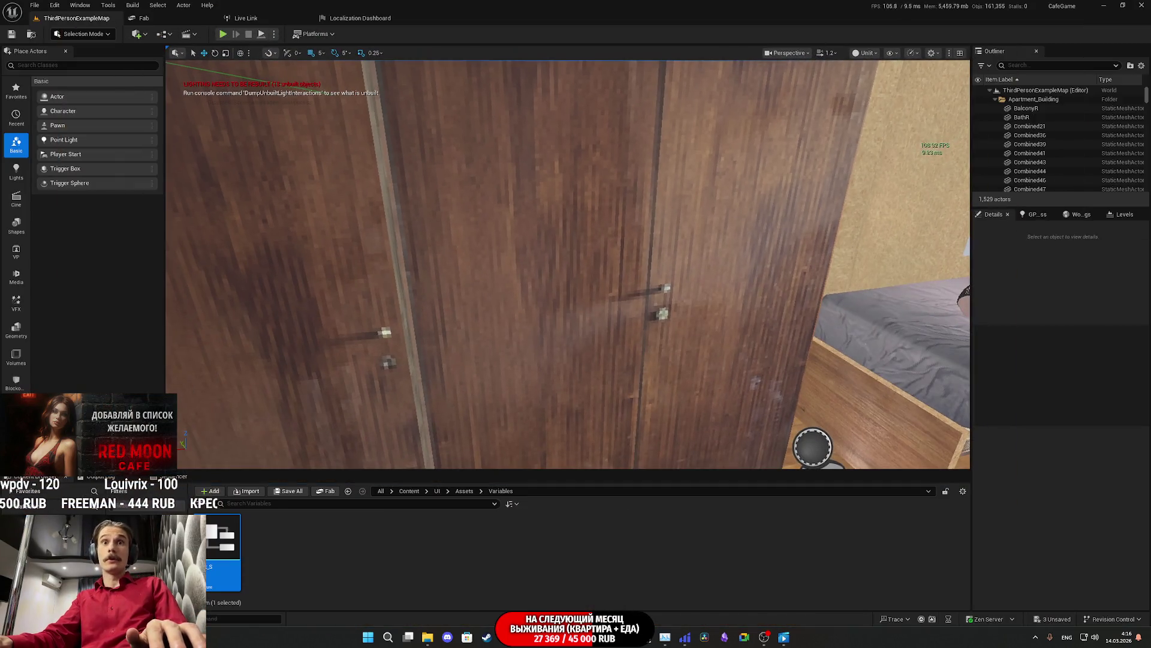
pyautogui.moveTo(546, 636)
pyautogui.click(602, 595)
# Step: Delete the Print String and Bool-to-String nodes, leaving Array Element Success unconnected
pyautogui.moveTo(557, 428)
pyautogui.mouseDown()
pyautogui.moveTo(528, 300)
pyautogui.moveTo(556, 347)
pyautogui.mouseUp()
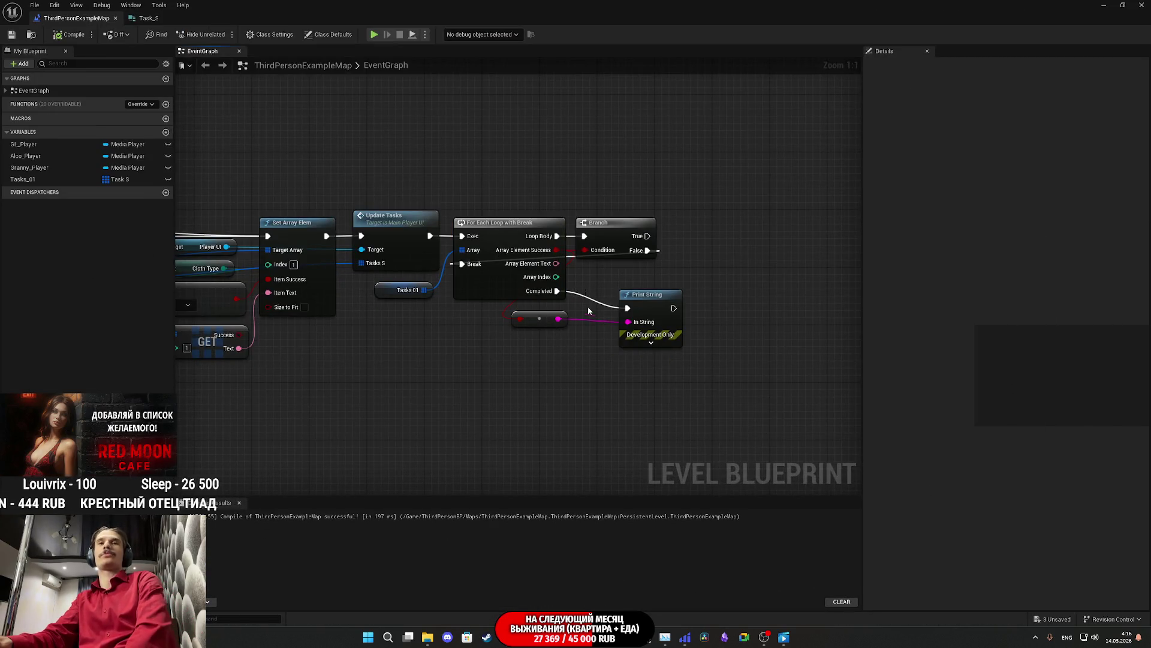
pyautogui.moveTo(527, 258)
pyautogui.mouseDown()
pyautogui.moveTo(548, 291)
pyautogui.moveTo(522, 269)
pyautogui.moveTo(527, 258)
pyautogui.mouseUp()
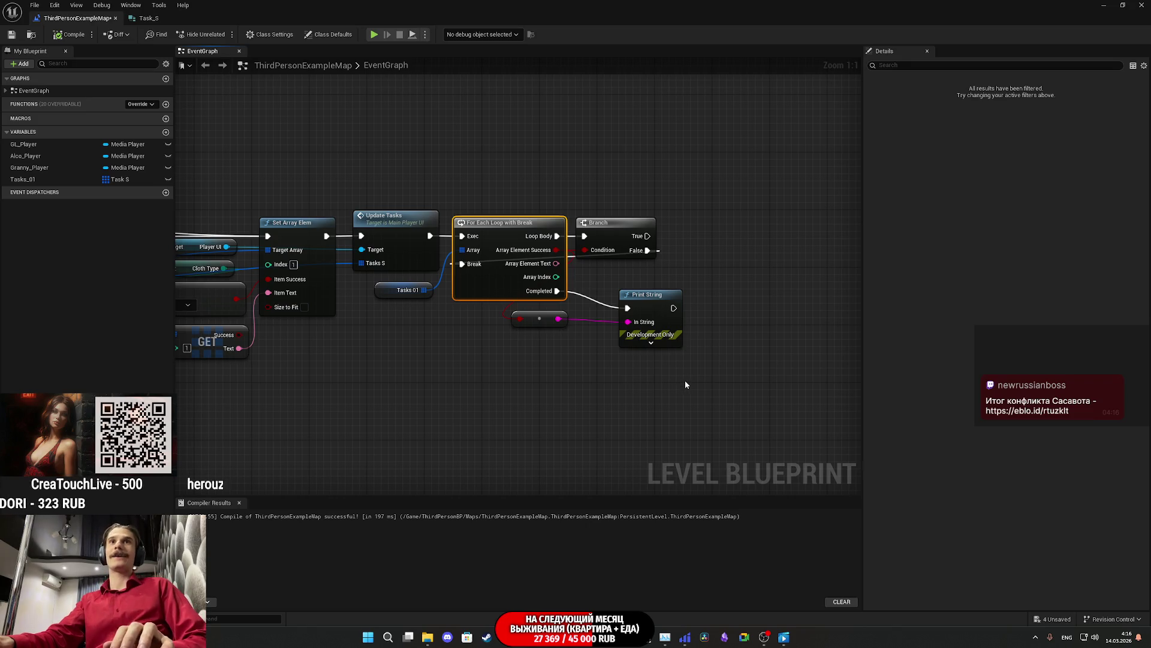
pyautogui.moveTo(682, 379); pyautogui.dragTo(543, 329)
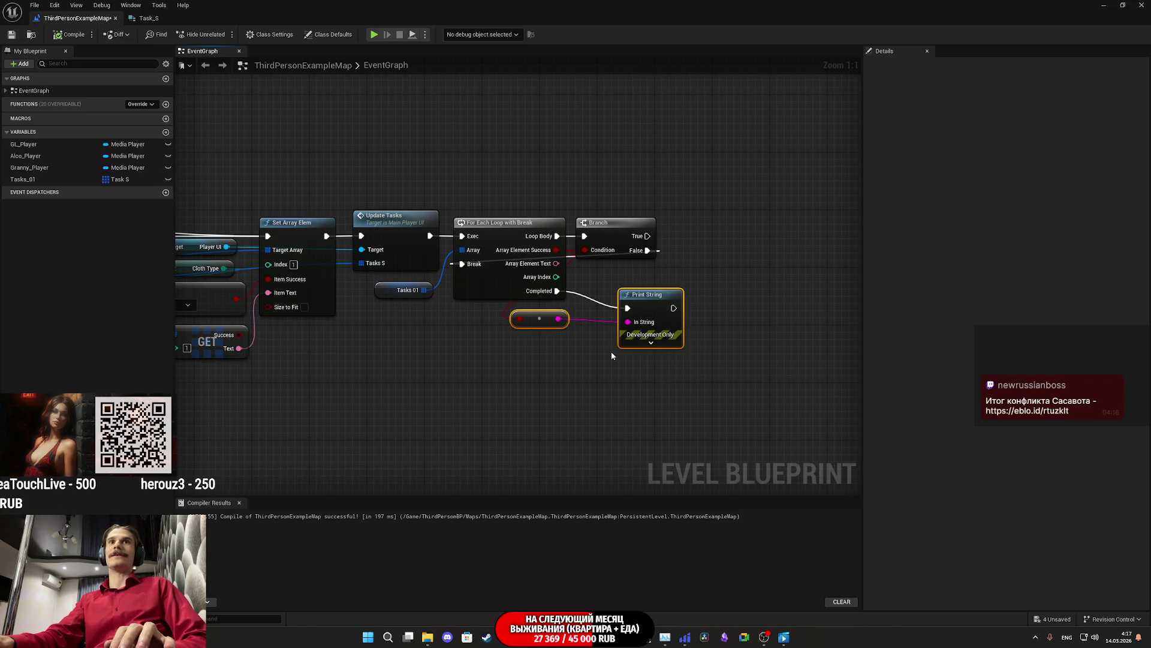
pyautogui.press('Delete')
pyautogui.moveTo(557, 257); pyautogui.dragTo(588, 309)
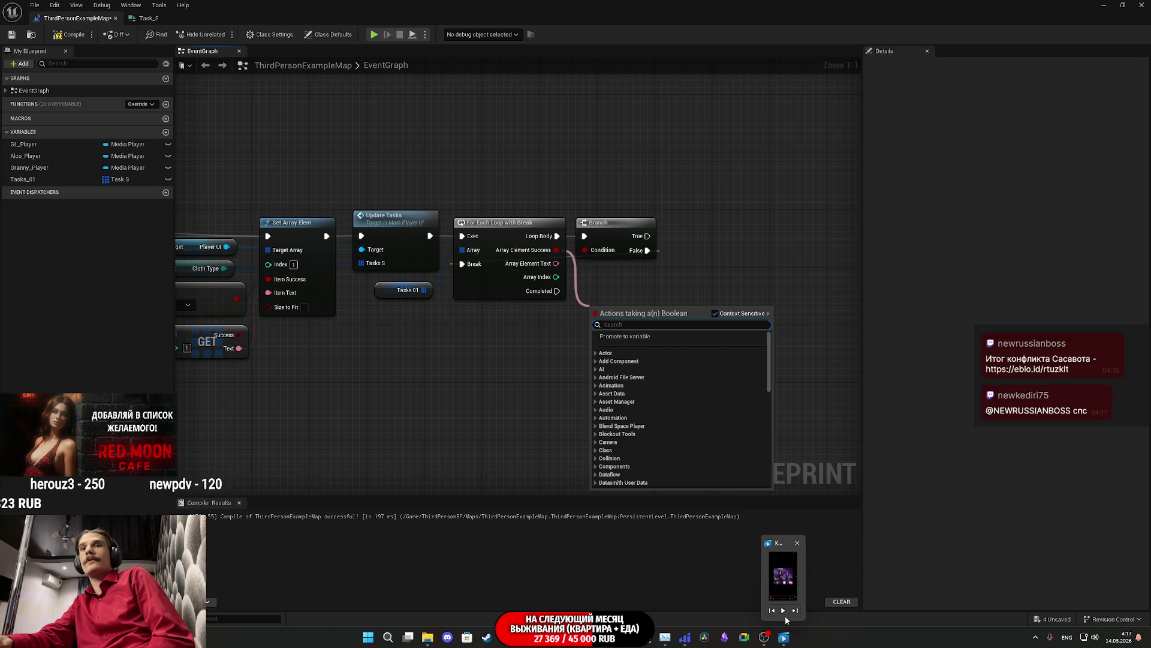
pyautogui.click(792, 438)
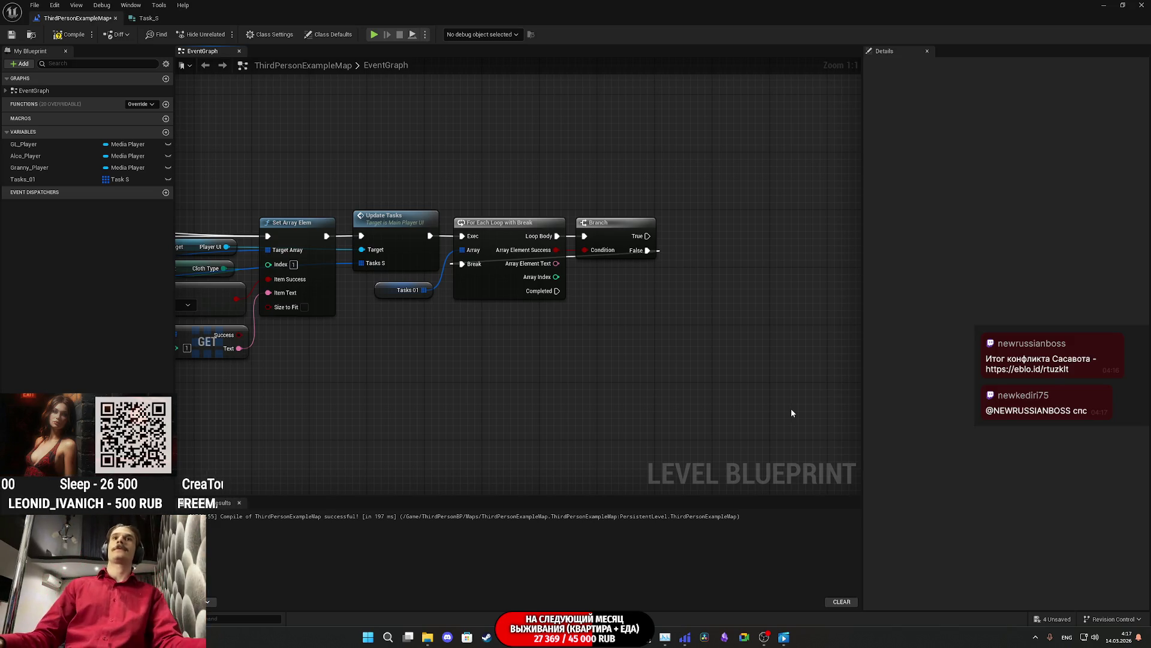
# Step: Drag Task01_CMT from the Outliner into the EventGraph and place it below the For Each Loop
pyautogui.press('super+Down')
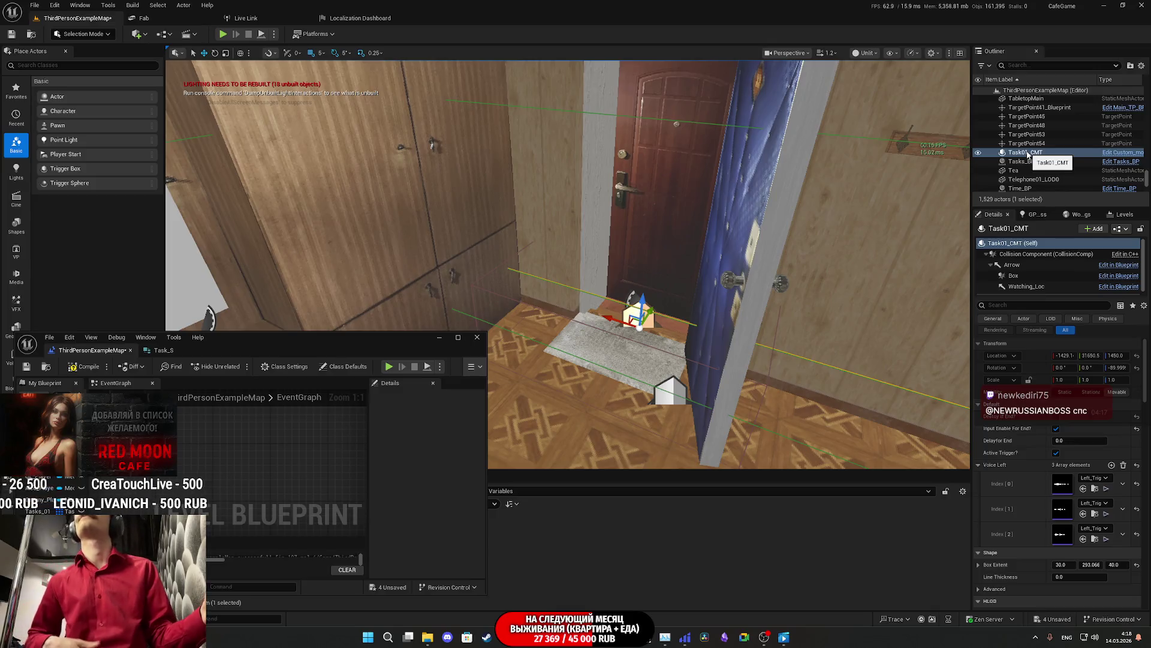
pyautogui.moveTo(1028, 154)
pyautogui.mouseDown()
pyautogui.moveTo(509, 279)
pyautogui.moveTo(243, 435)
pyautogui.mouseUp()
pyautogui.doubleClick(315, 341)
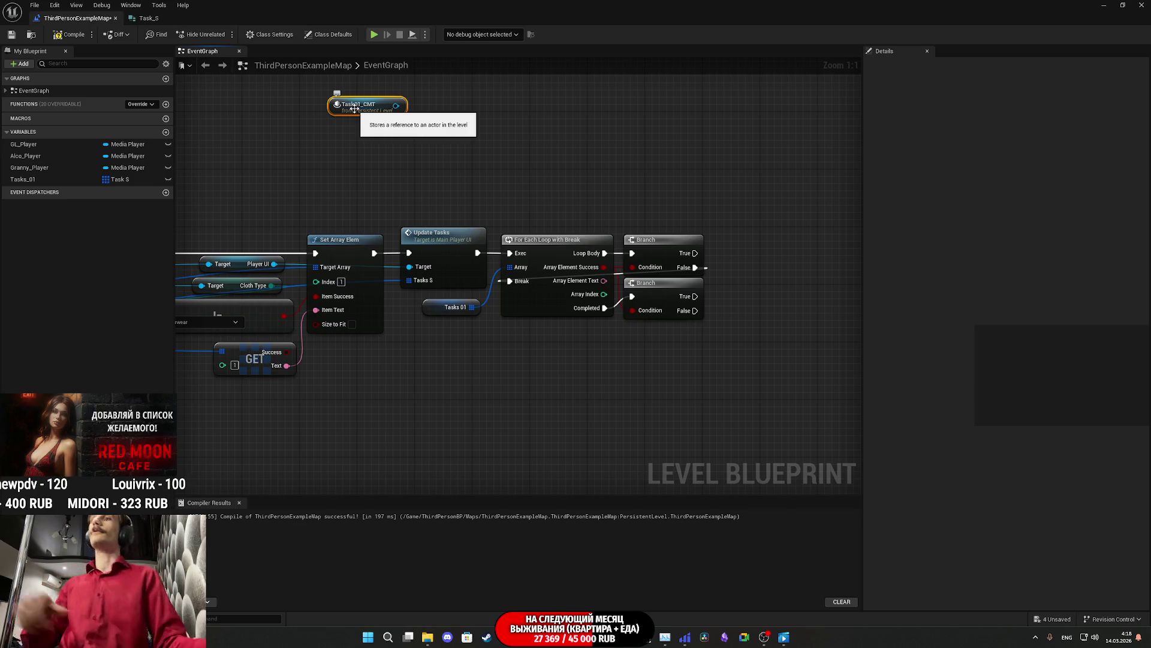
pyautogui.moveTo(354, 108); pyautogui.dragTo(616, 371)
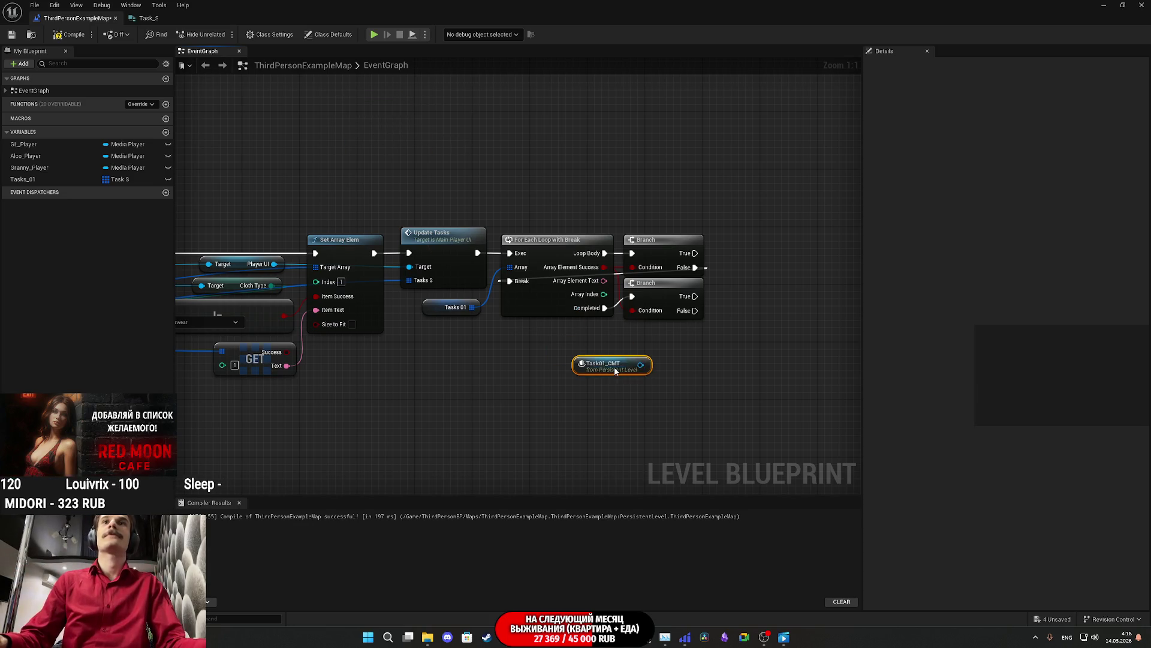
# Step: Add a Set Active Trigger? node targeting Task01_CMT
pyautogui.click(705, 367)
pyautogui.moveTo(704, 367); pyautogui.dragTo(637, 347)
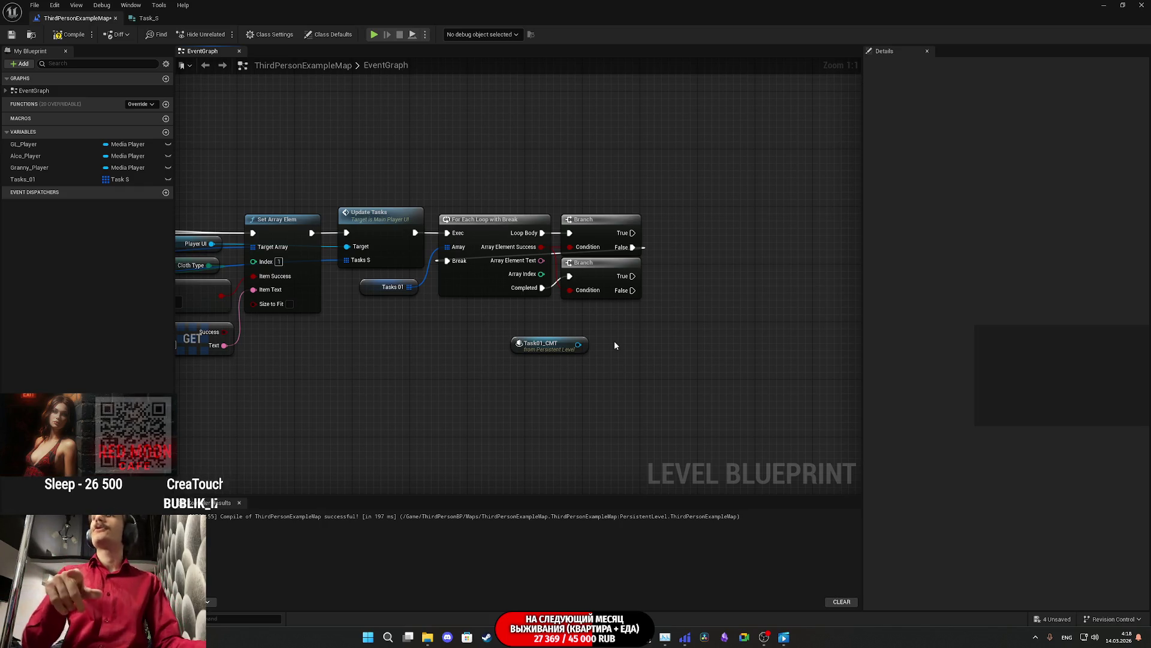
pyautogui.moveTo(618, 343)
pyautogui.mouseDown()
pyautogui.moveTo(776, 338)
pyautogui.moveTo(717, 345)
pyautogui.mouseUp()
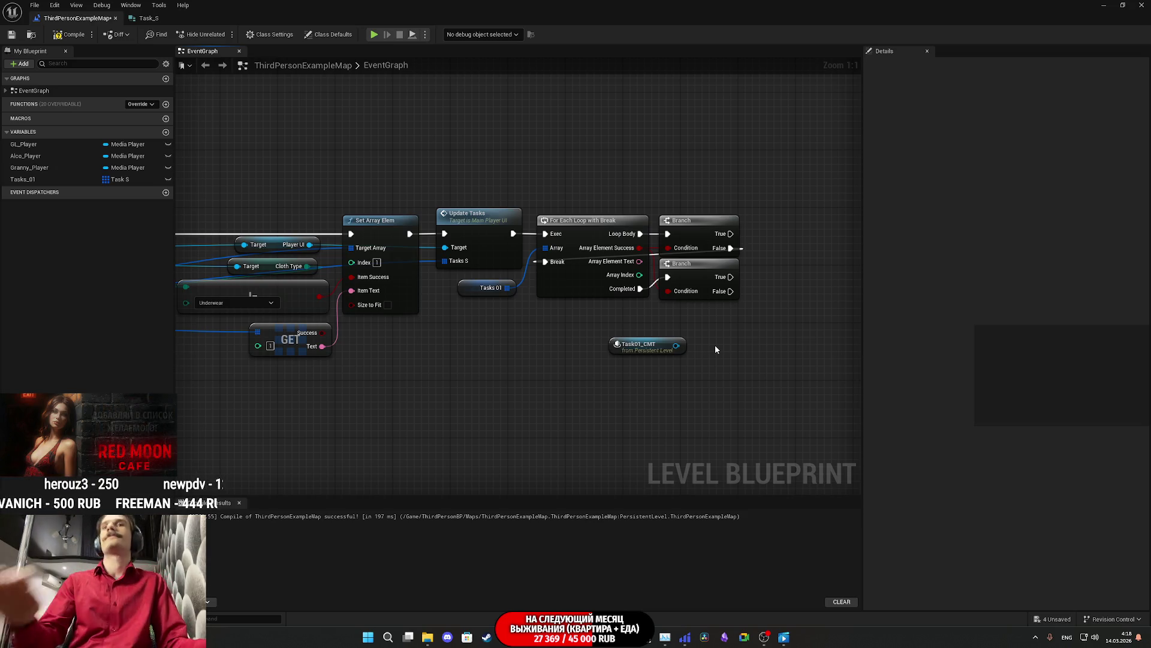
pyautogui.moveTo(676, 345); pyautogui.dragTo(687, 364)
pyautogui.write('set a')
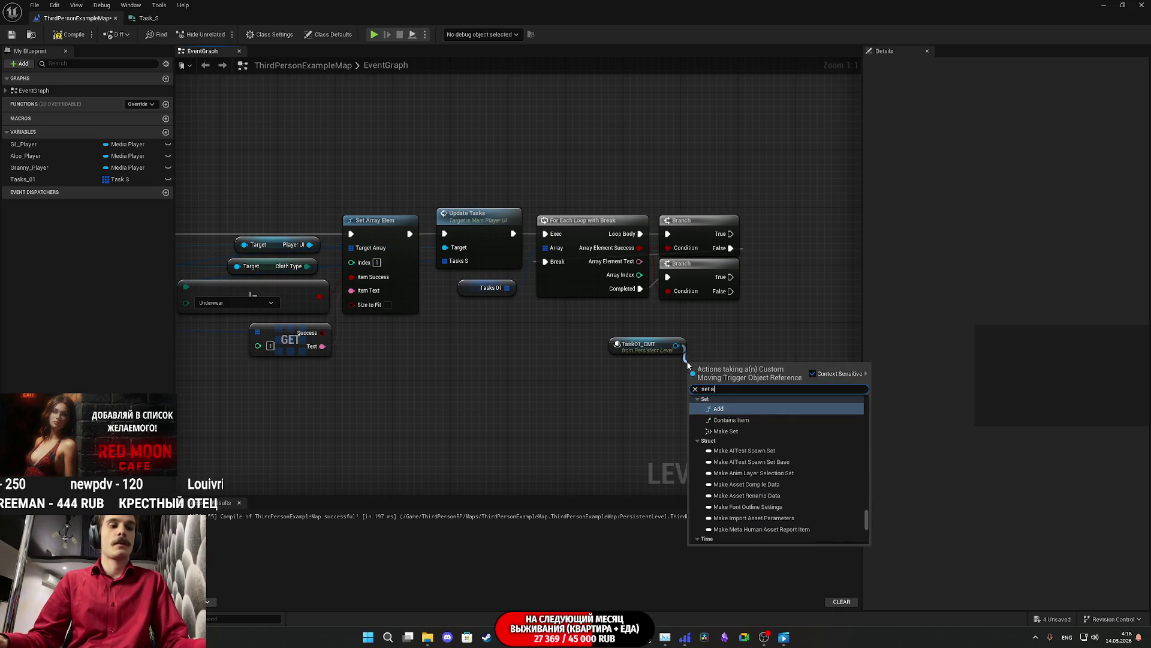
pyautogui.write('ct')
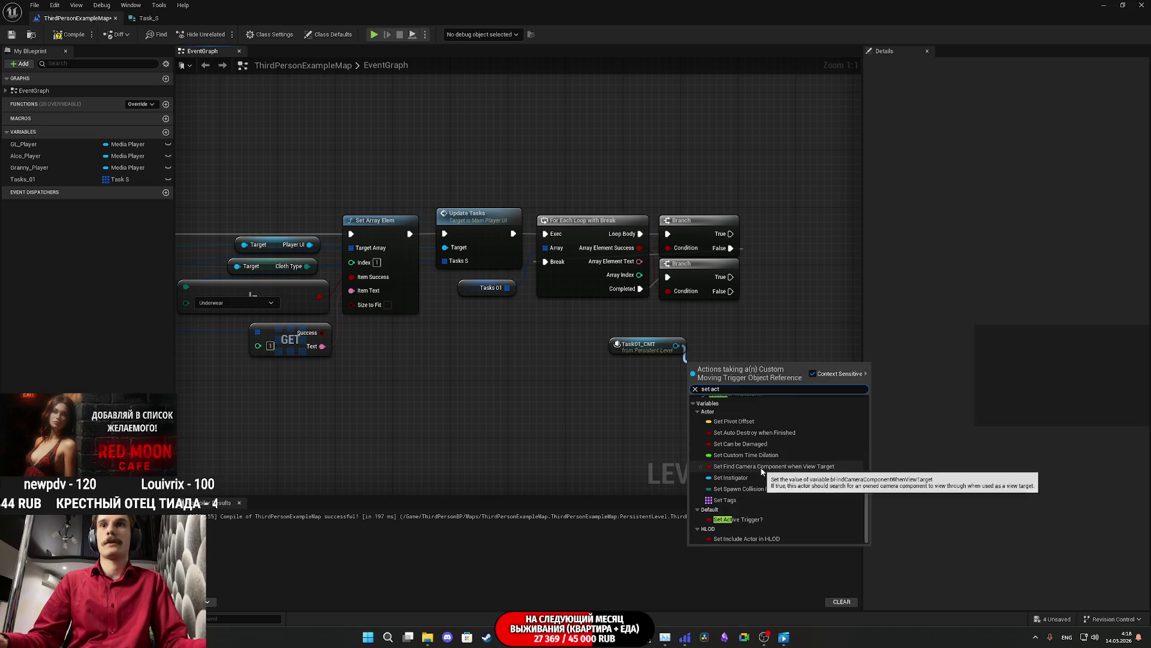
pyautogui.click(757, 520)
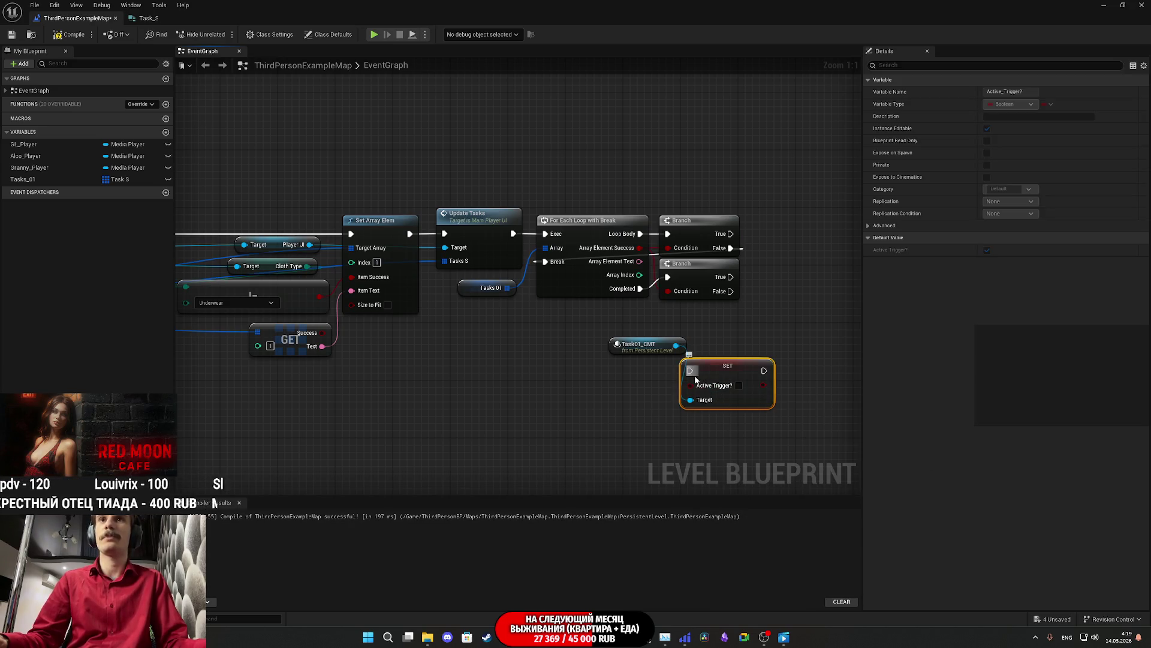
# Step: Wire the lower Branch's True output into SET, arrange it beside Task01_CMT, and compile
pyautogui.moveTo(695, 381)
pyautogui.mouseDown()
pyautogui.moveTo(726, 356)
pyautogui.moveTo(724, 338)
pyautogui.mouseUp()
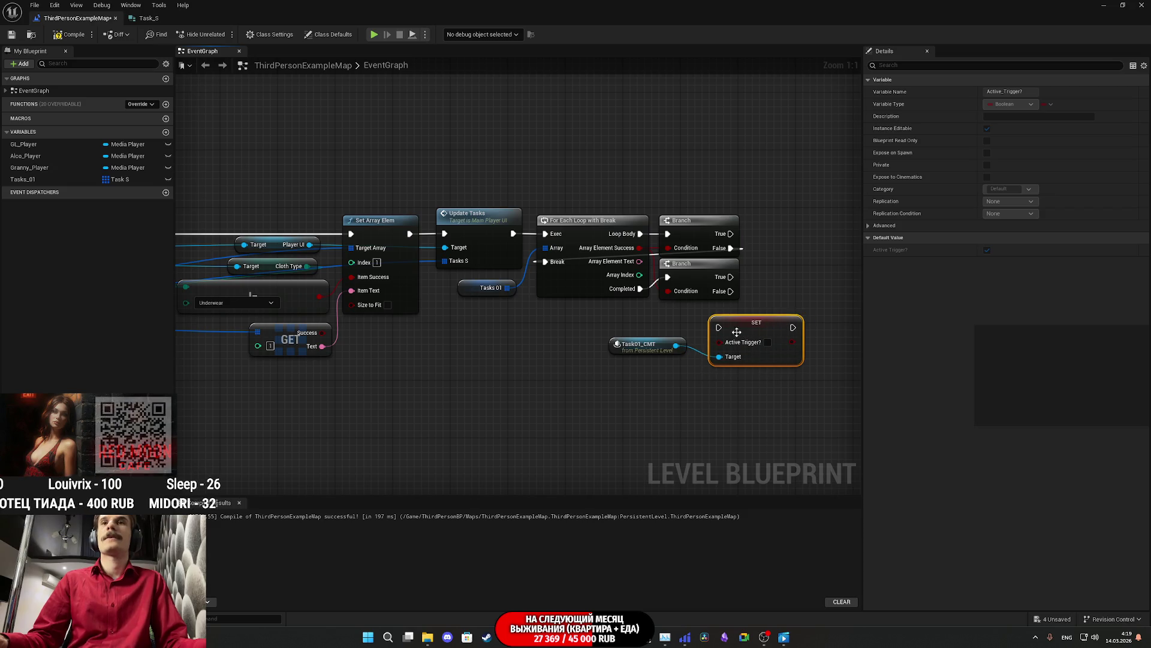
pyautogui.moveTo(655, 347)
pyautogui.mouseDown()
pyautogui.moveTo(756, 424)
pyautogui.moveTo(742, 426)
pyautogui.mouseUp()
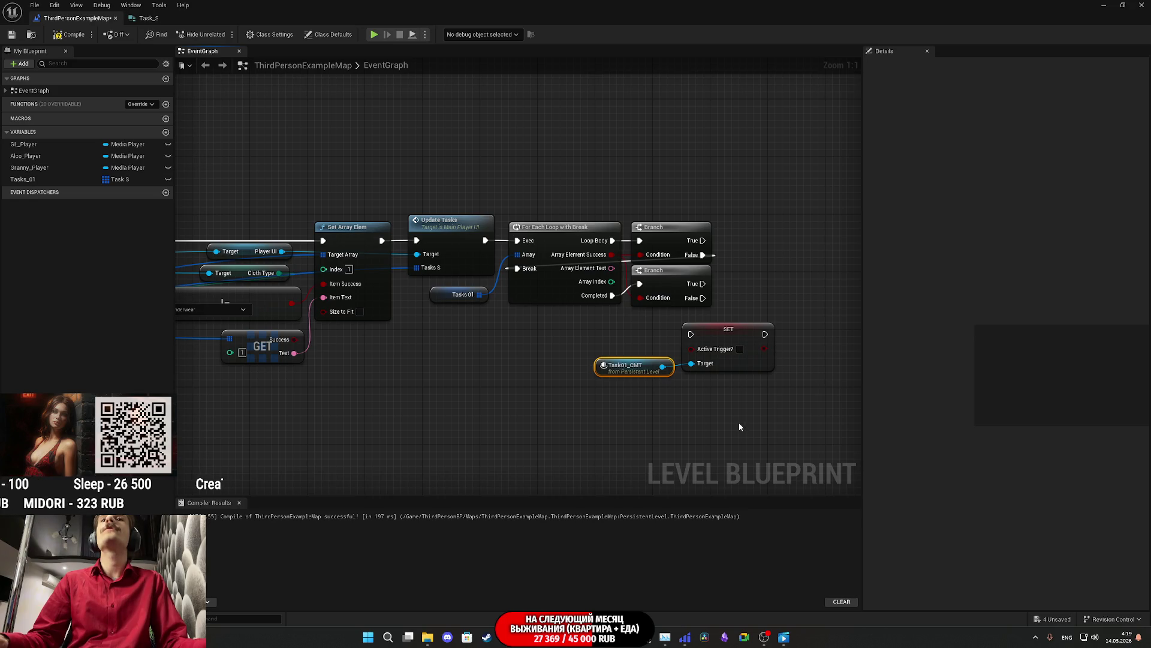
pyautogui.moveTo(691, 334); pyautogui.dragTo(703, 289)
pyautogui.keyDown('ctrl'); pyautogui.click(728, 347); pyautogui.keyUp('ctrl')
pyautogui.moveTo(728, 347)
pyautogui.mouseDown()
pyautogui.moveTo(778, 290)
pyautogui.moveTo(771, 297)
pyautogui.mouseUp()
pyautogui.click(720, 336)
pyautogui.moveTo(688, 318); pyautogui.dragTo(681, 326)
pyautogui.click(722, 365)
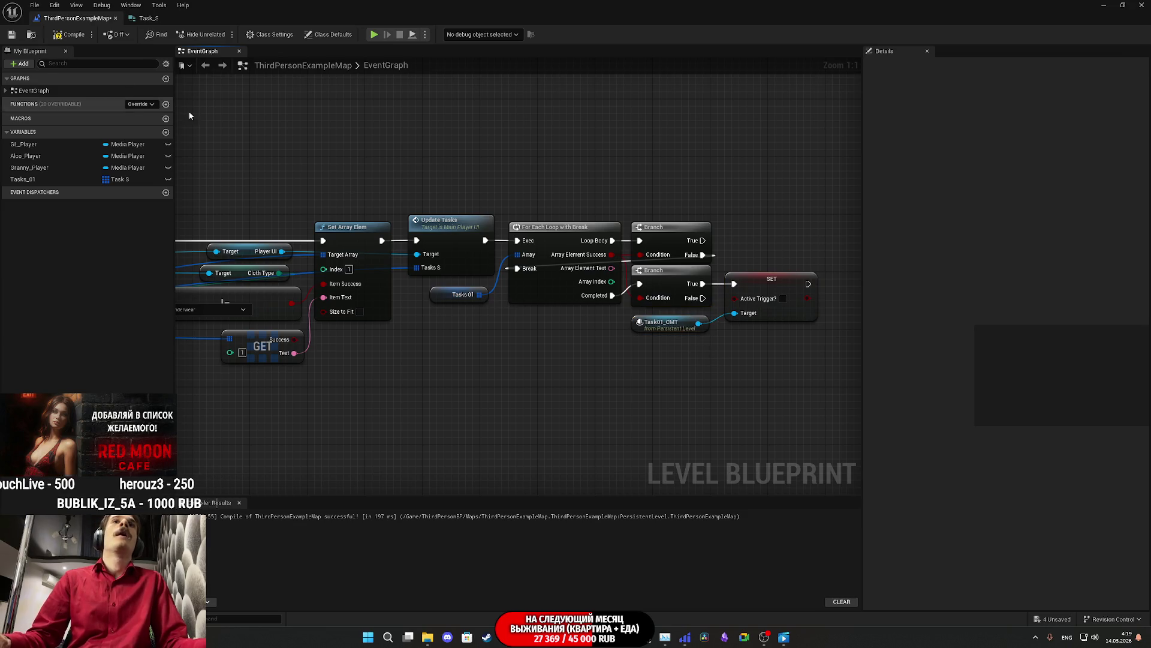
pyautogui.click(52, 38)
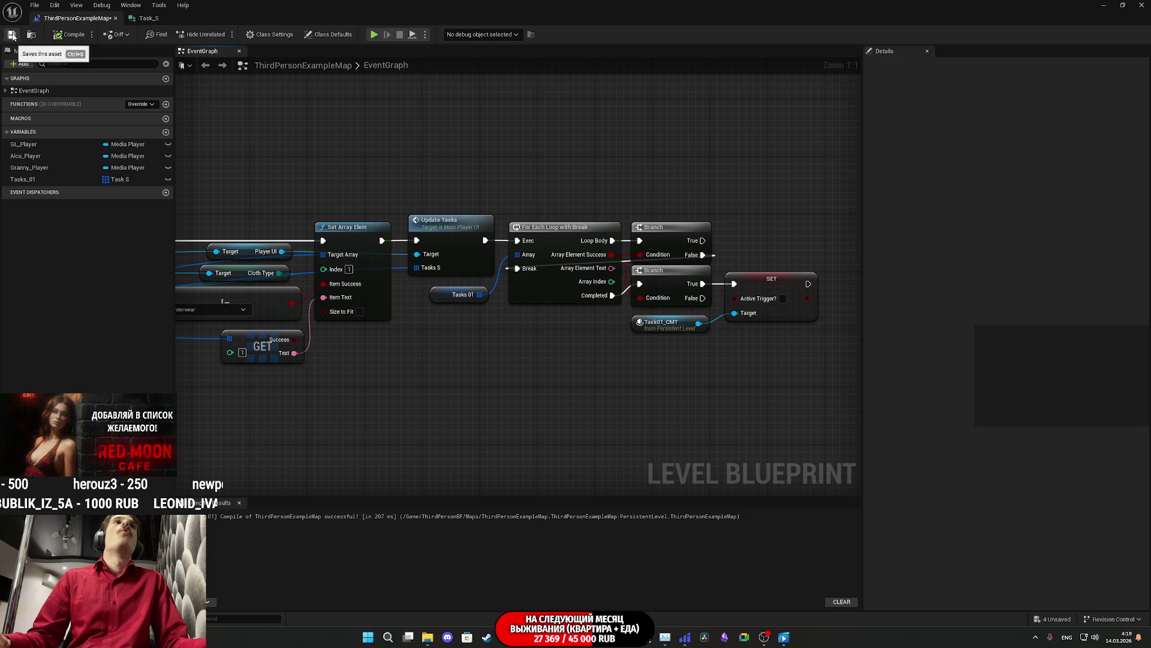
# Step: Pan back over the graph and box-select the loop, branches, SET and Task01_CMT nodes
pyautogui.moveTo(779, 202); pyautogui.dragTo(640, 165)
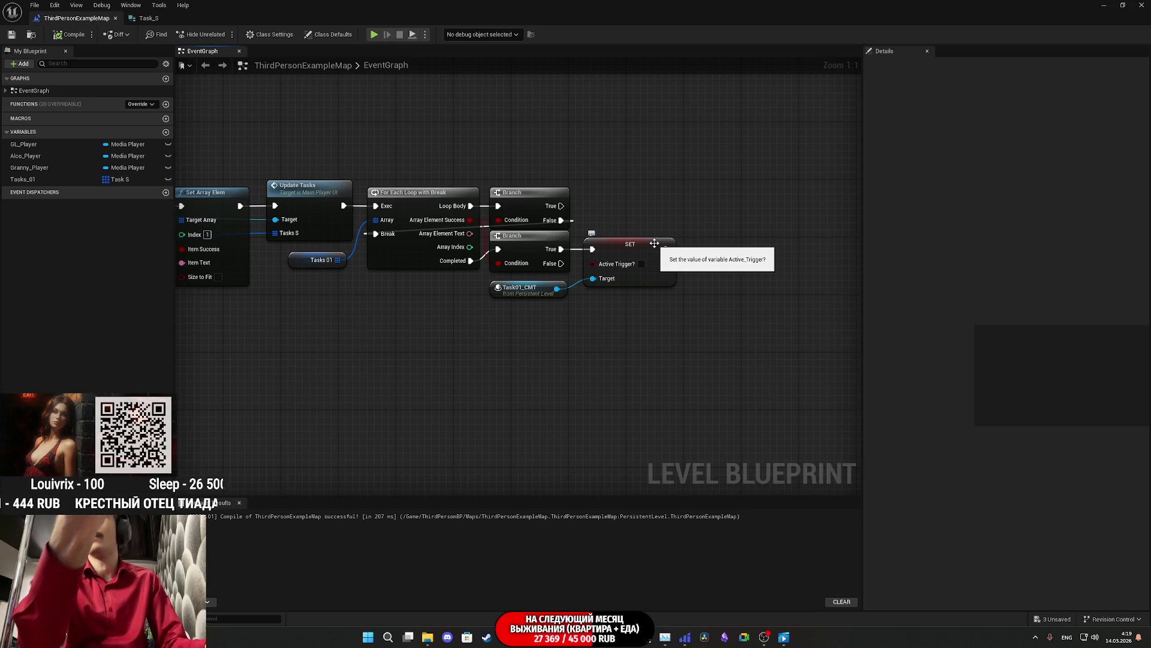
pyautogui.moveTo(638, 219); pyautogui.dragTo(749, 223)
pyautogui.moveTo(570, 336); pyautogui.dragTo(614, 331)
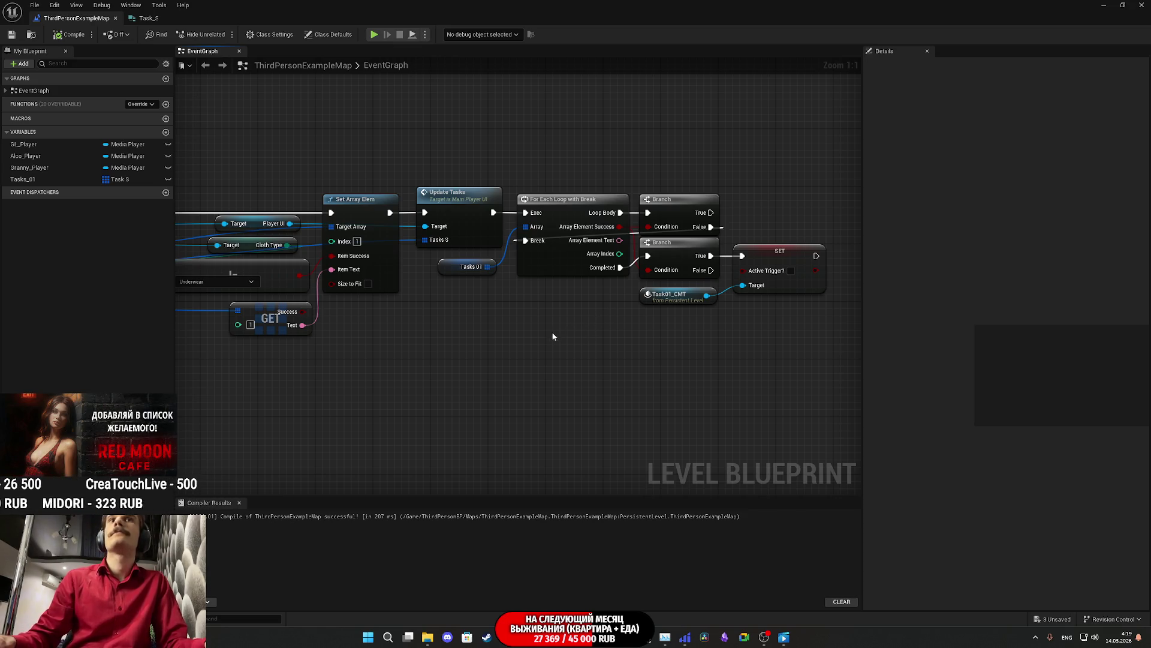
pyautogui.moveTo(556, 336); pyautogui.dragTo(807, 188)
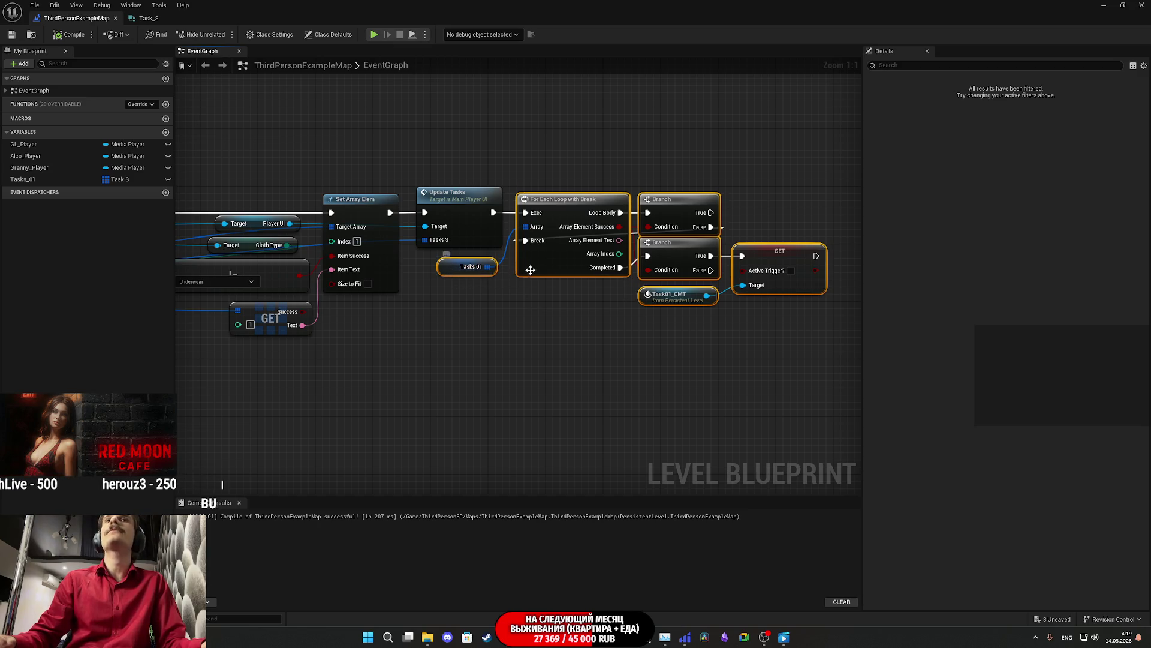
# Step: Shift the selected nodes right and insert a Do Once node after Update Tasks
pyautogui.moveTo(574, 270)
pyautogui.mouseDown()
pyautogui.moveTo(660, 269)
pyautogui.moveTo(472, 303)
pyautogui.moveTo(556, 272)
pyautogui.moveTo(456, 271)
pyautogui.moveTo(590, 270)
pyautogui.mouseUp()
pyautogui.click(345, 309)
pyautogui.moveTo(328, 215); pyautogui.dragTo(371, 230)
pyautogui.write('de')
pyautogui.press('BackSpace')
pyautogui.write('oo')
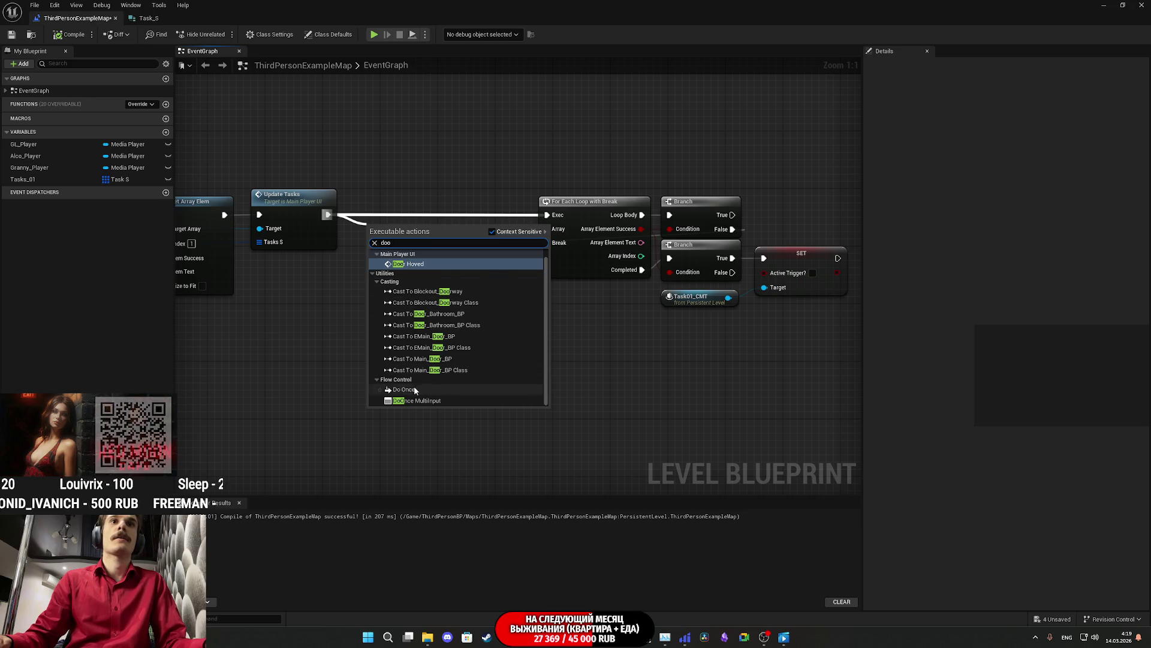
pyautogui.click(404, 389)
pyautogui.moveTo(409, 238); pyautogui.dragTo(394, 217)
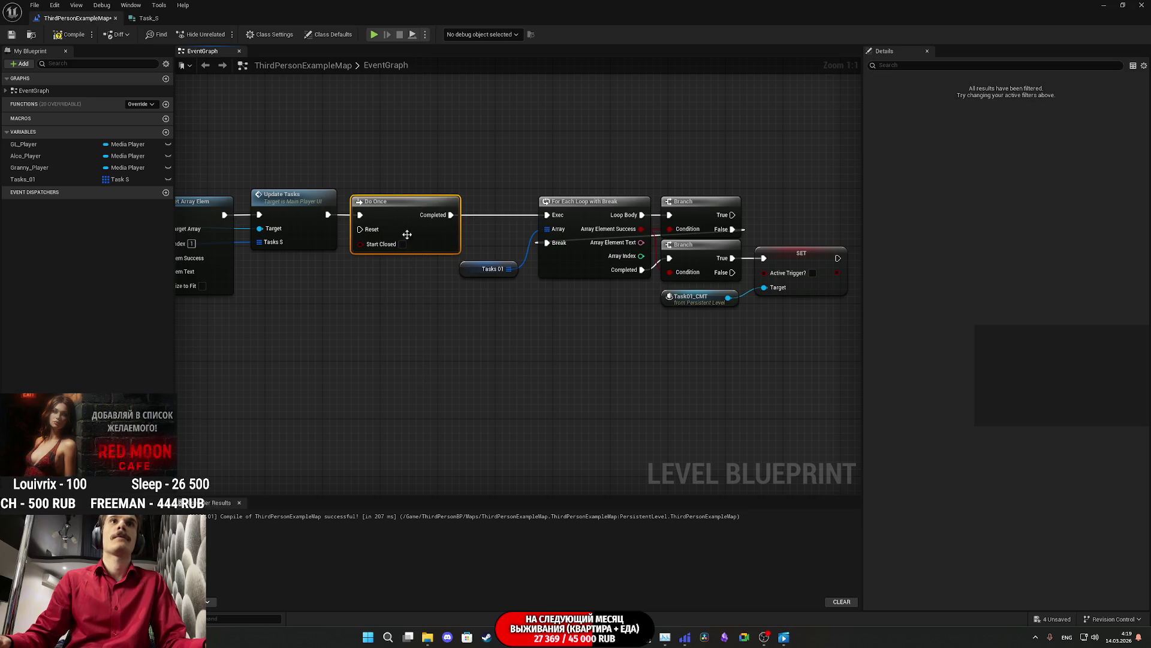
# Step: Move the loop group up to Do Once, wire lower Branch False to Reset, and save
pyautogui.moveTo(515, 370); pyautogui.dragTo(833, 168)
pyautogui.moveTo(682, 213); pyautogui.dragTo(611, 213)
pyautogui.click(561, 174)
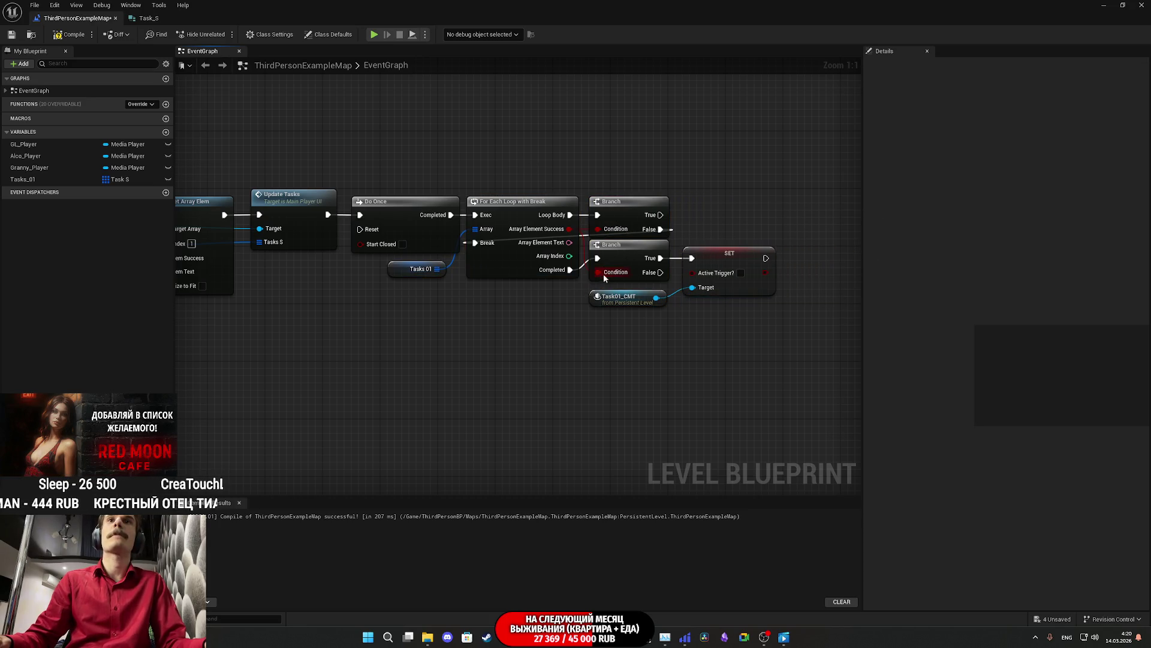
pyautogui.moveTo(659, 273); pyautogui.dragTo(360, 229)
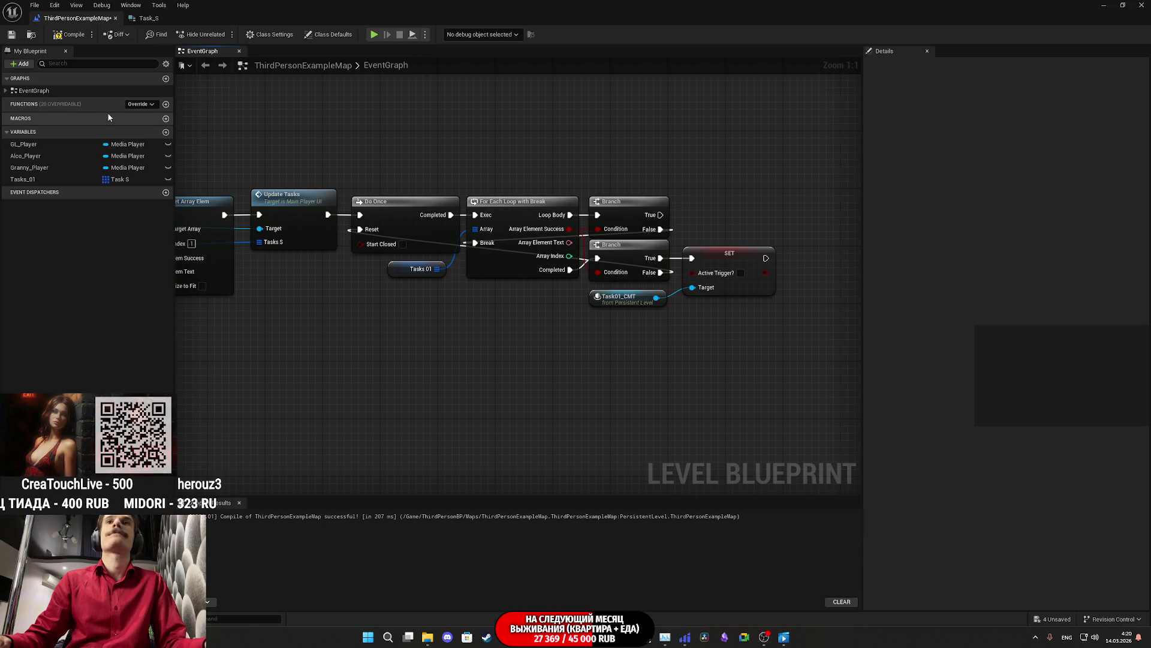
pyautogui.click(12, 35)
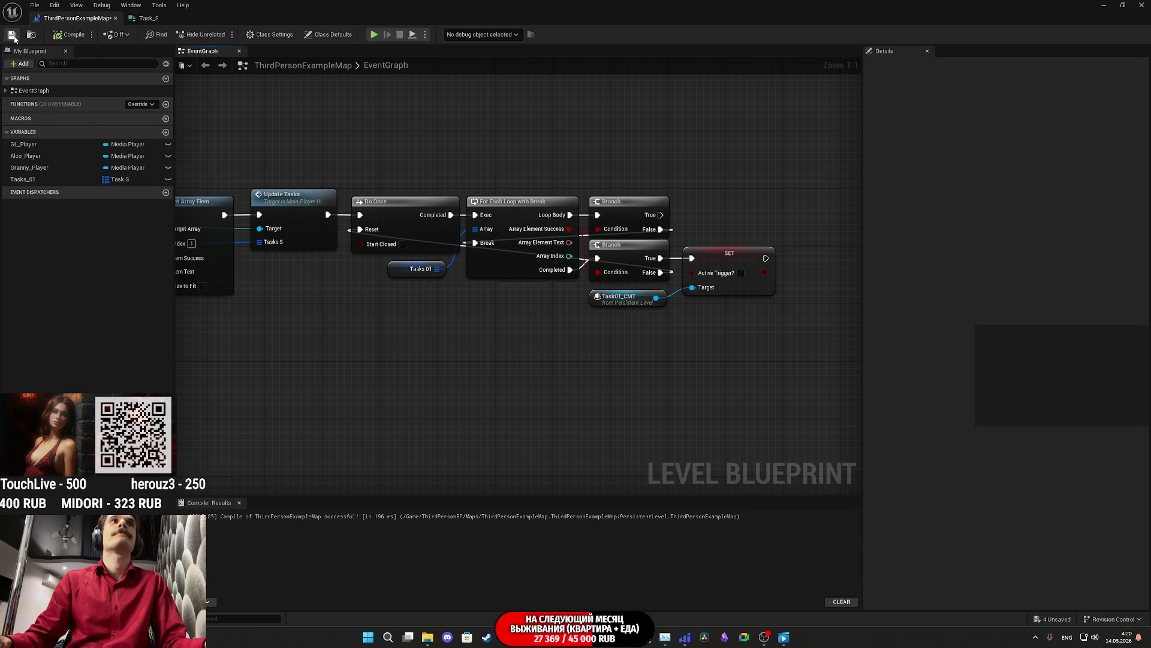
# Step: Minimize the Blueprint editor and start a full-screen play test of the level
pyautogui.click(1102, 5)
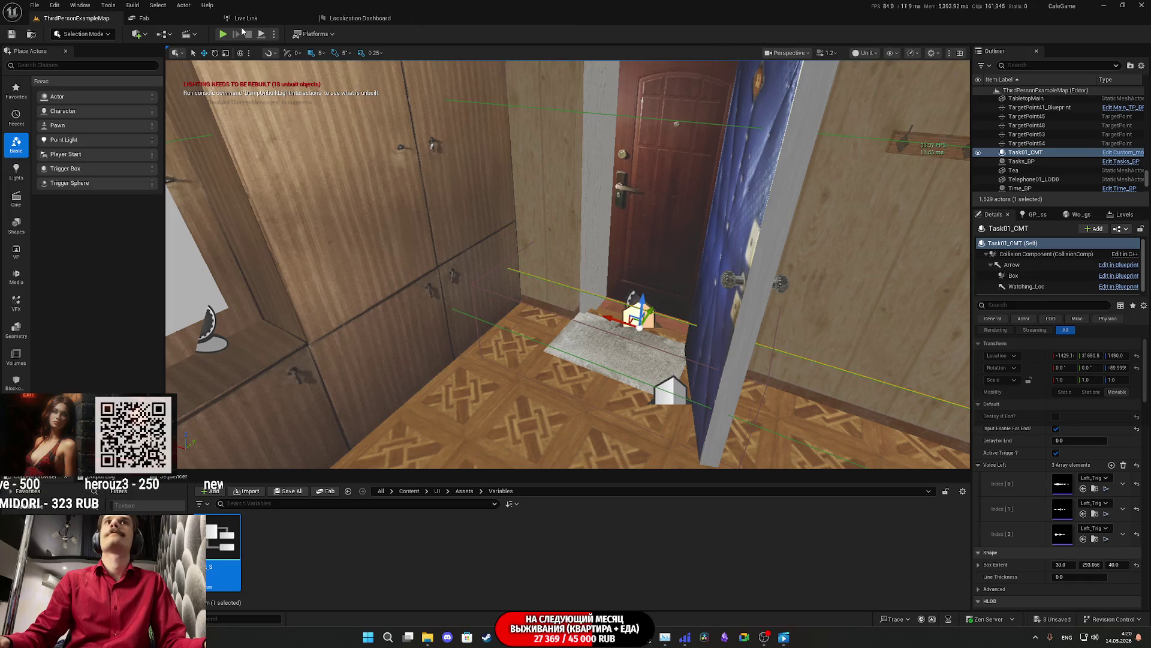
pyautogui.hotkey('alt', 'p')
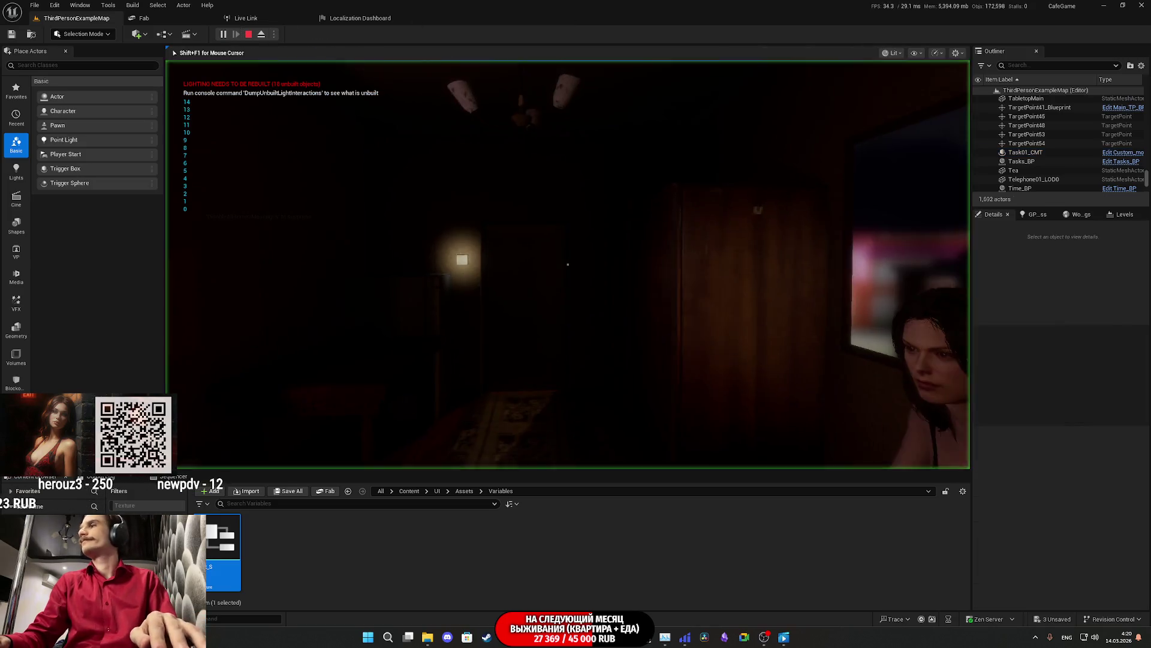
pyautogui.press('F11')
# Step: Switch on the toilet light, open the closet and change into the red shirt
pyautogui.press('w')
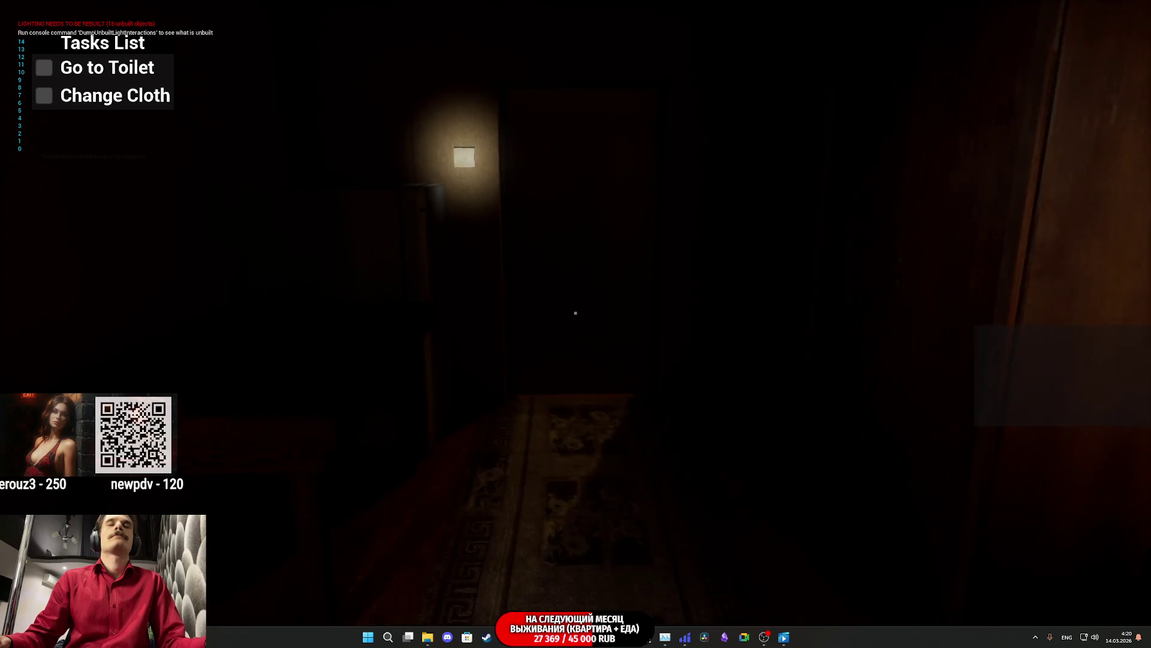
pyautogui.click(576, 312)
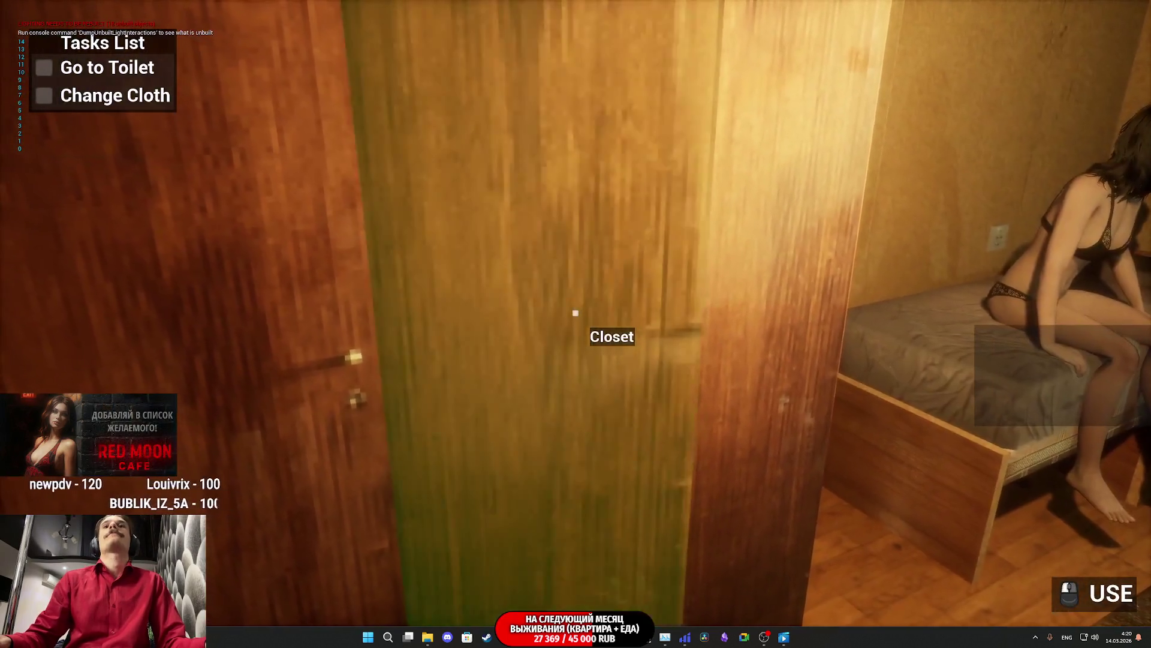
pyautogui.click(576, 312)
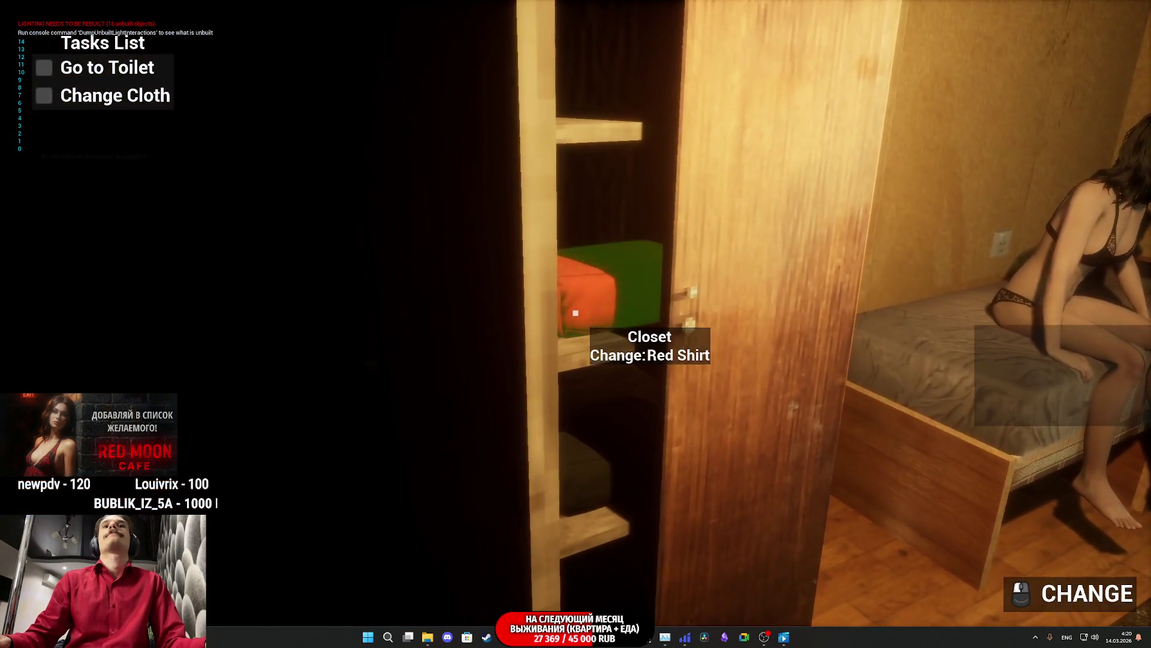
pyautogui.click(576, 313)
# Step: Walk down the hallway, then open and close the door to the lit room
pyautogui.press('w')
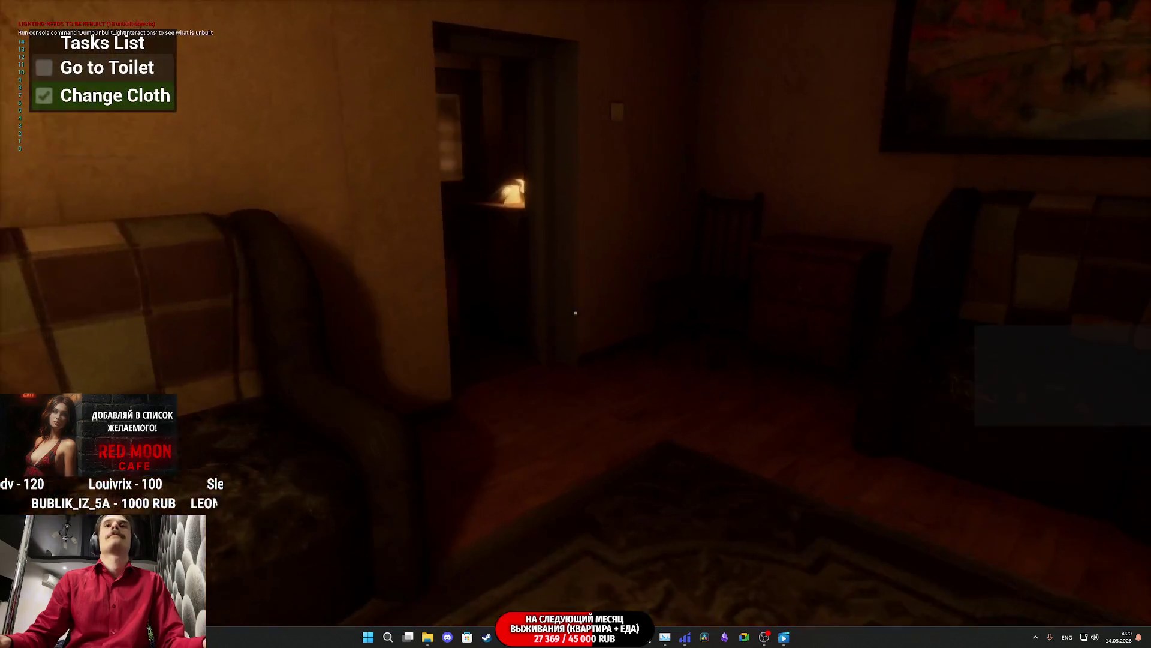
pyautogui.press('w')
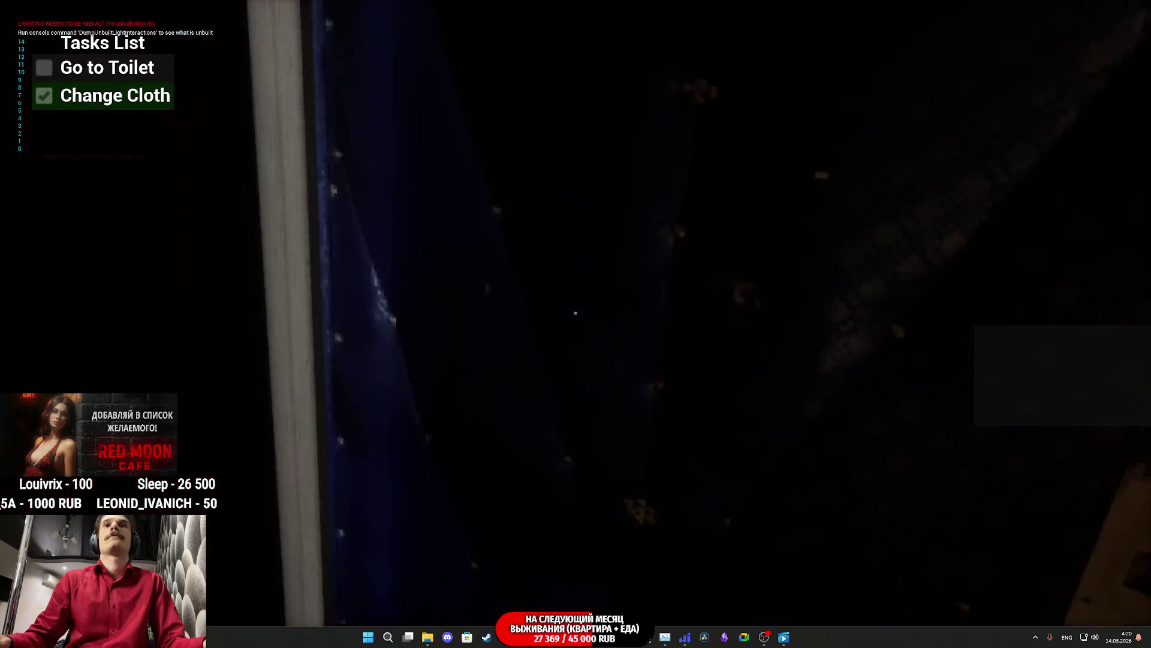
pyautogui.click(576, 312)
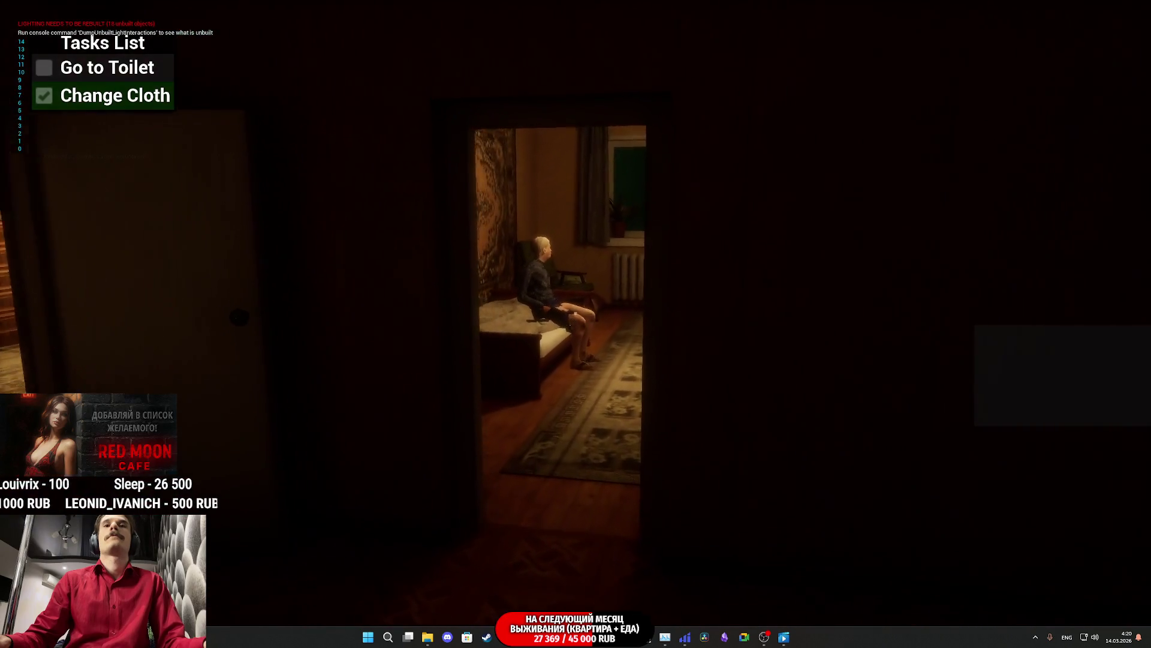
pyautogui.click(575, 312)
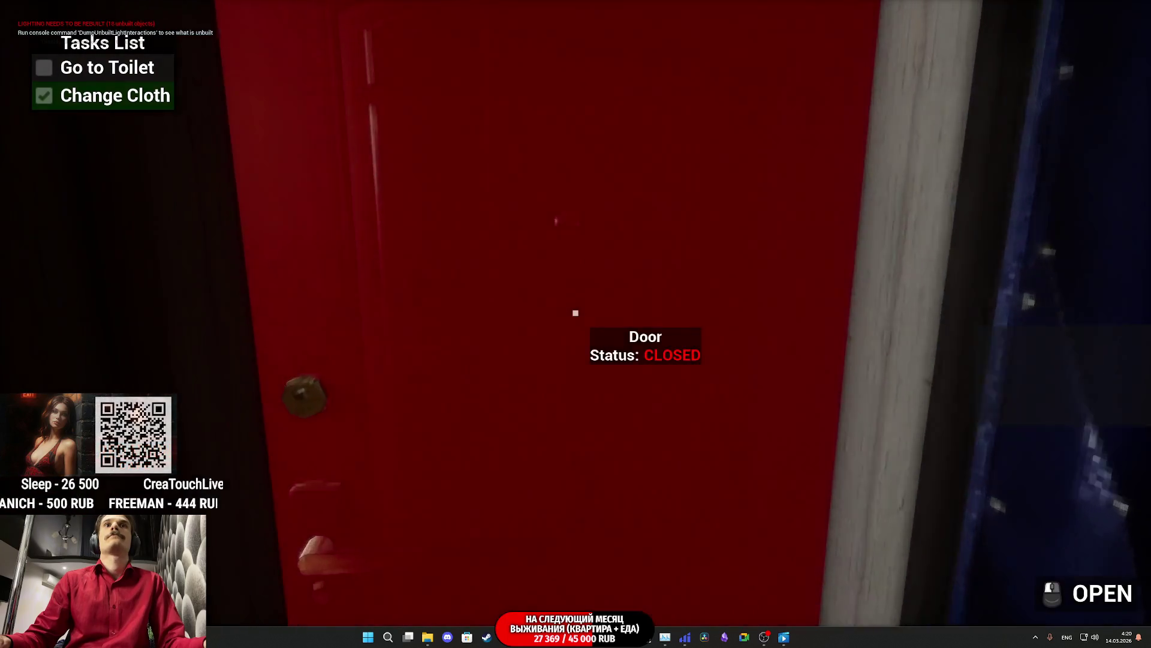
# Step: Look around the hallway and walk up to the red door
pyautogui.press('w')
pyautogui.press('w')
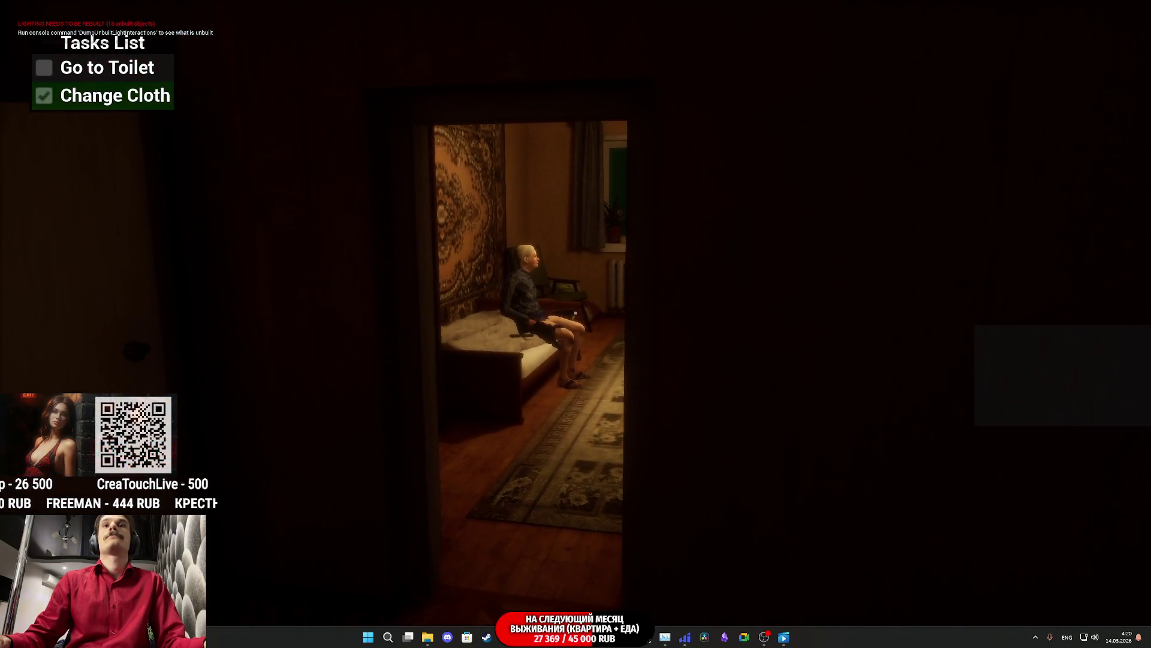
pyautogui.press('w')
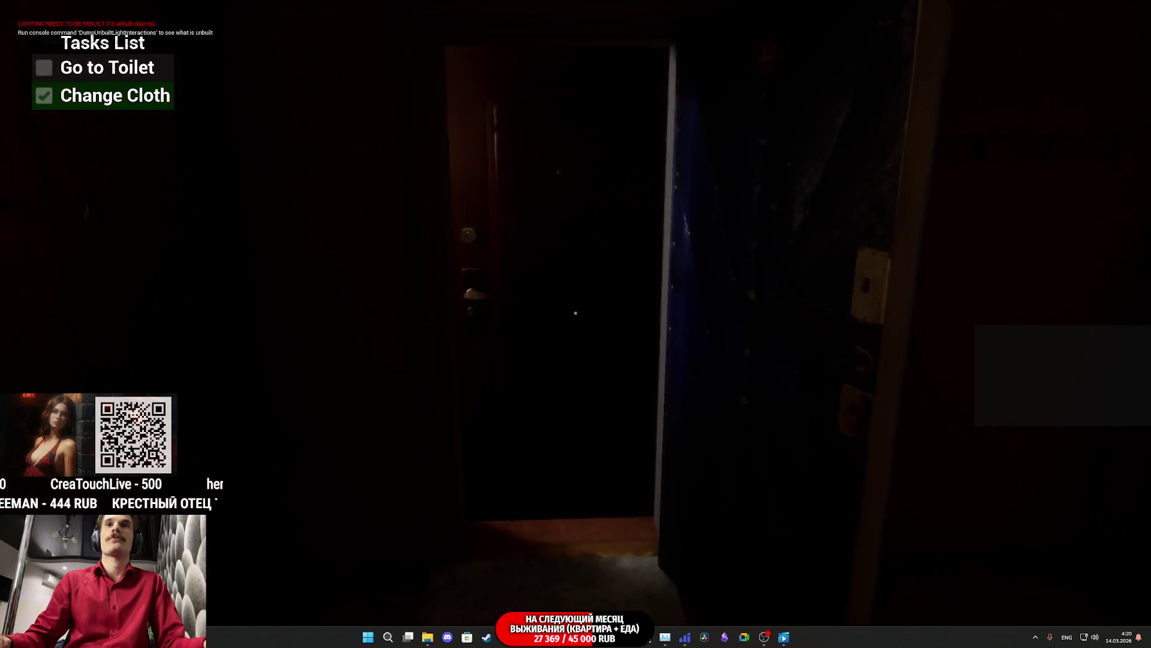
pyautogui.press('w')
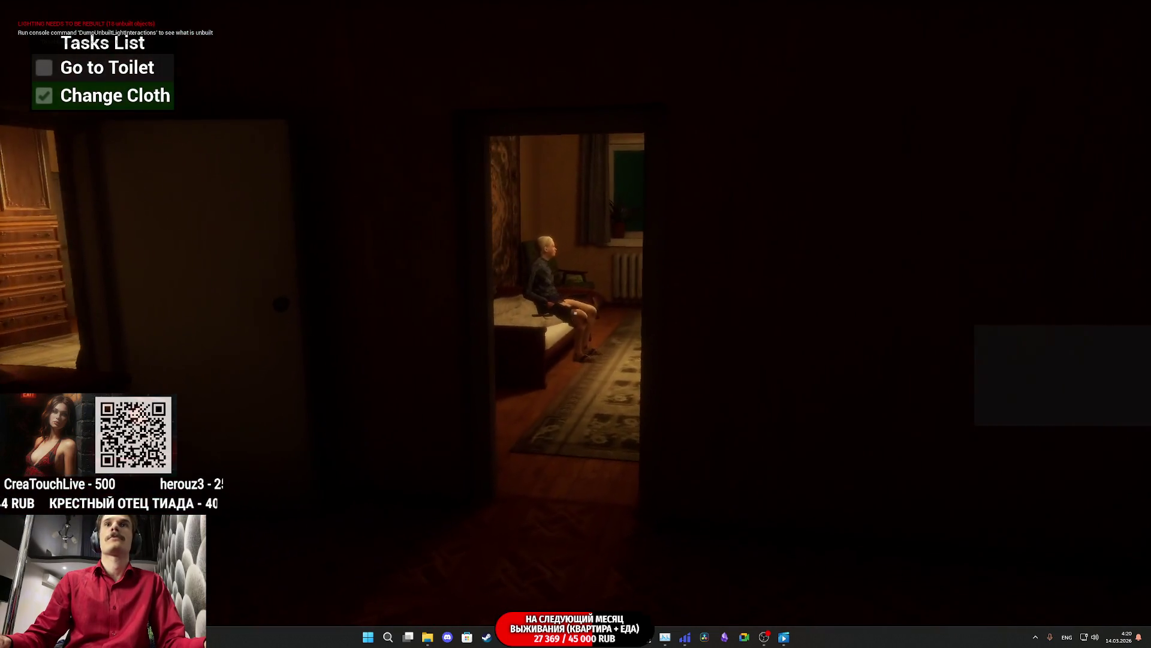
pyautogui.press('w')
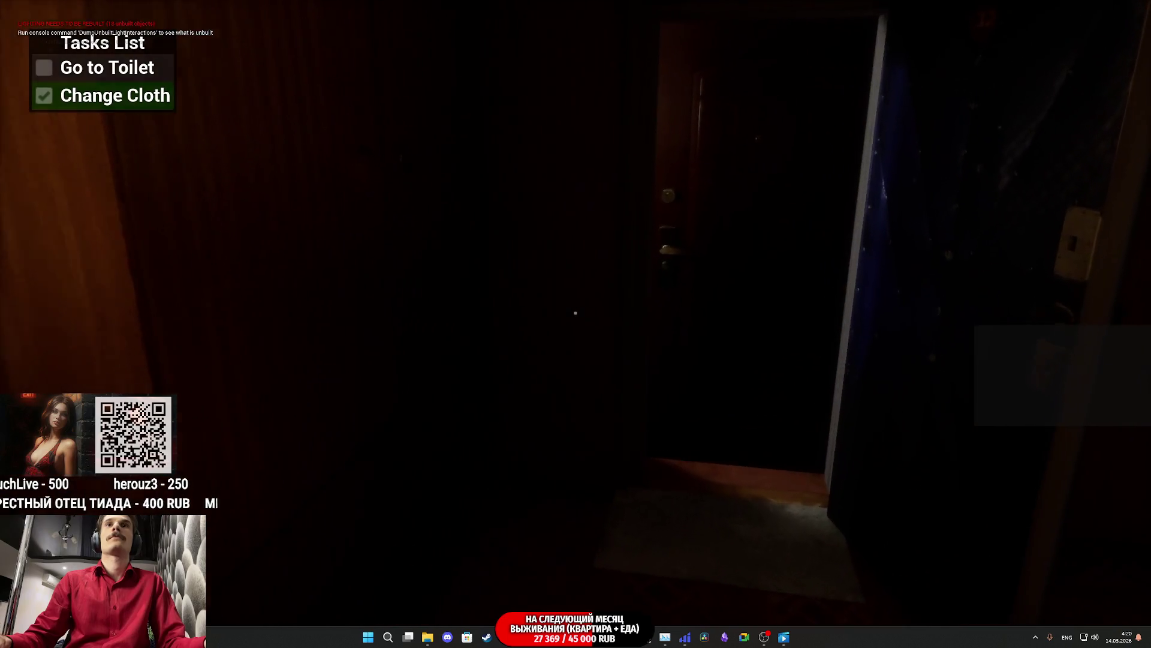
pyautogui.press('w')
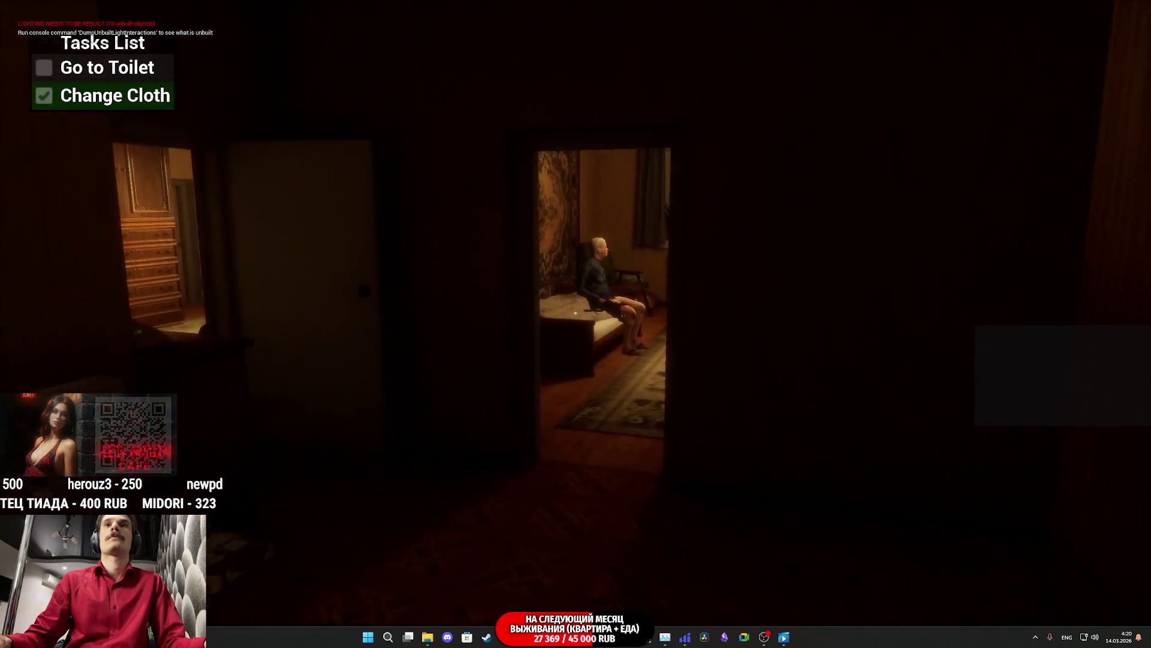
pyautogui.press('w')
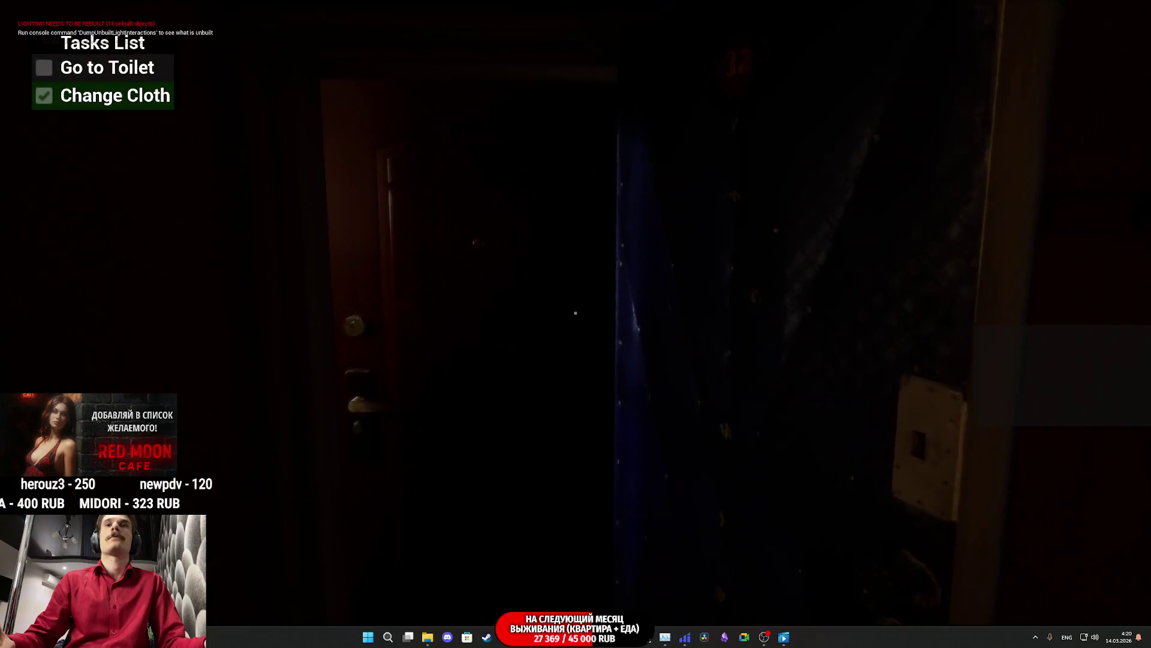
# Step: Walk into the lit bedroom, back out, and head along the hallway toward the woman in red
pyautogui.press('w')
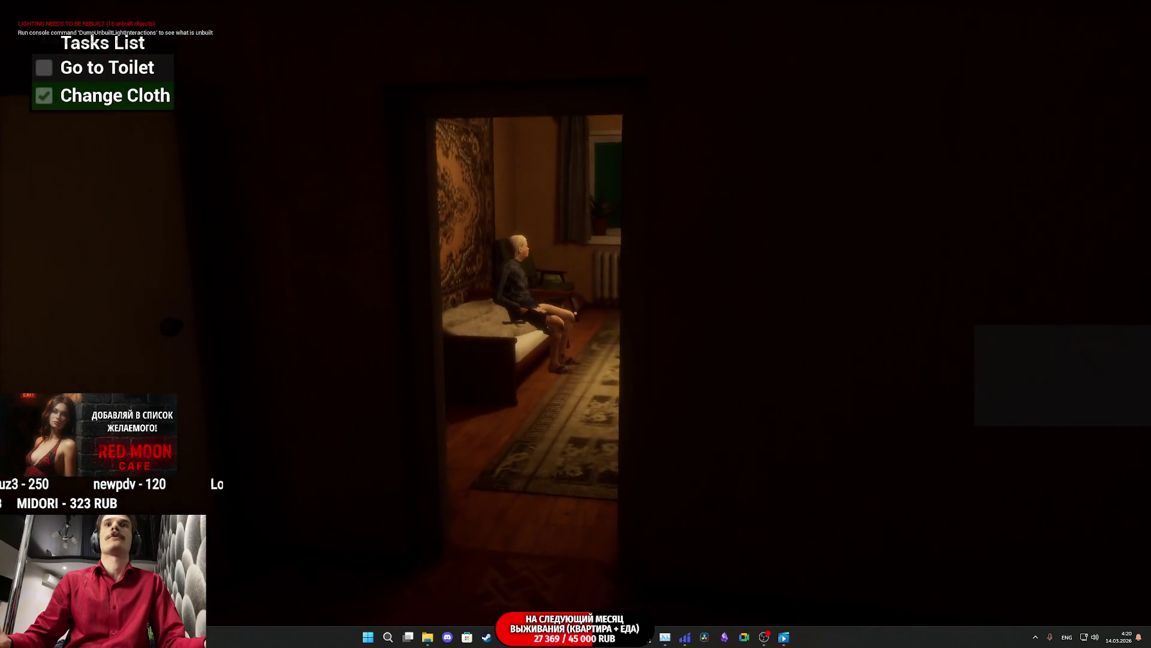
pyautogui.press('w')
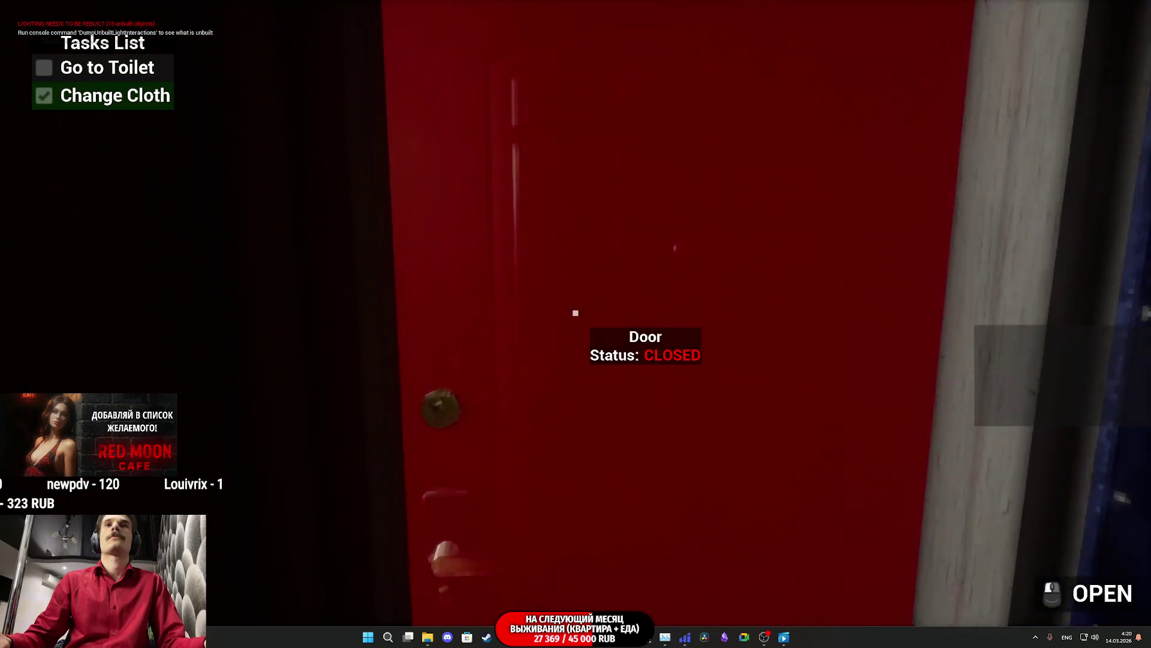
pyautogui.press('w')
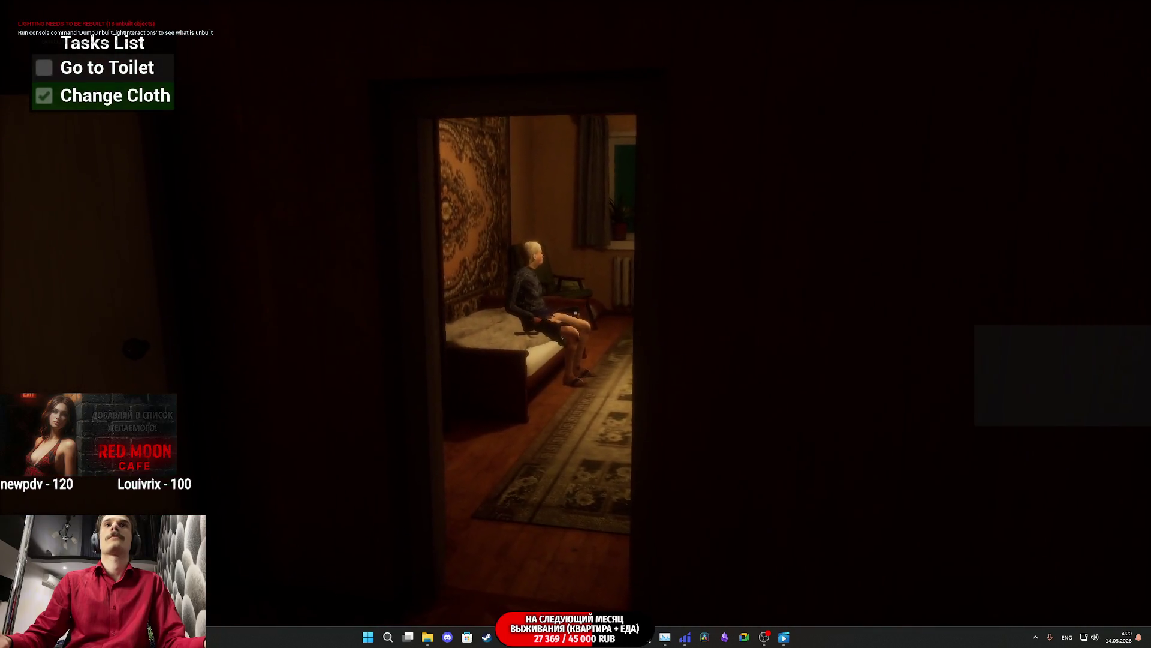
pyautogui.press('w')
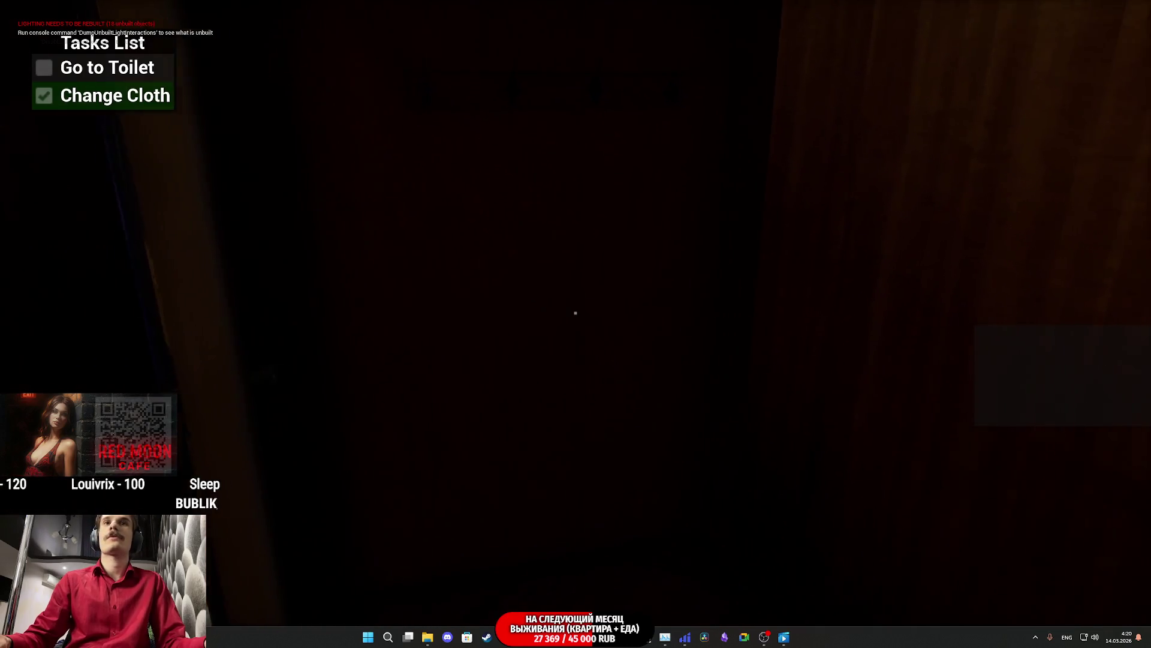
pyautogui.press('w')
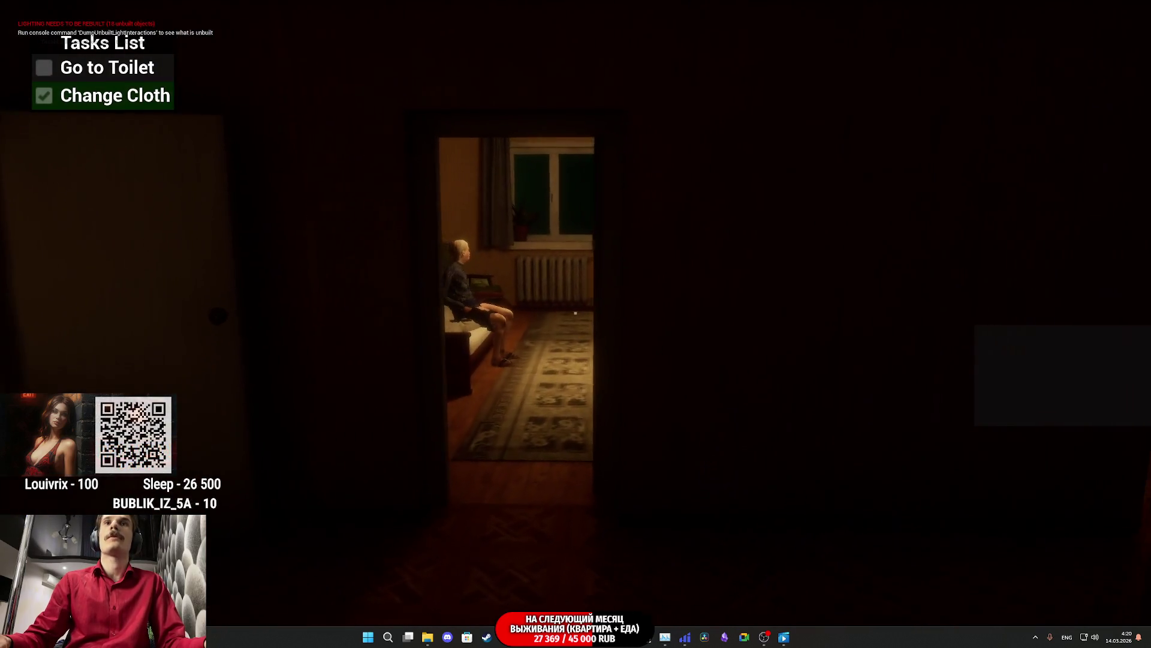
pyautogui.press('w')
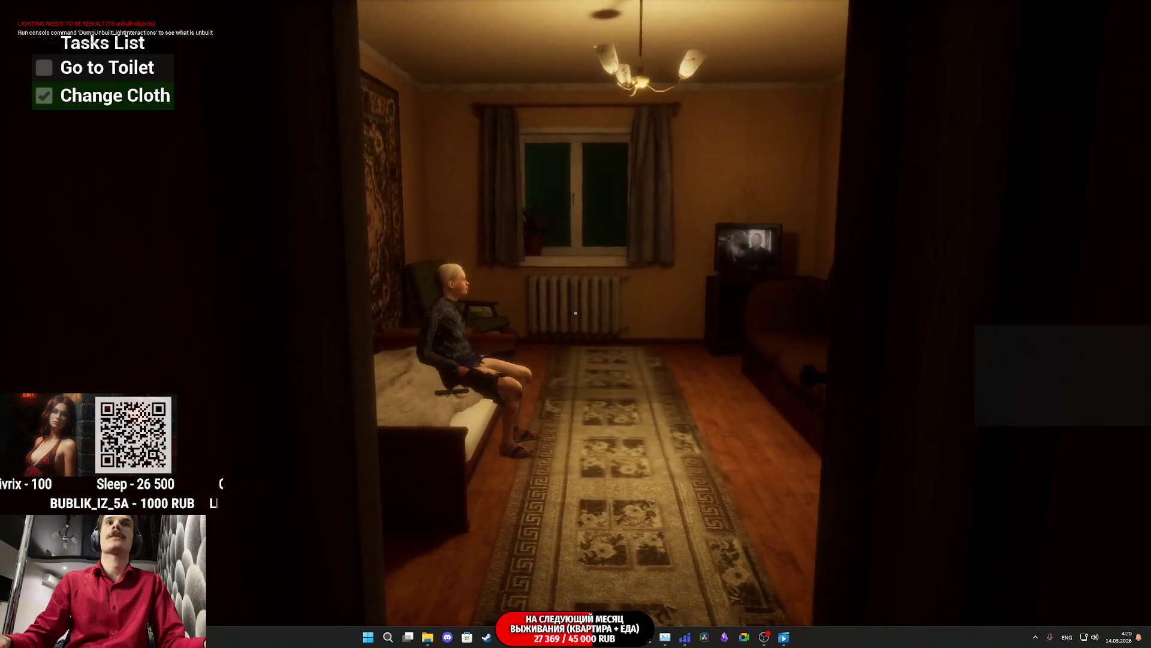
pyautogui.press('s')
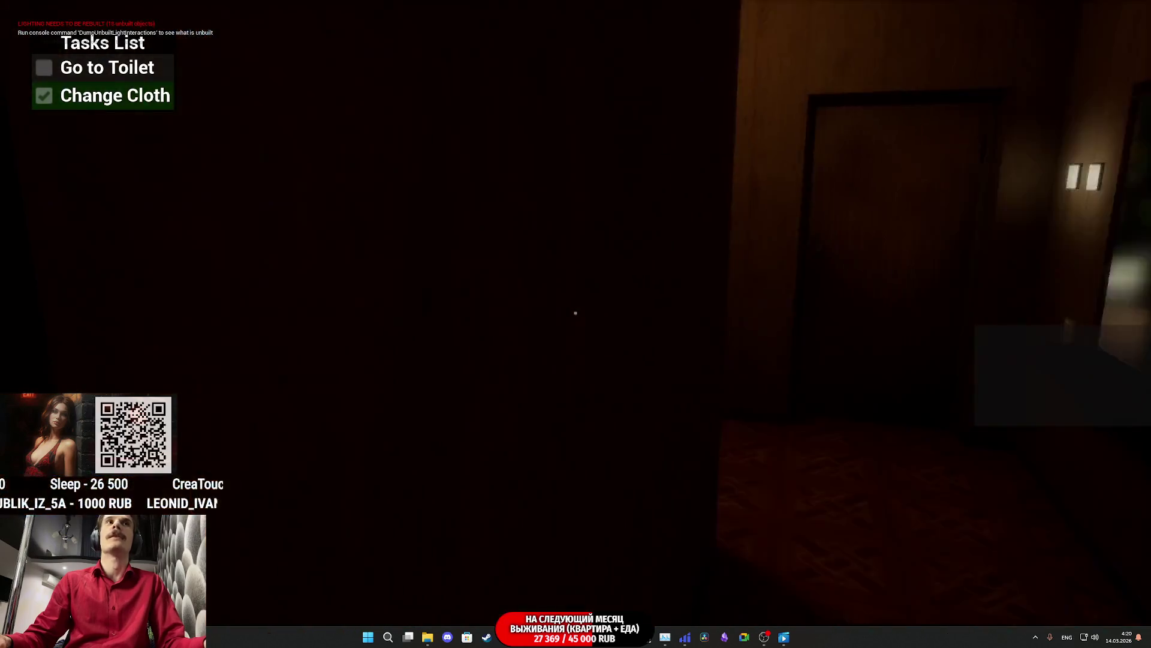
pyautogui.press('w')
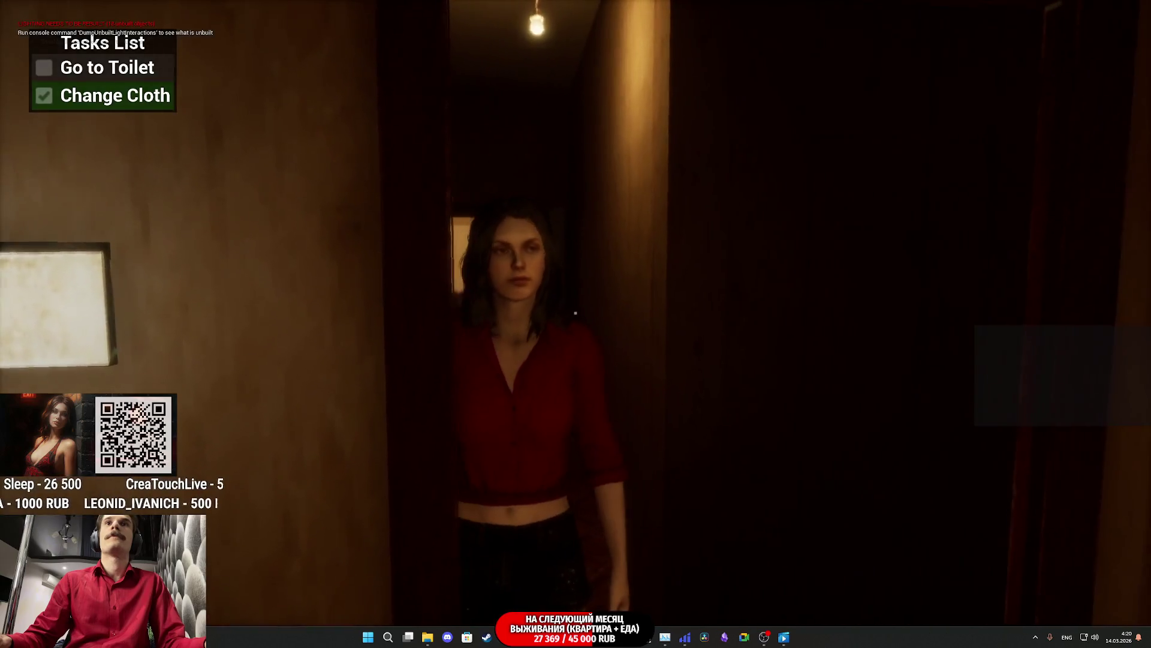
# Step: Walk into the toilet room and use the toilet to tick Go to Toilet
pyautogui.moveTo(575, 312)
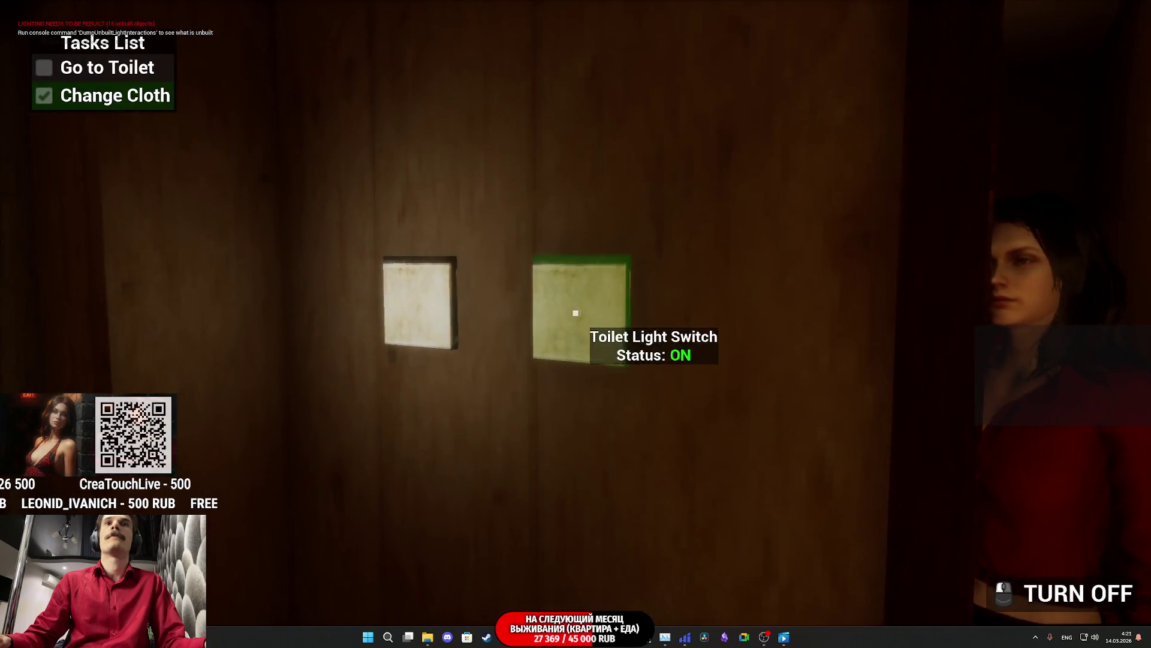
pyautogui.press('w')
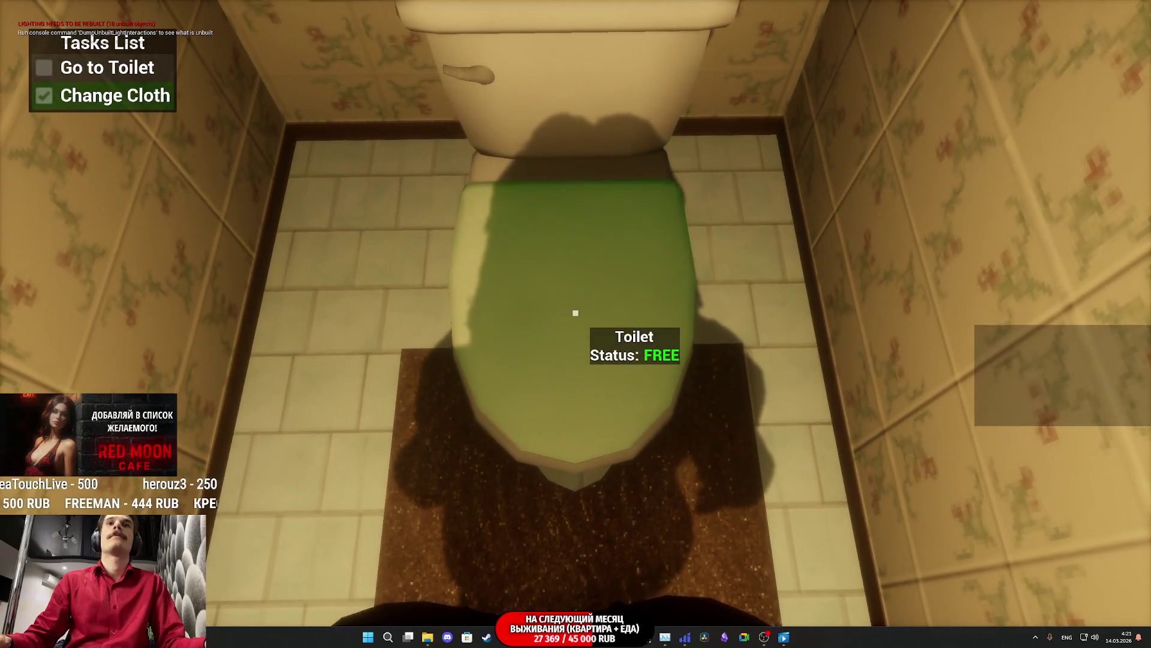
pyautogui.click(575, 312)
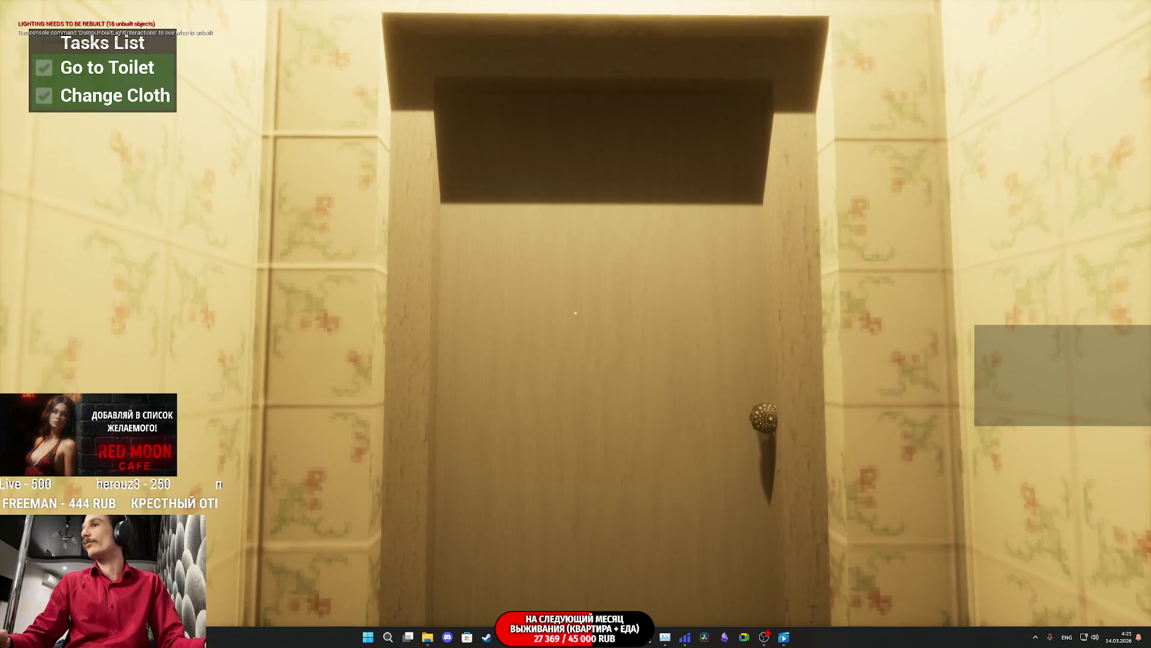
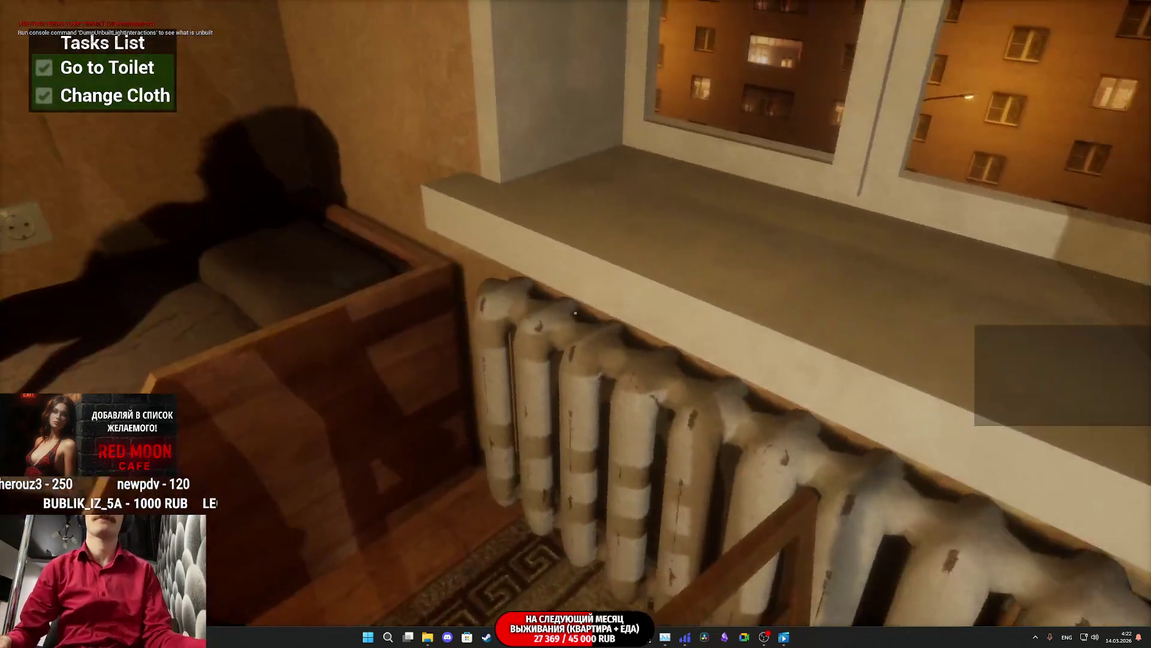
# Step: Walk through the apartment and out the front door to the elevator
pyautogui.press('w')
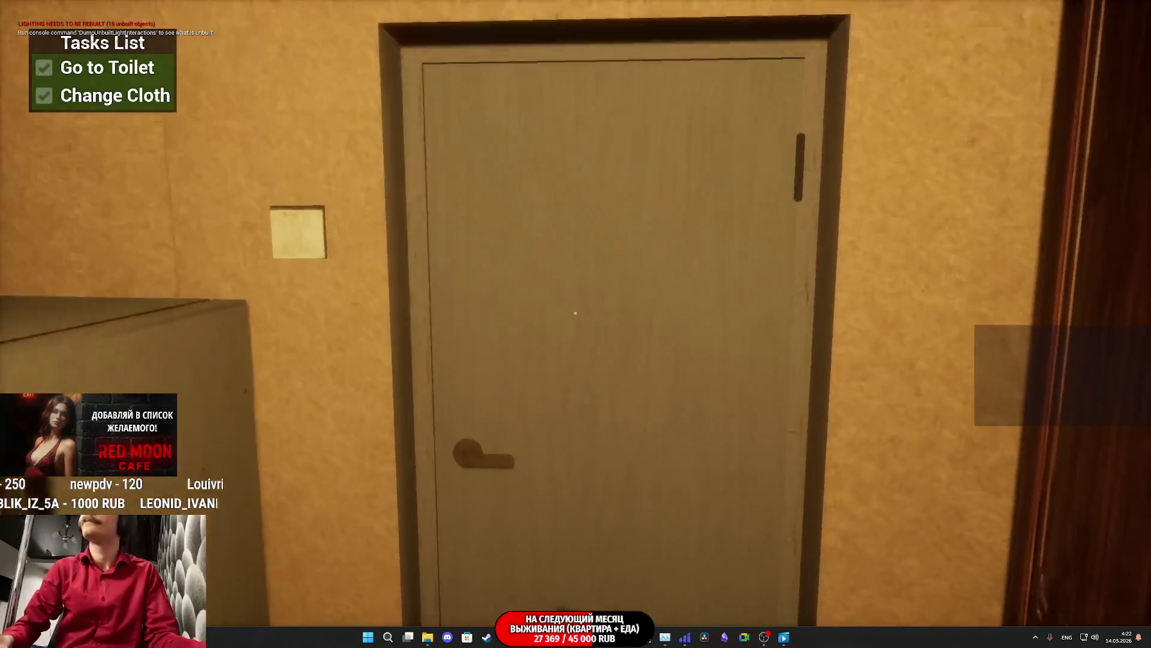
pyautogui.press('e')
pyautogui.press('w')
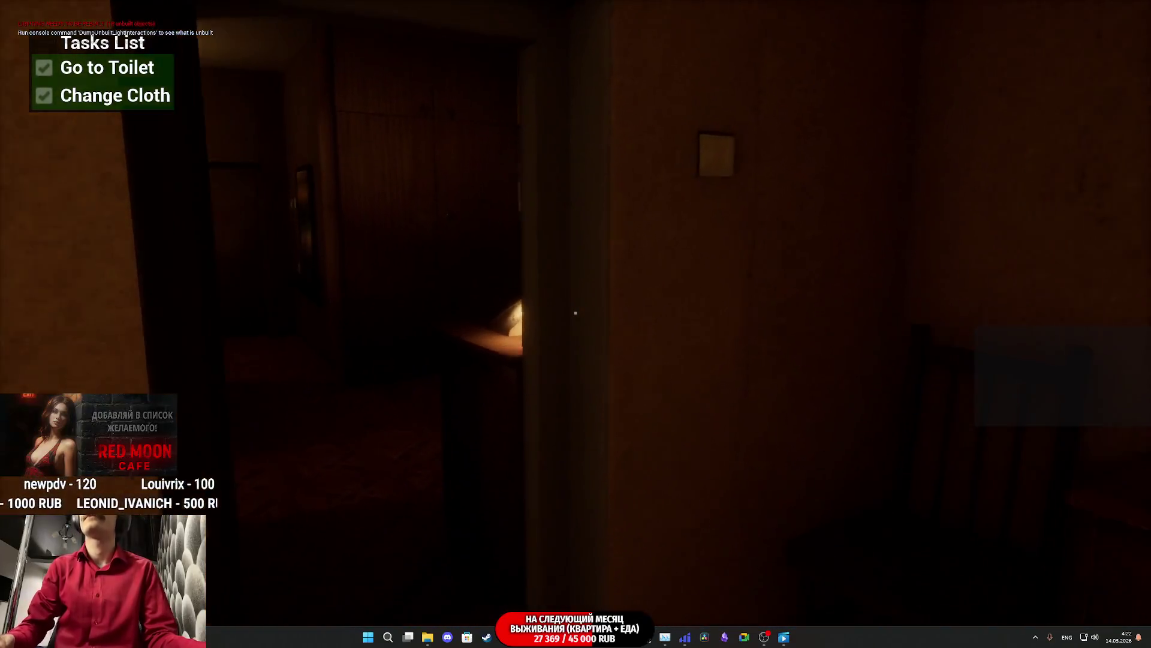
pyautogui.press('w')
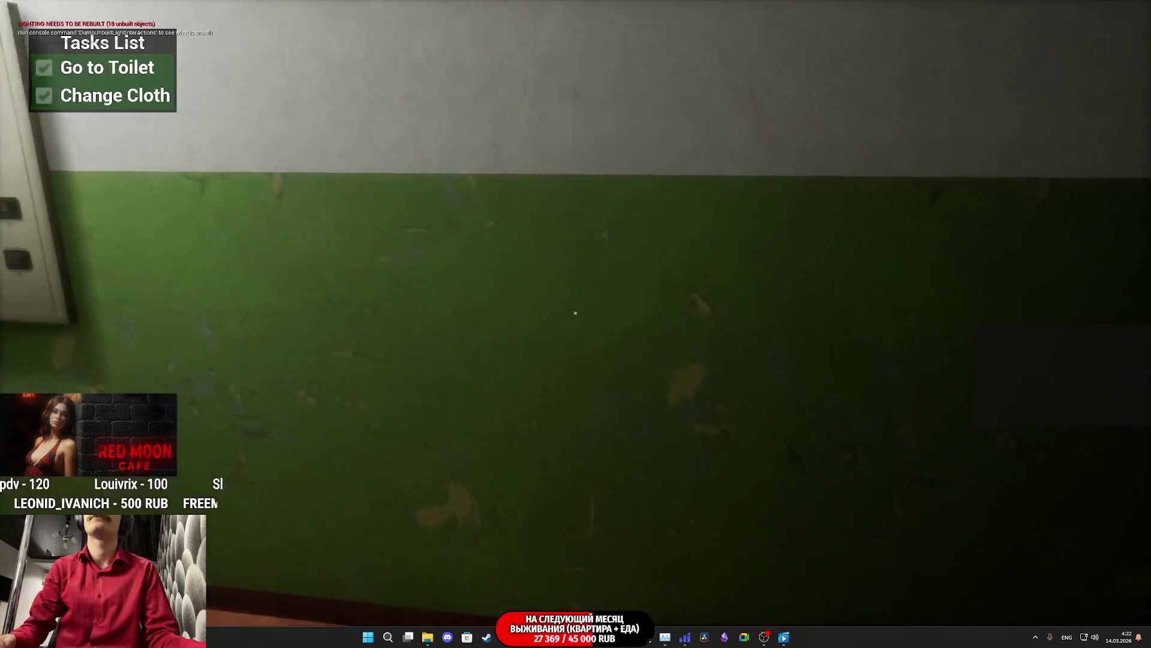
pyautogui.press('w')
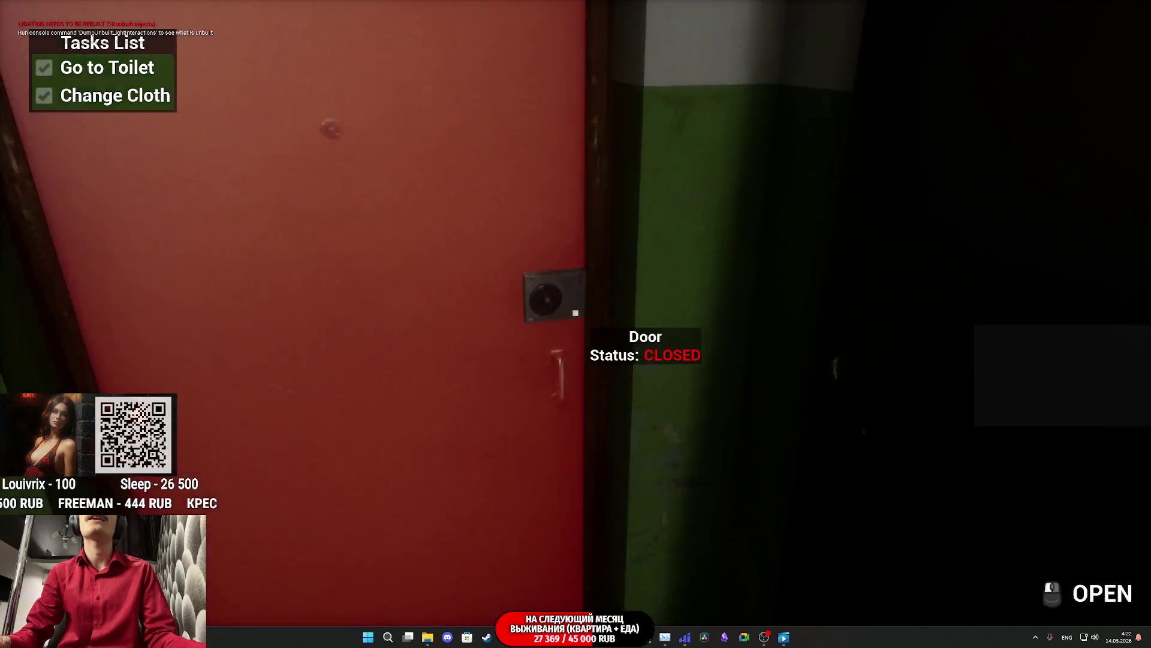
pyautogui.click(575, 313)
pyautogui.press('w')
pyautogui.press('w')
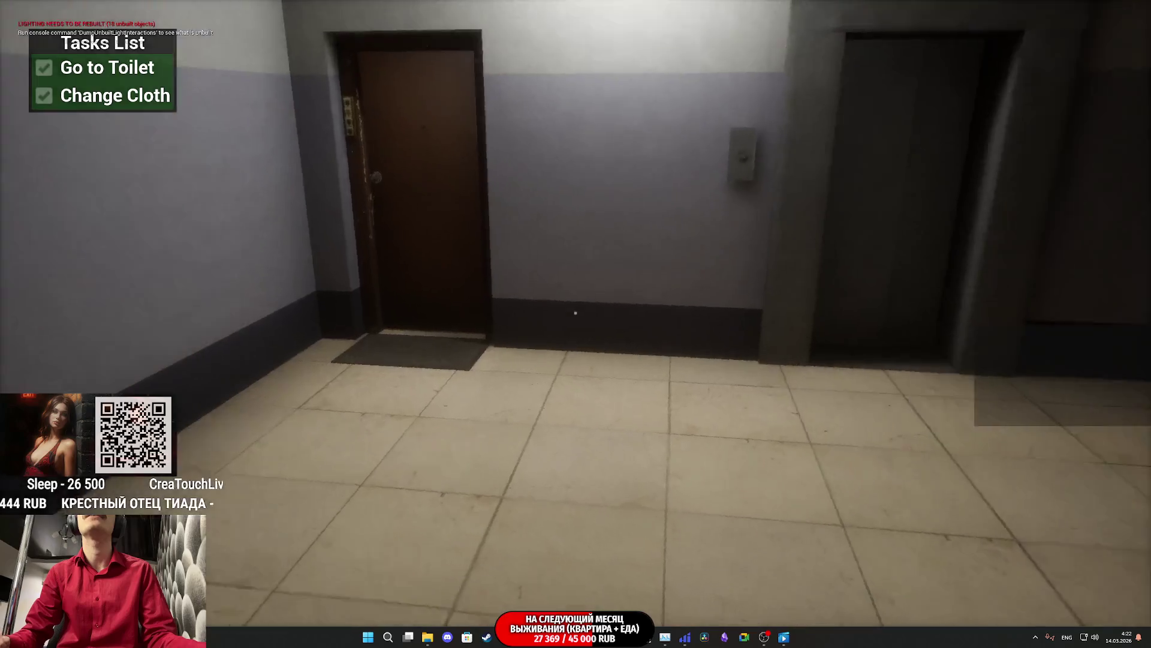
pyautogui.press('w')
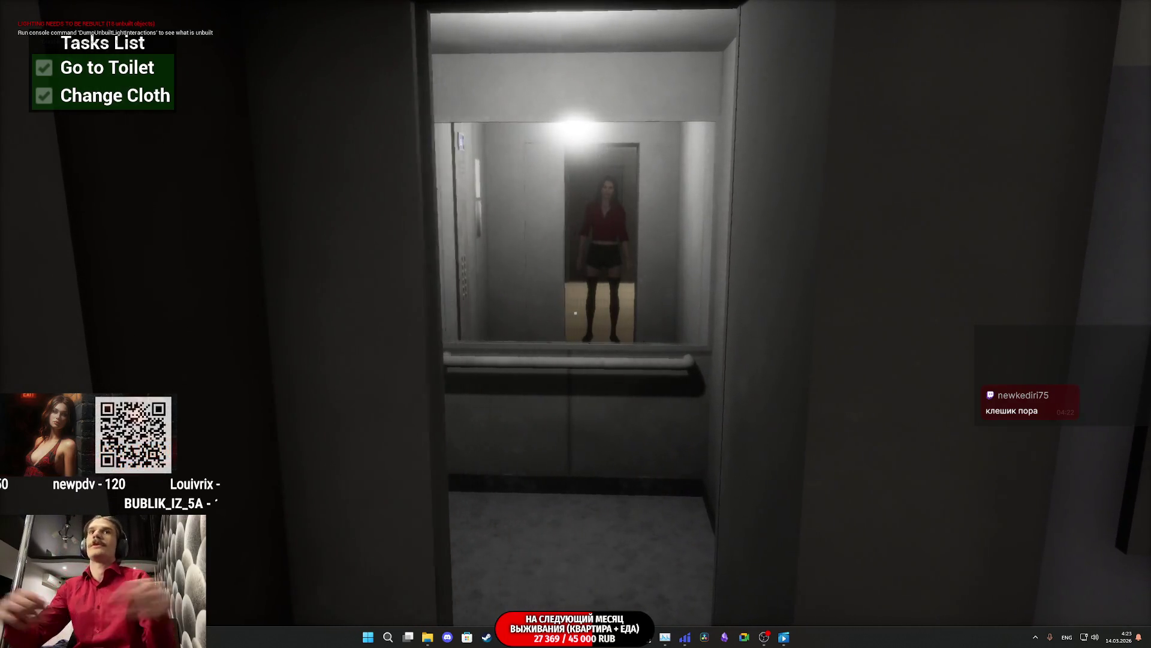
# Step: Step into the elevator, send it to floor 1, and end the play session
pyautogui.press('w')
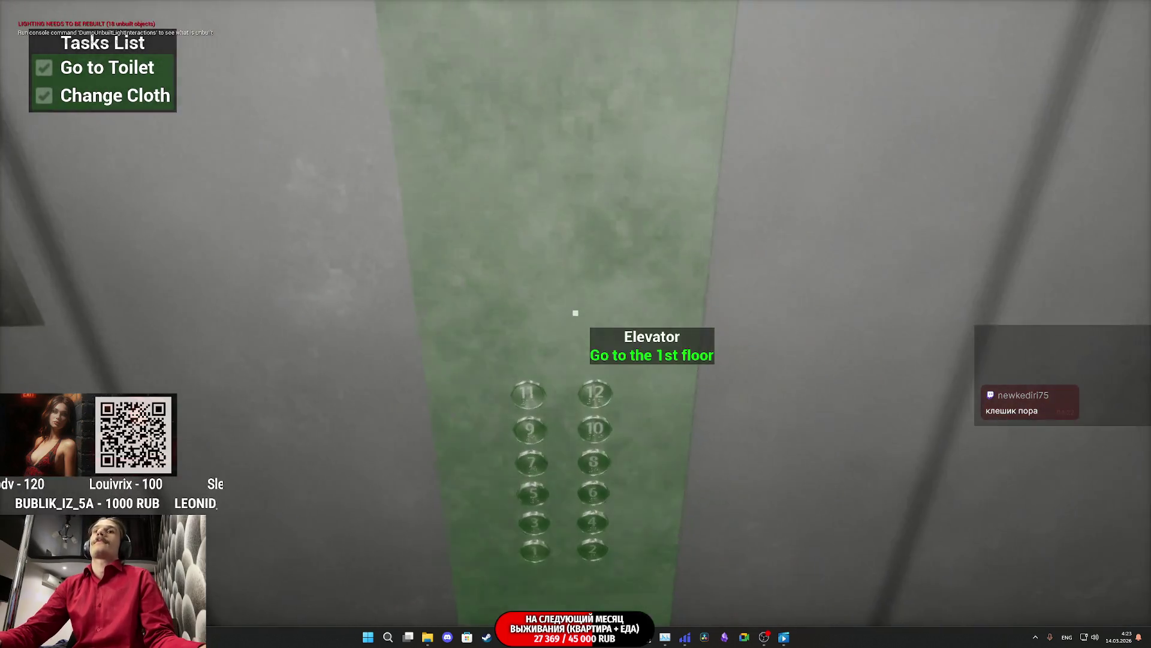
pyautogui.click(575, 313)
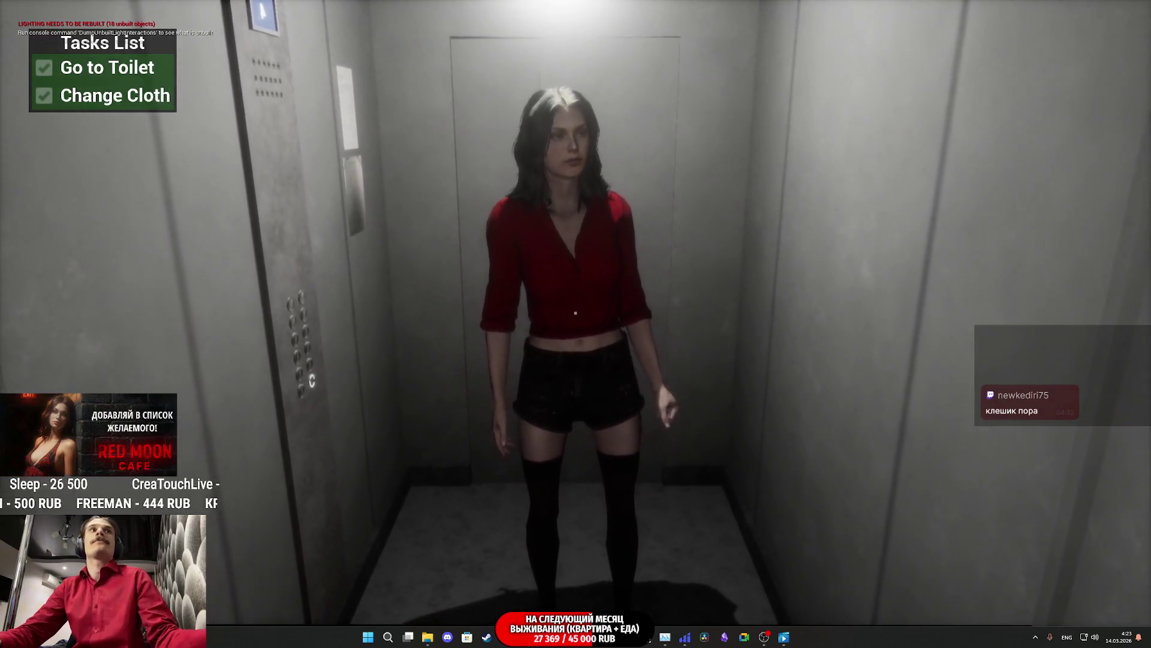
pyautogui.press('Escape')
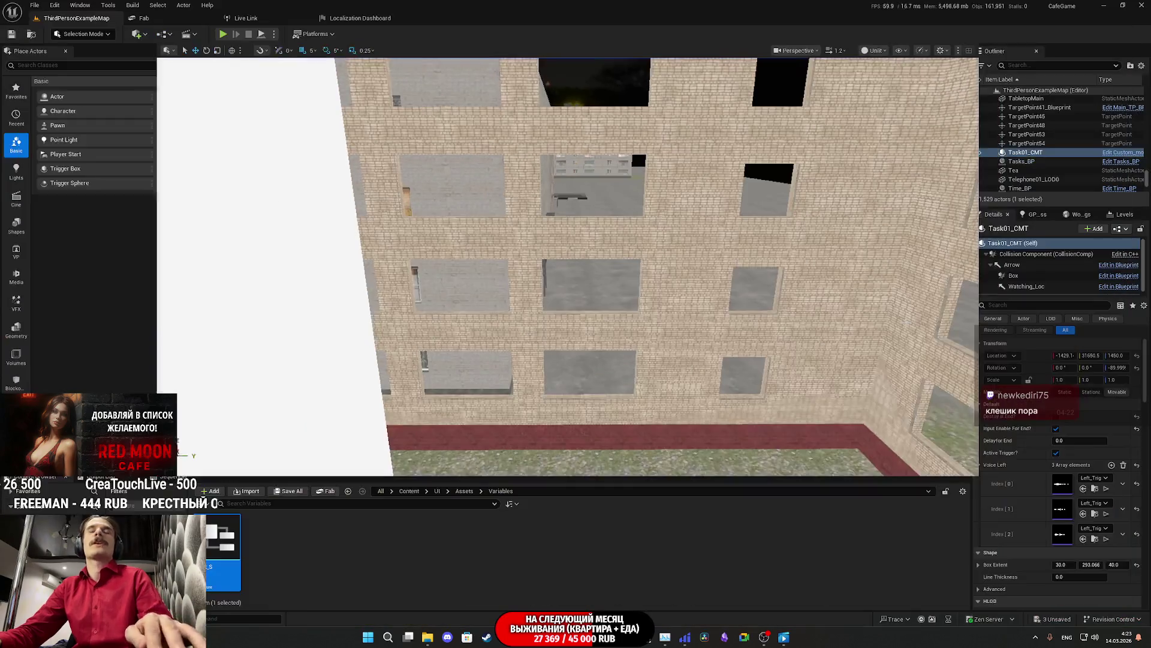
# Step: Return to the Level Blueprint, pan to the Update_Tasks event, and pull a wire from Player UI
pyautogui.click(576, 600)
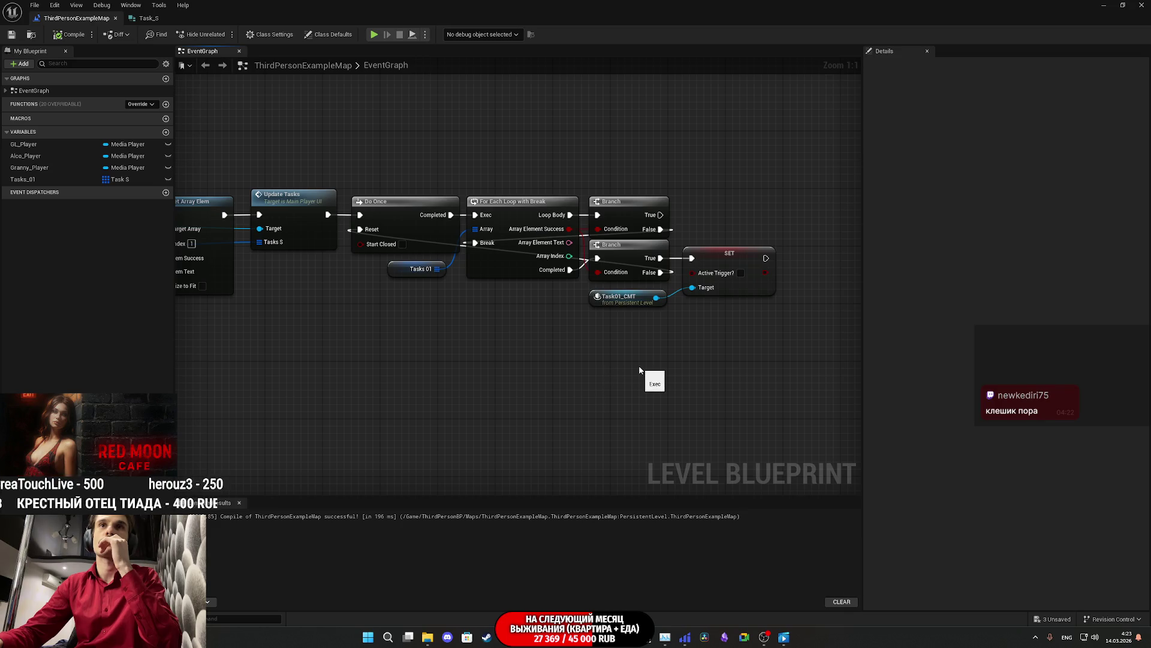
pyautogui.moveTo(664, 377); pyautogui.dragTo(672, 400)
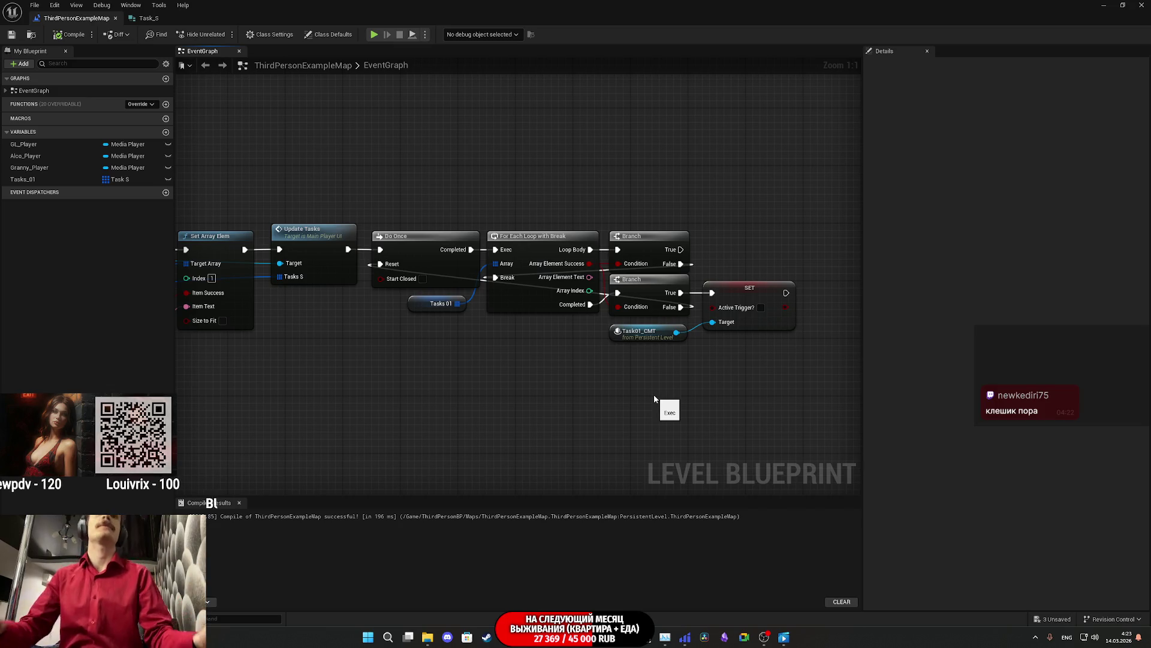
pyautogui.moveTo(654, 399); pyautogui.dragTo(861, 366)
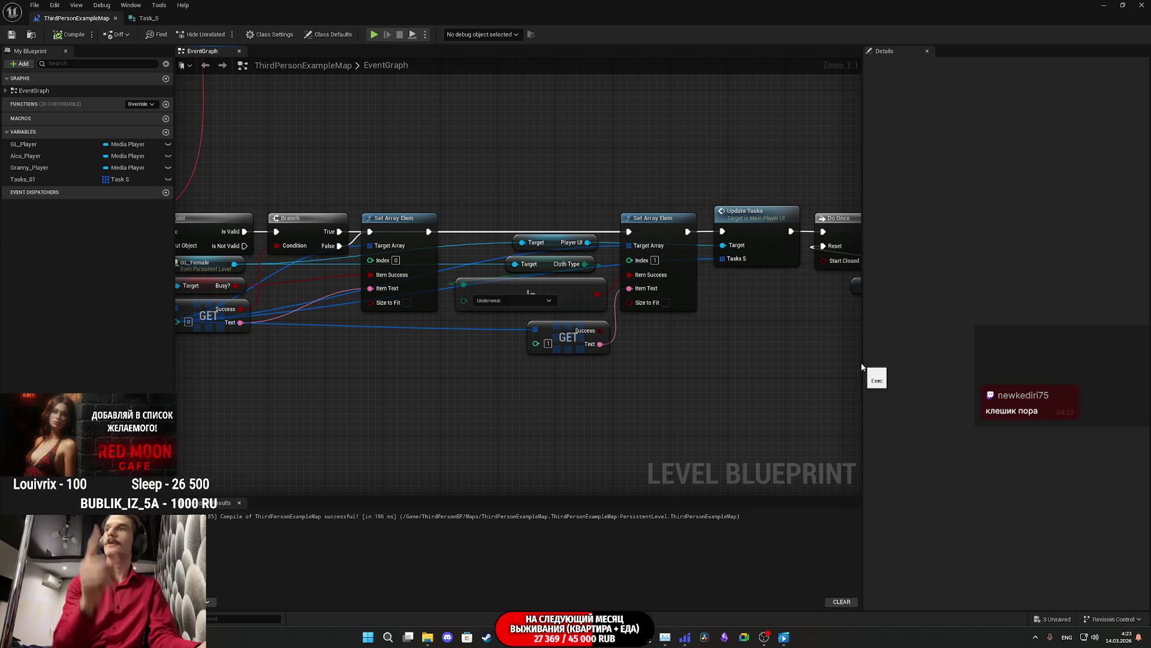
pyautogui.moveTo(789, 328)
pyautogui.mouseDown()
pyautogui.moveTo(474, 303)
pyautogui.moveTo(231, 324)
pyautogui.mouseUp()
pyautogui.moveTo(343, 340); pyautogui.dragTo(431, 360)
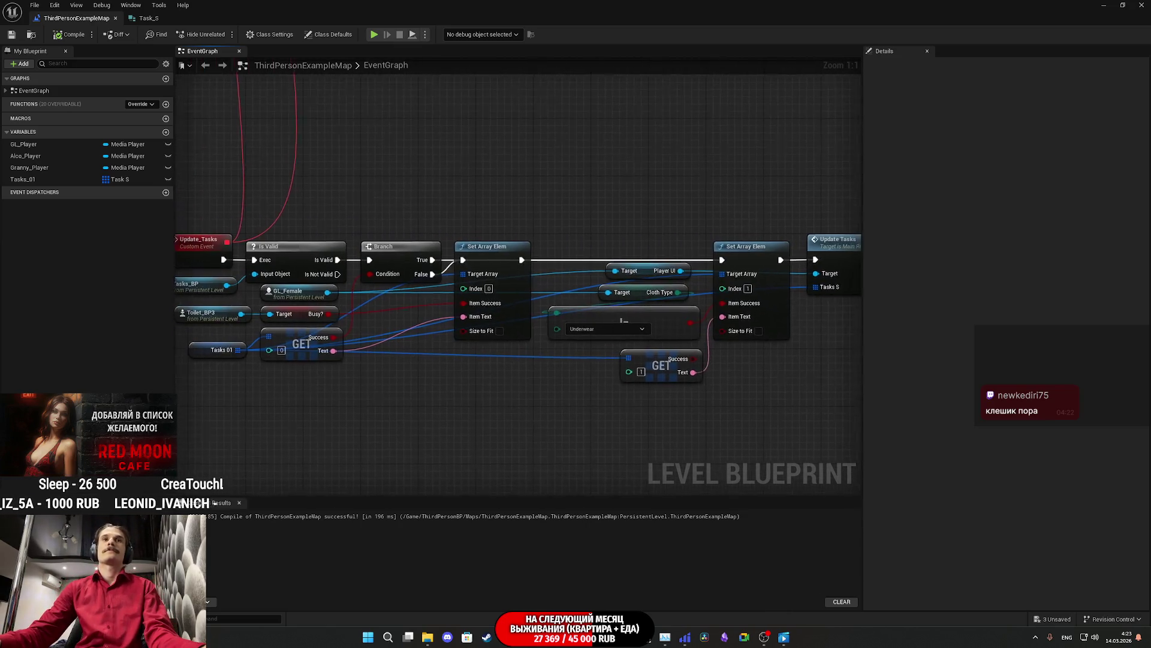
pyautogui.moveTo(680, 271); pyautogui.dragTo(703, 179)
# Step: Add a Get Task_UI_B node from Player UI and place it beside the SET node
pyautogui.write('se')
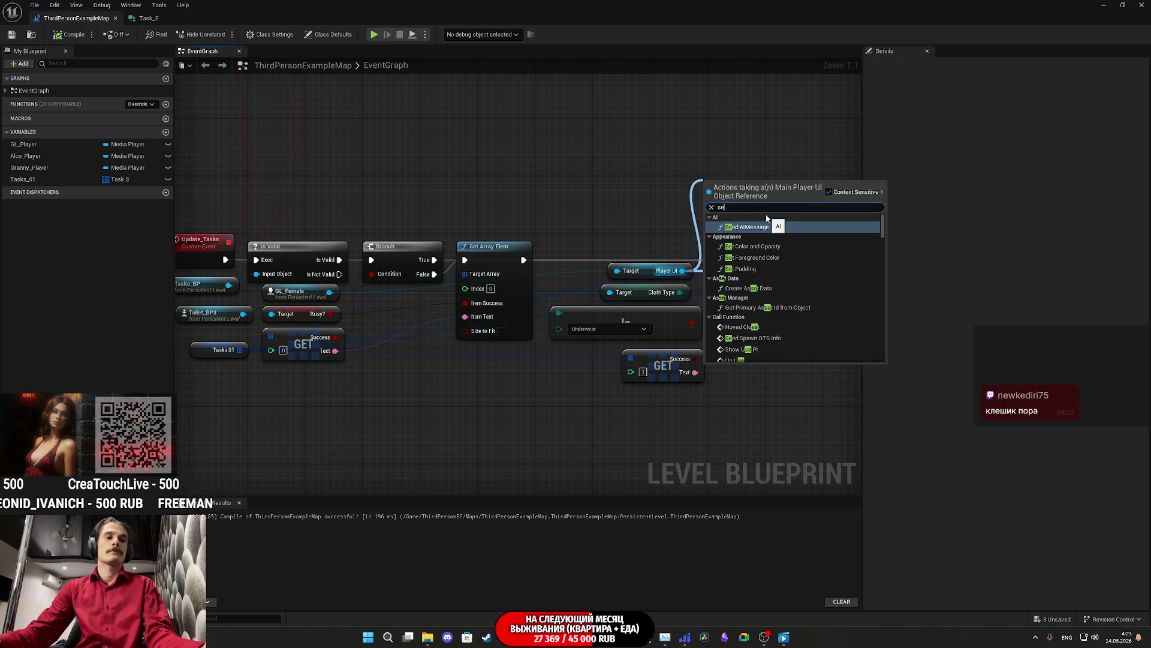
pyautogui.write('t')
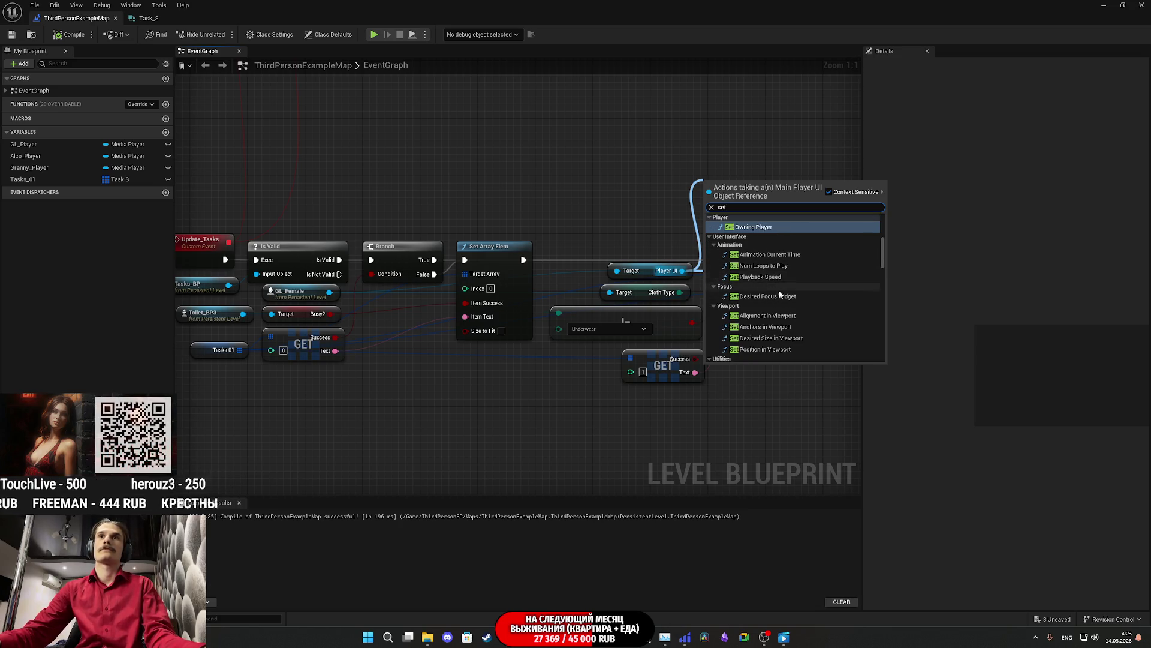
pyautogui.scroll(-1, 789, 309)
pyautogui.scroll(-5, 789, 308)
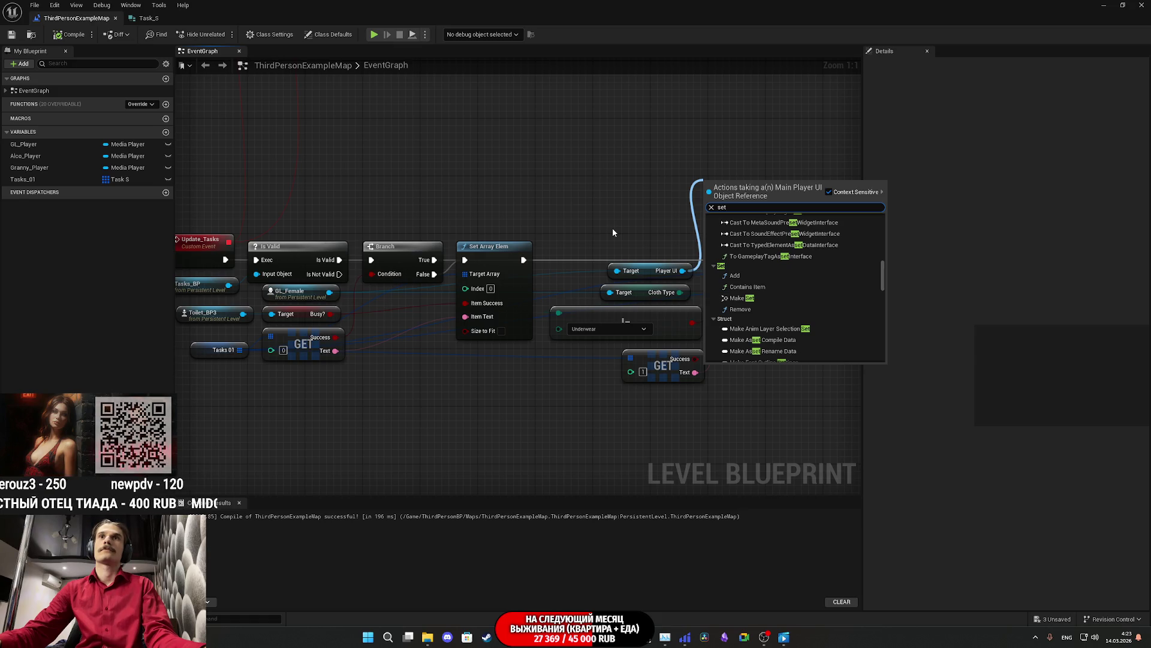
pyautogui.scroll(-5, 783, 291)
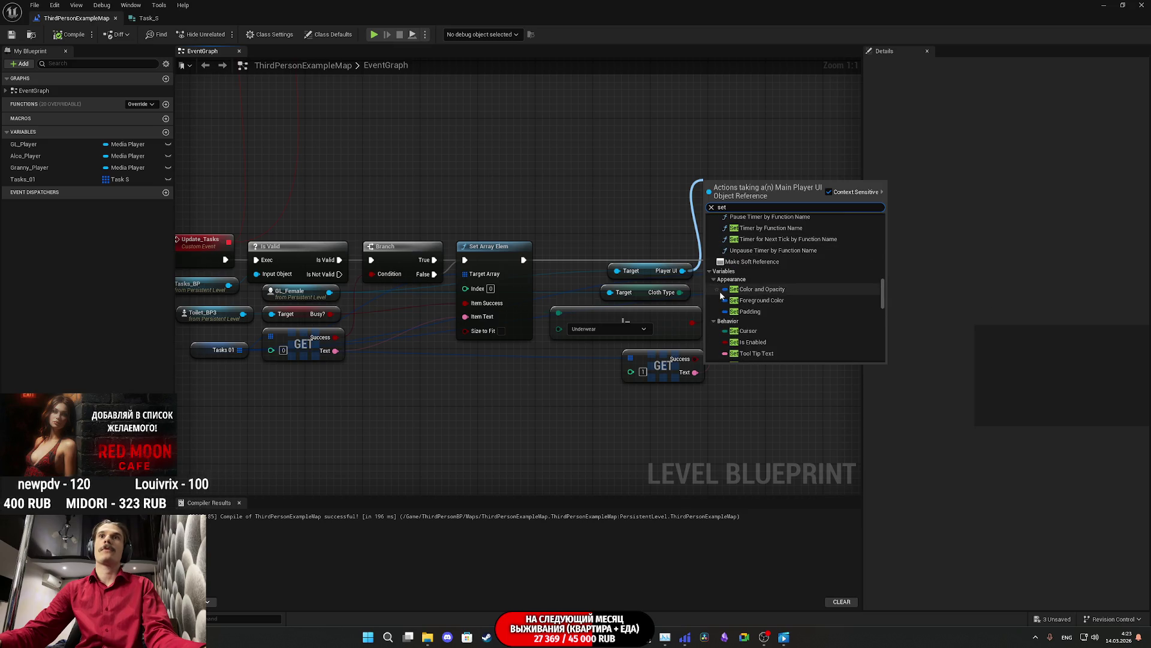
pyautogui.moveTo(683, 270)
pyautogui.mouseDown()
pyautogui.moveTo(621, 201)
pyautogui.moveTo(630, 204)
pyautogui.mouseUp()
pyautogui.write('g')
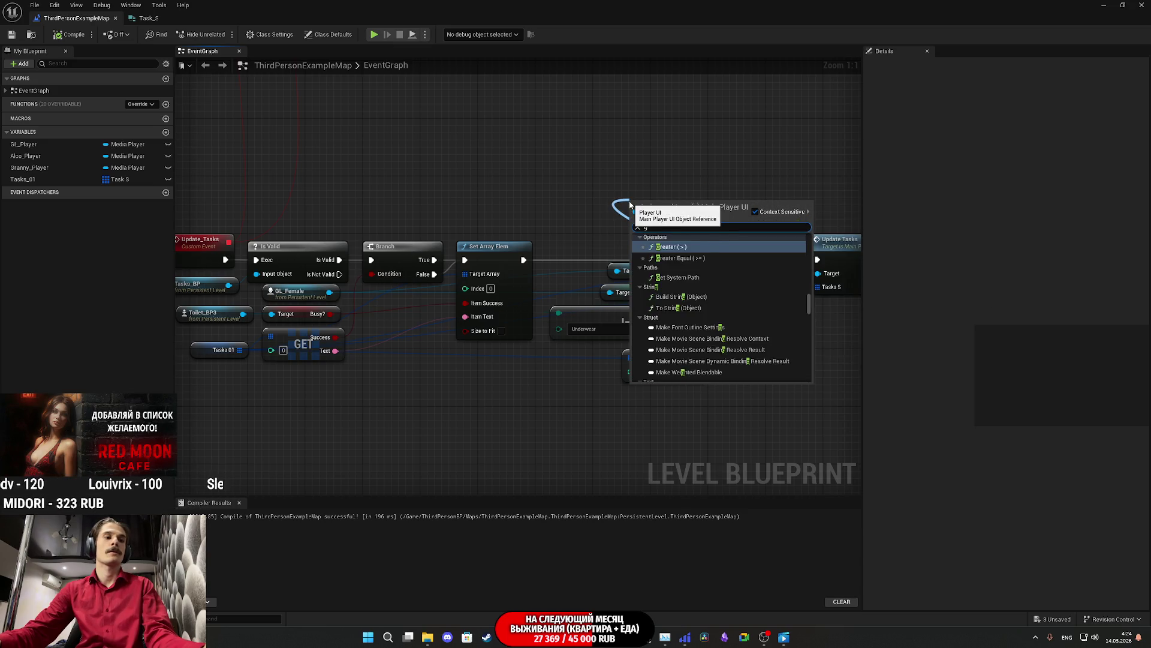
pyautogui.write('et tas')
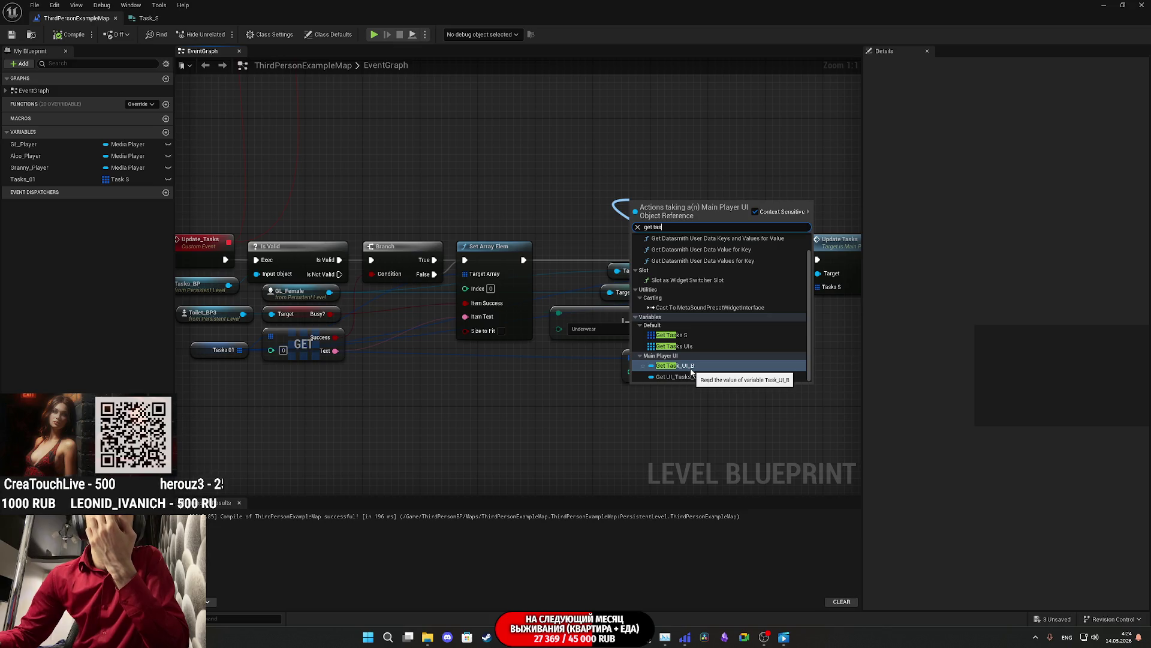
pyautogui.click(692, 365)
pyautogui.moveTo(708, 205)
pyautogui.mouseDown()
pyautogui.moveTo(786, 435)
pyautogui.moveTo(956, 413)
pyautogui.moveTo(503, 379)
pyautogui.moveTo(400, 361)
pyautogui.moveTo(477, 334)
pyautogui.mouseUp()
# Step: Add a Set Visibility node for Task_UI_B set to Collapsed, wired after SET
pyautogui.write('set vi')
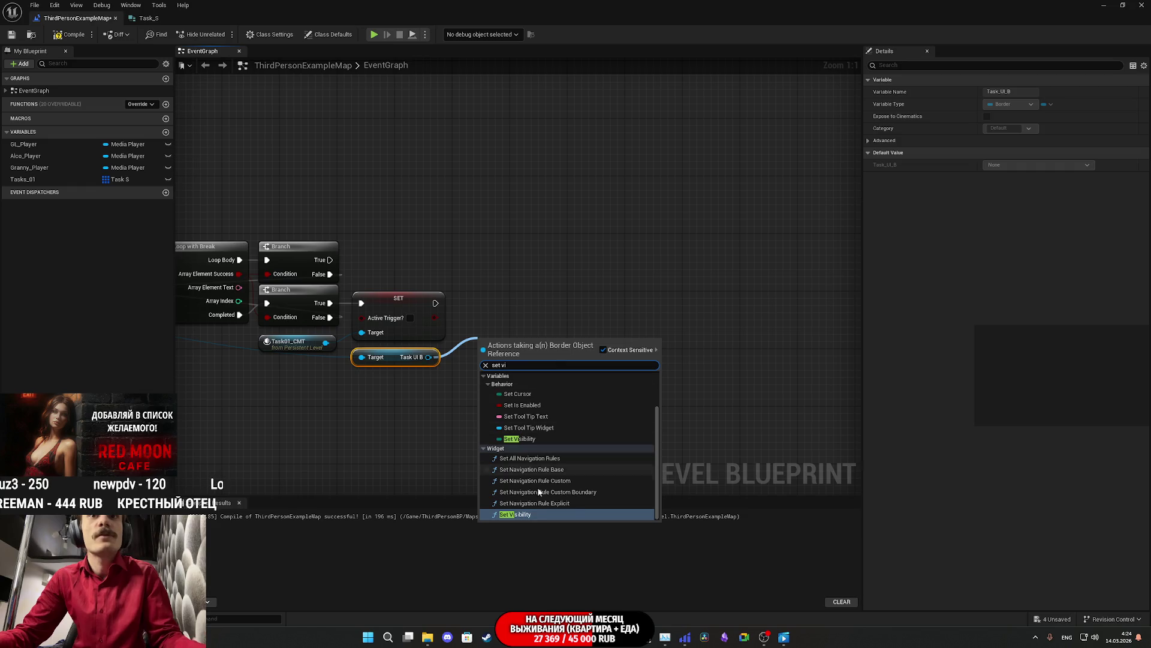
pyautogui.click(515, 515)
pyautogui.click(519, 396)
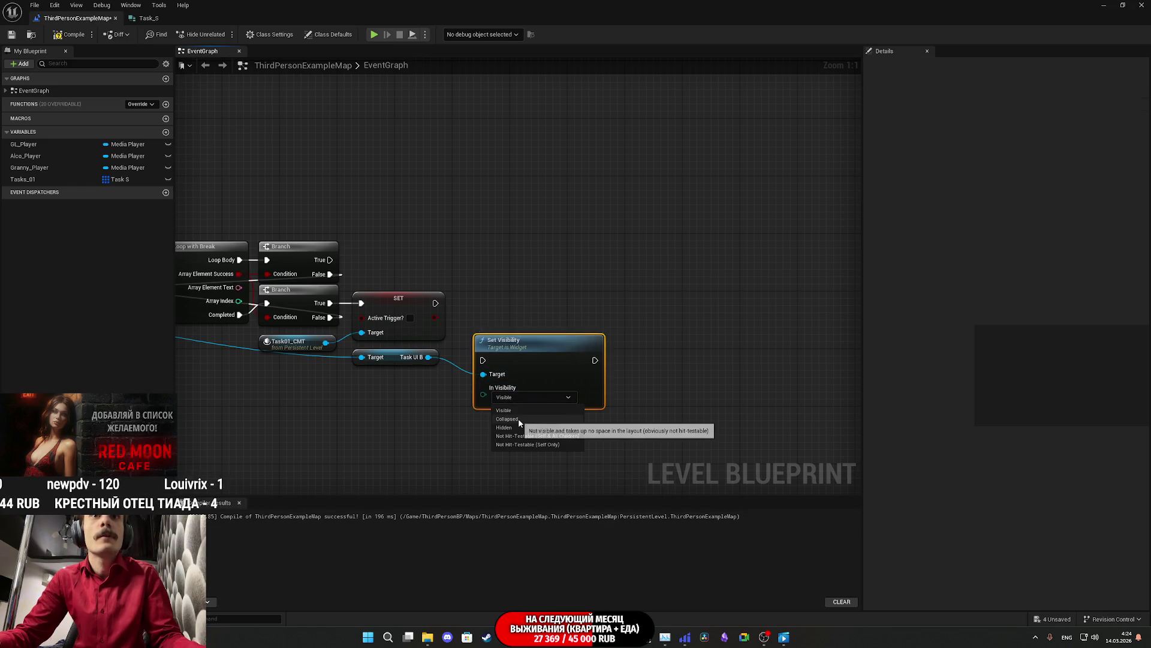
pyautogui.click(520, 419)
pyautogui.moveTo(482, 360); pyautogui.dragTo(436, 303)
pyautogui.moveTo(522, 356); pyautogui.dragTo(501, 299)
# Step: Compile the Level Blueprint and save the map
pyautogui.press('F7')
pyautogui.hotkey('ctrl', 's')
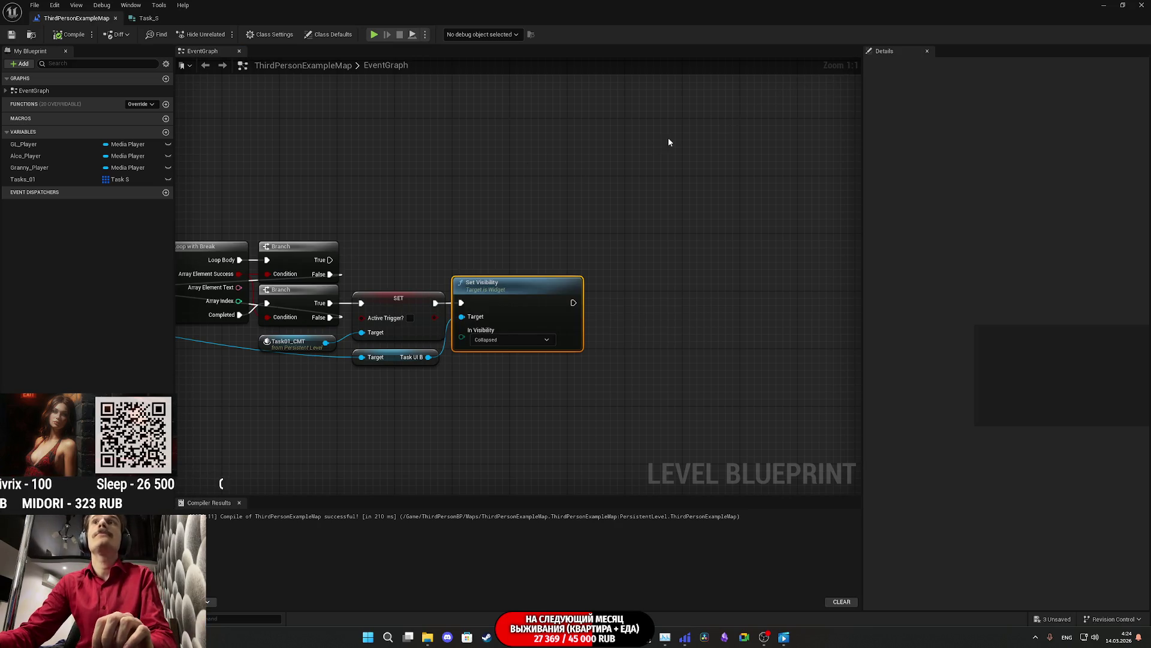
pyautogui.moveTo(606, 163)
pyautogui.mouseDown()
pyautogui.moveTo(491, 180)
pyautogui.moveTo(420, 173)
pyautogui.moveTo(460, 173)
pyautogui.mouseUp()
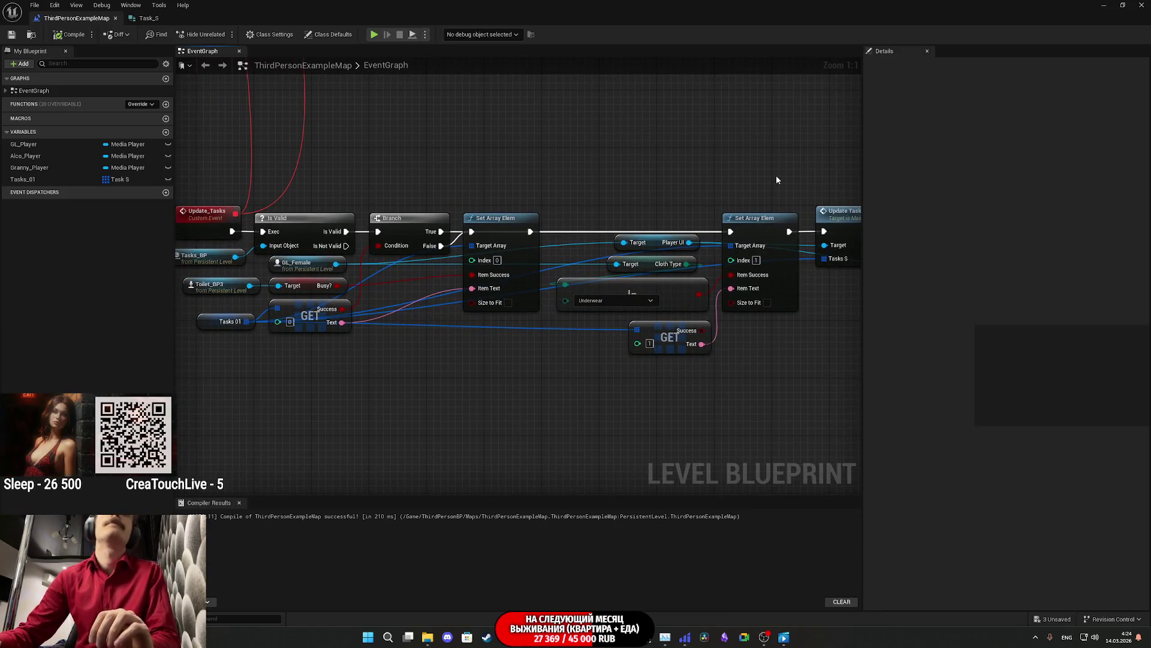
pyautogui.moveTo(776, 174)
pyautogui.mouseDown()
pyautogui.moveTo(493, 162)
pyautogui.moveTo(428, 147)
pyautogui.moveTo(404, 124)
pyautogui.moveTo(406, 182)
pyautogui.moveTo(404, 173)
pyautogui.moveTo(437, 172)
pyautogui.moveTo(476, 198)
pyautogui.moveTo(537, 211)
pyautogui.moveTo(855, 204)
pyautogui.moveTo(802, 203)
pyautogui.mouseUp()
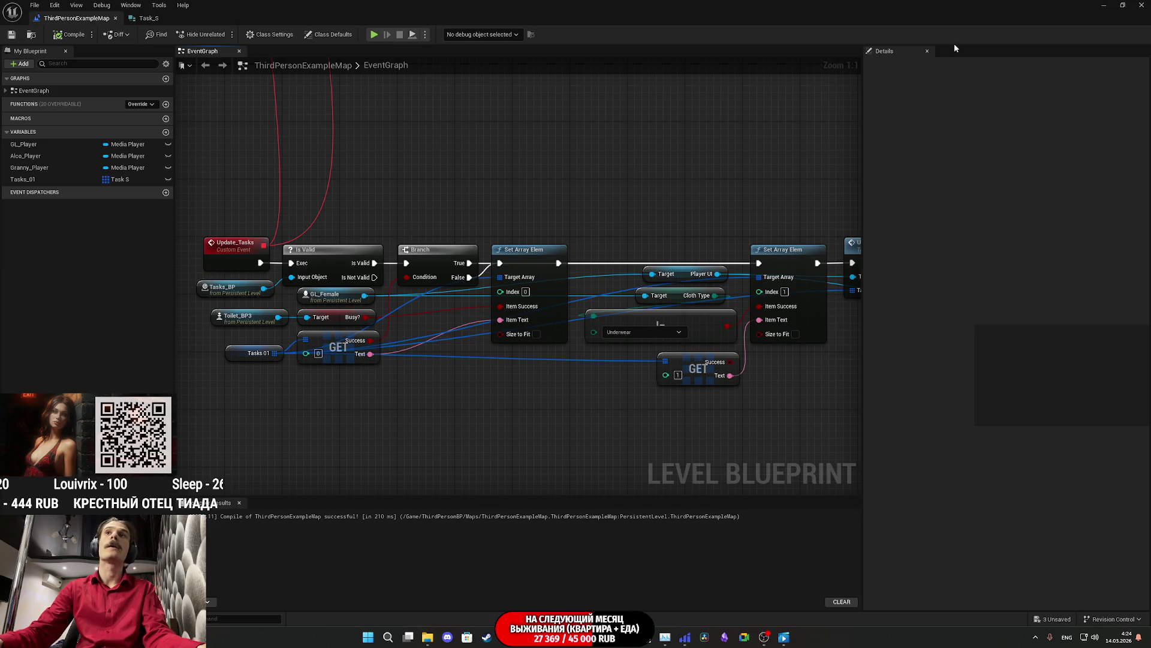
pyautogui.click(1102, 5)
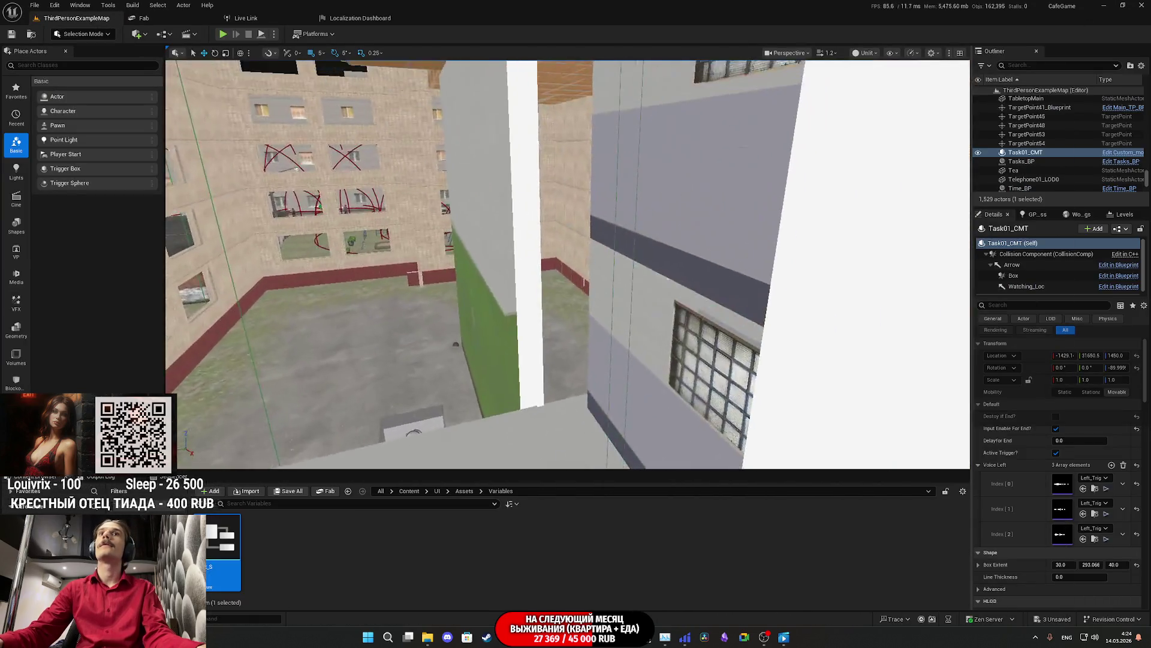
# Step: Delete the Tasks_BP actor from the level despite its references, then open the Level Blueprint
pyautogui.press('w')
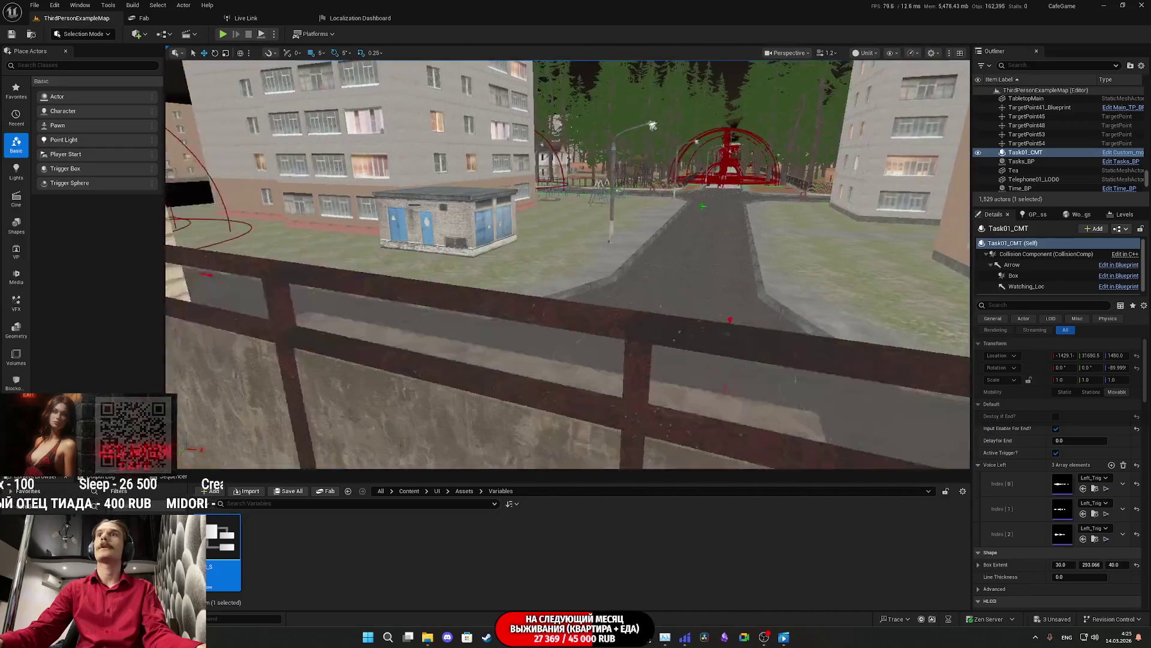
pyautogui.press('w')
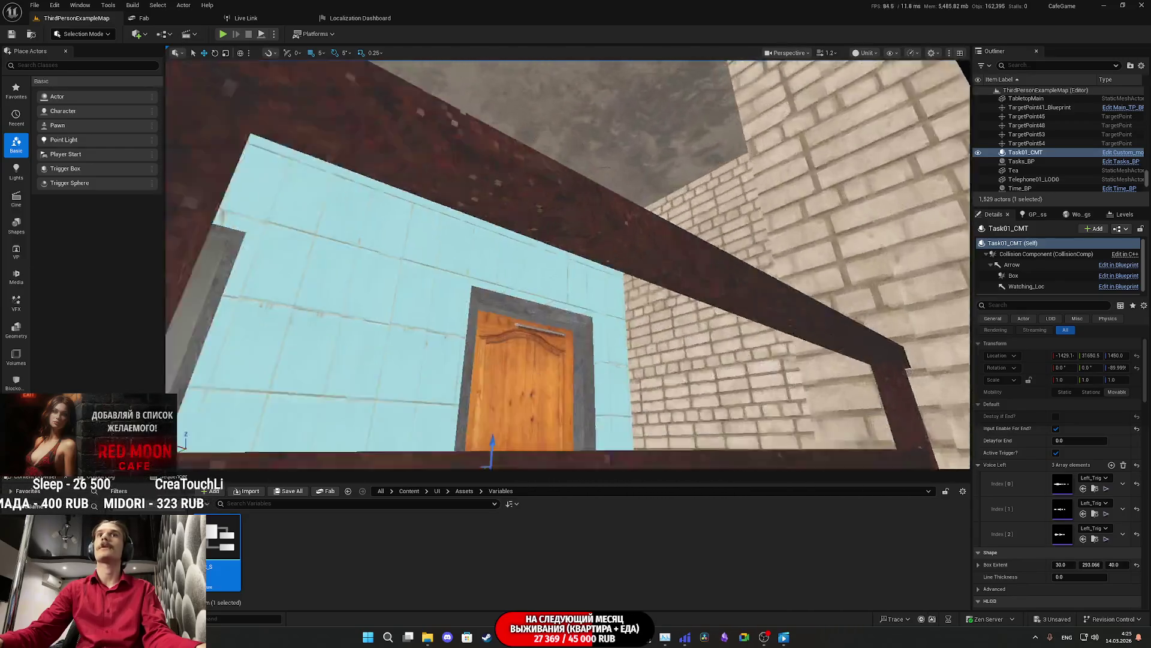
pyautogui.press('w')
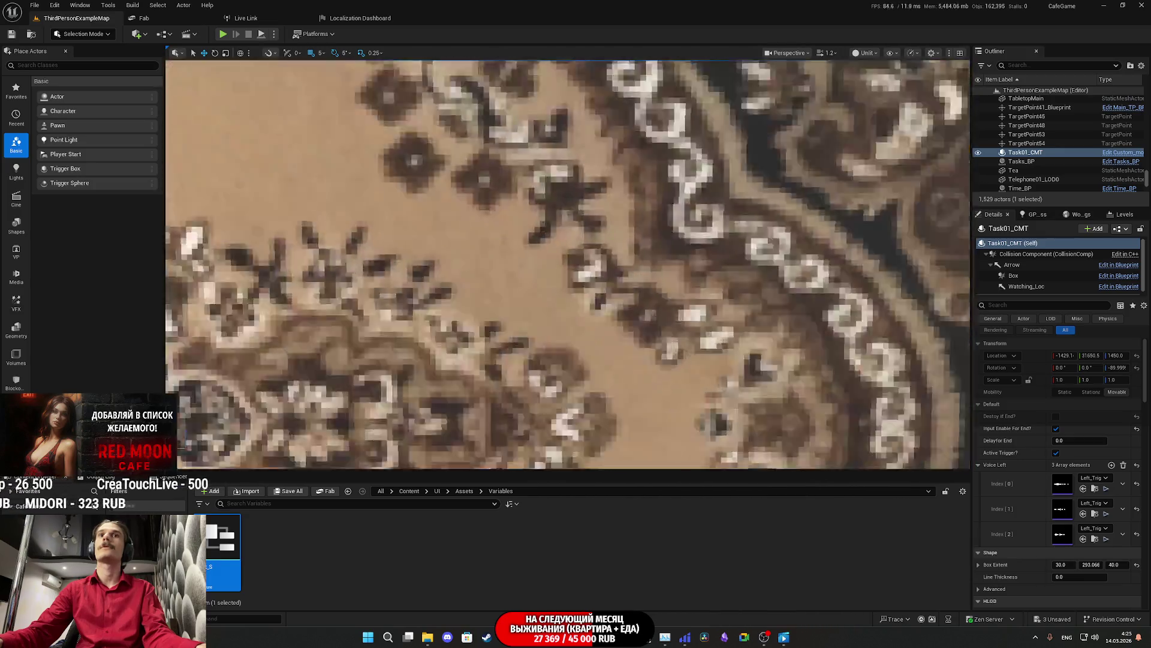
pyautogui.press('s')
pyautogui.click(575, 349)
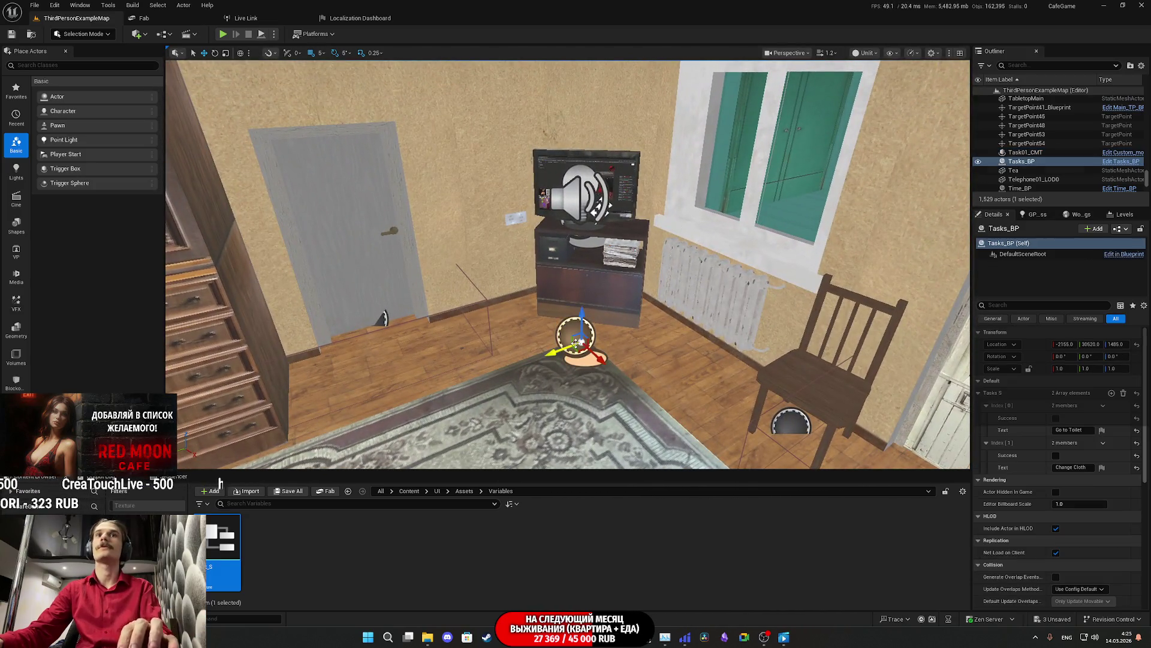
pyautogui.press('Delete')
pyautogui.click(667, 344)
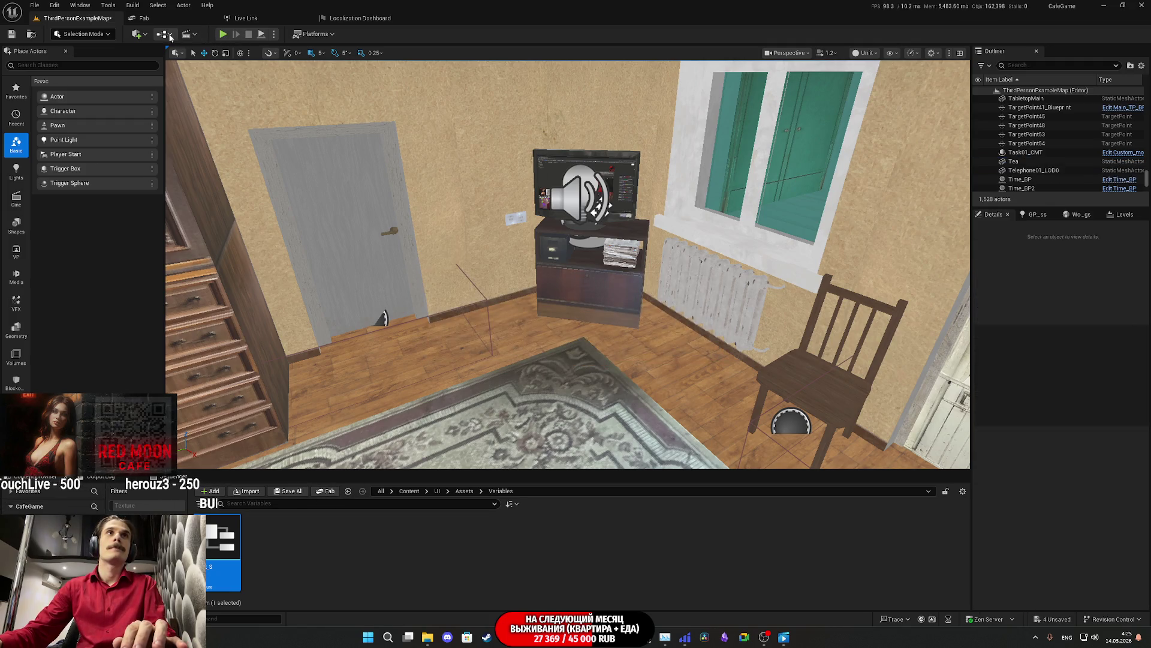
pyautogui.click(162, 33)
pyautogui.click(193, 97)
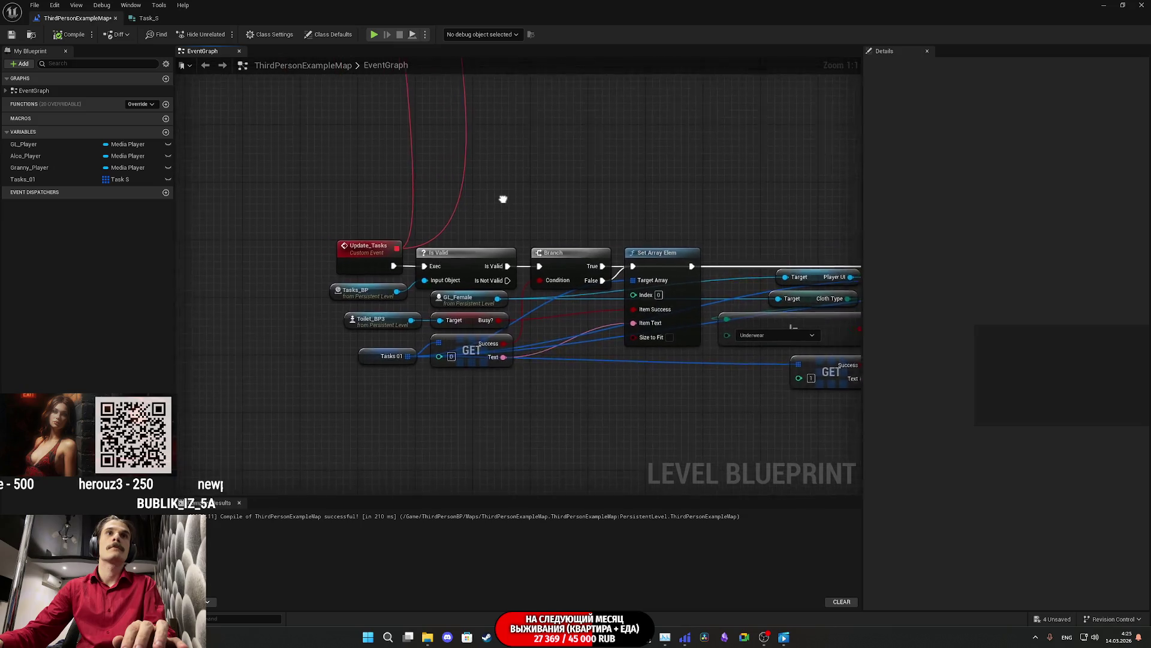
# Step: Wire Update_Tasks straight into Branch, delete the Is Valid and broken Unknown nodes, and save
pyautogui.moveTo(406, 274); pyautogui.dragTo(524, 271)
pyautogui.click(474, 258)
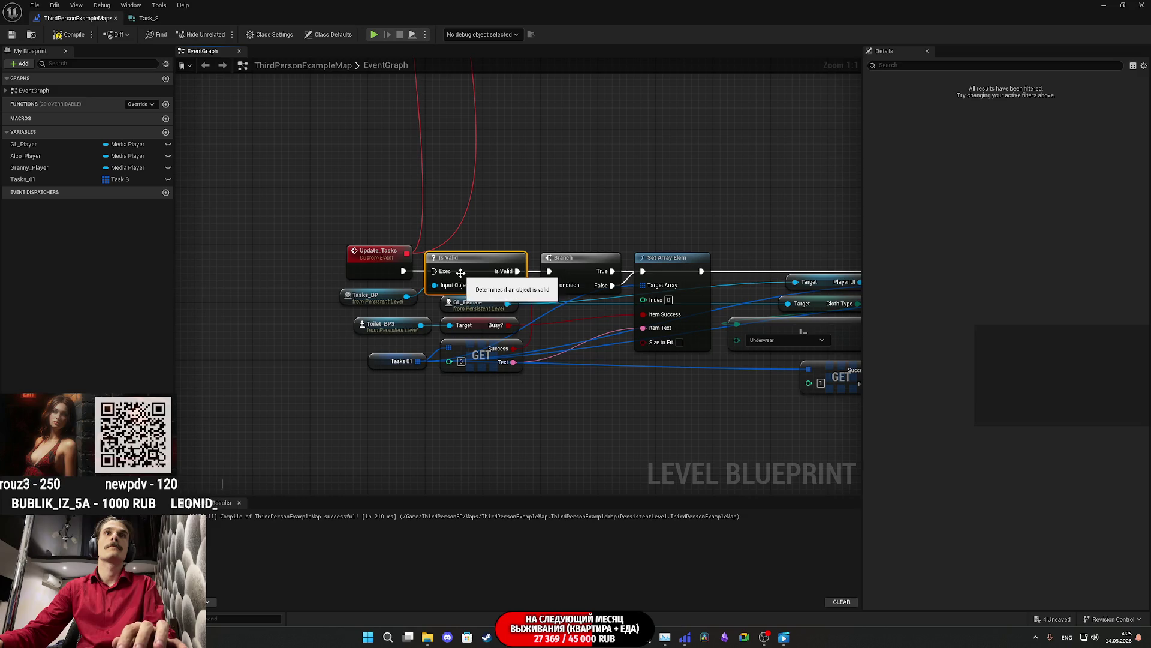
pyautogui.press('Delete')
pyautogui.moveTo(366, 299)
pyautogui.mouseDown()
pyautogui.moveTo(338, 300)
pyautogui.moveTo(375, 301)
pyautogui.mouseUp()
pyautogui.press('Delete')
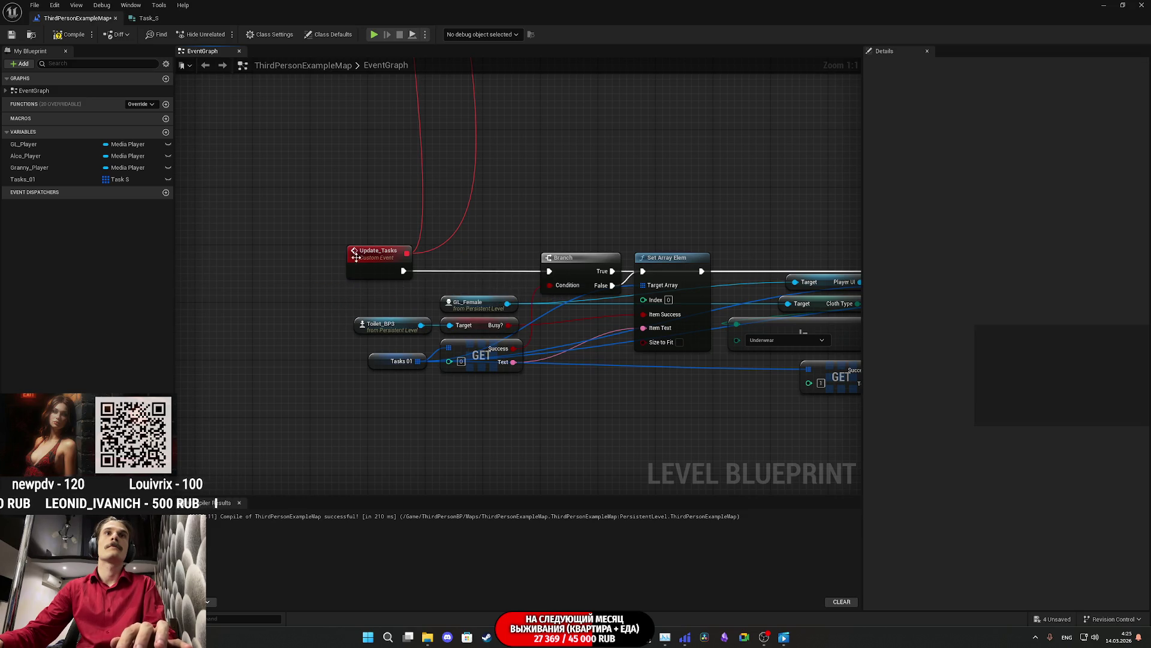
pyautogui.moveTo(427, 199)
pyautogui.mouseDown()
pyautogui.moveTo(313, 487)
pyautogui.moveTo(465, 231)
pyautogui.mouseUp()
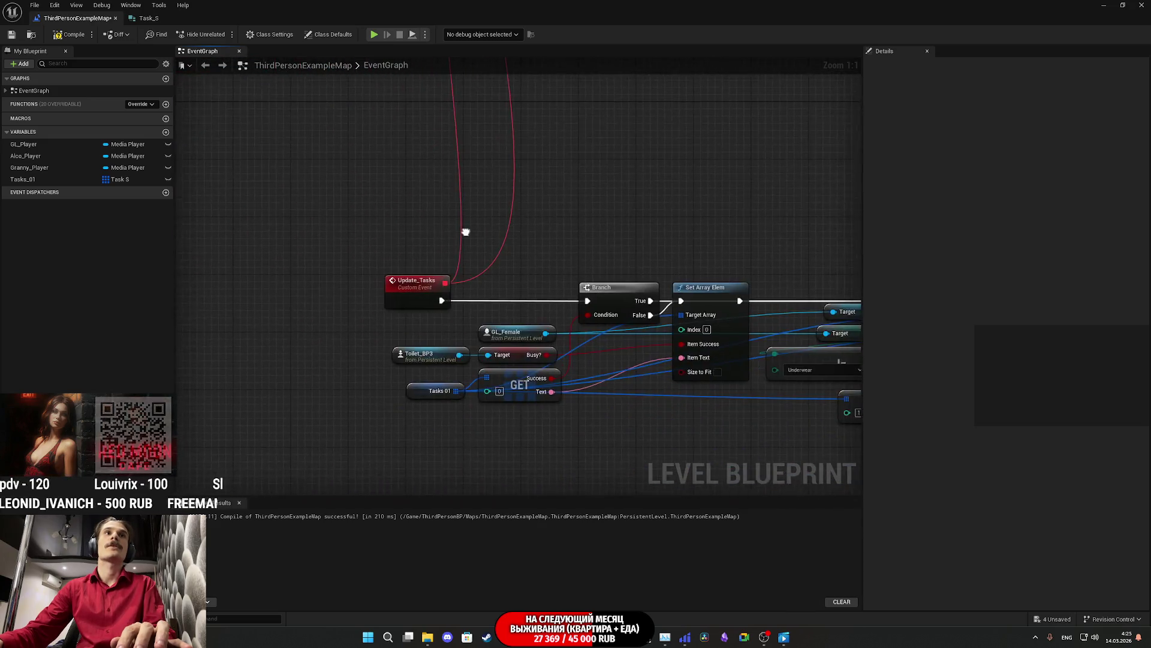
pyautogui.click(35, 179)
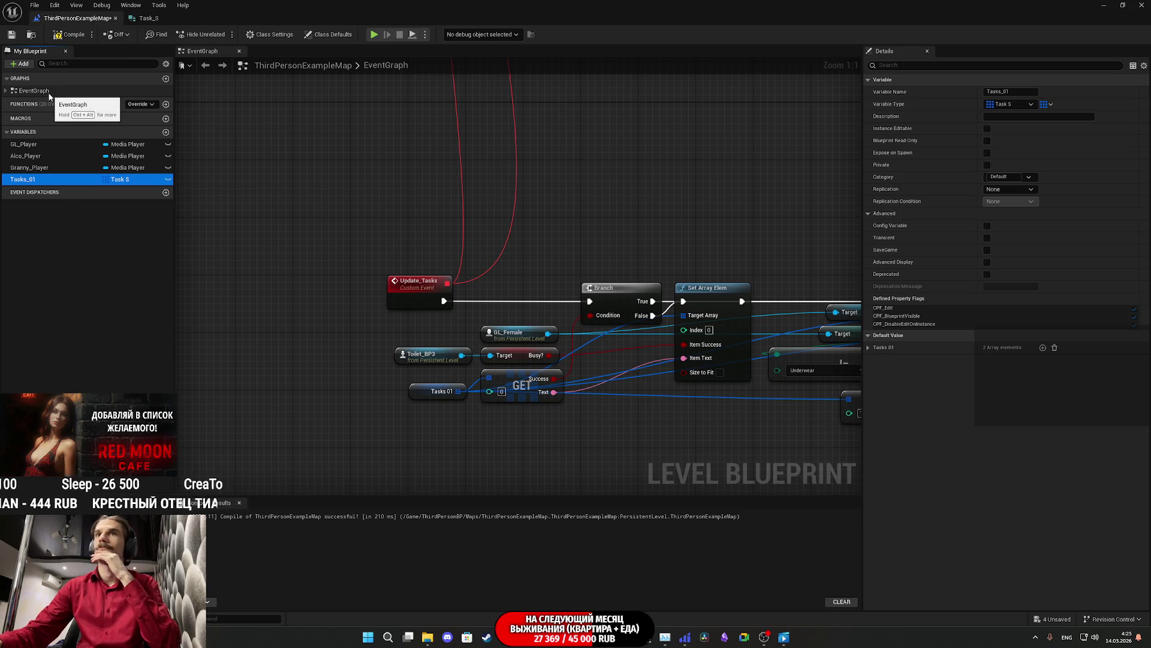
pyautogui.click(11, 35)
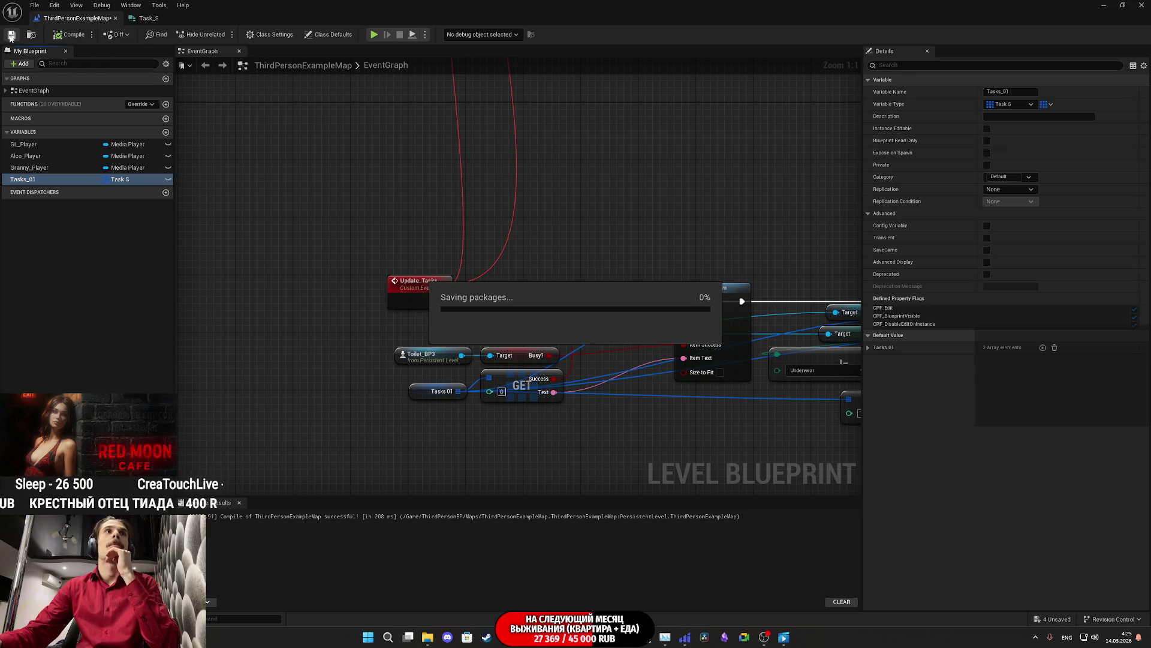
# Step: Add a new Integer variable named Task_Num to the Level Blueprint
pyautogui.click(165, 133)
pyautogui.write('Task_N')
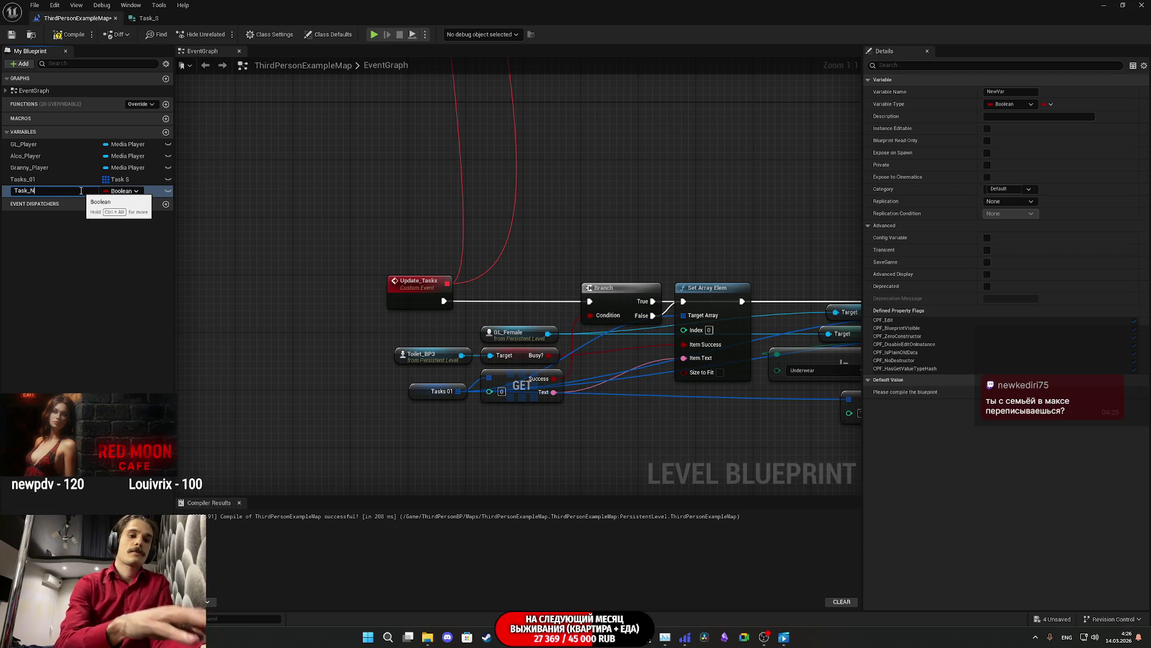
pyautogui.write('umber')
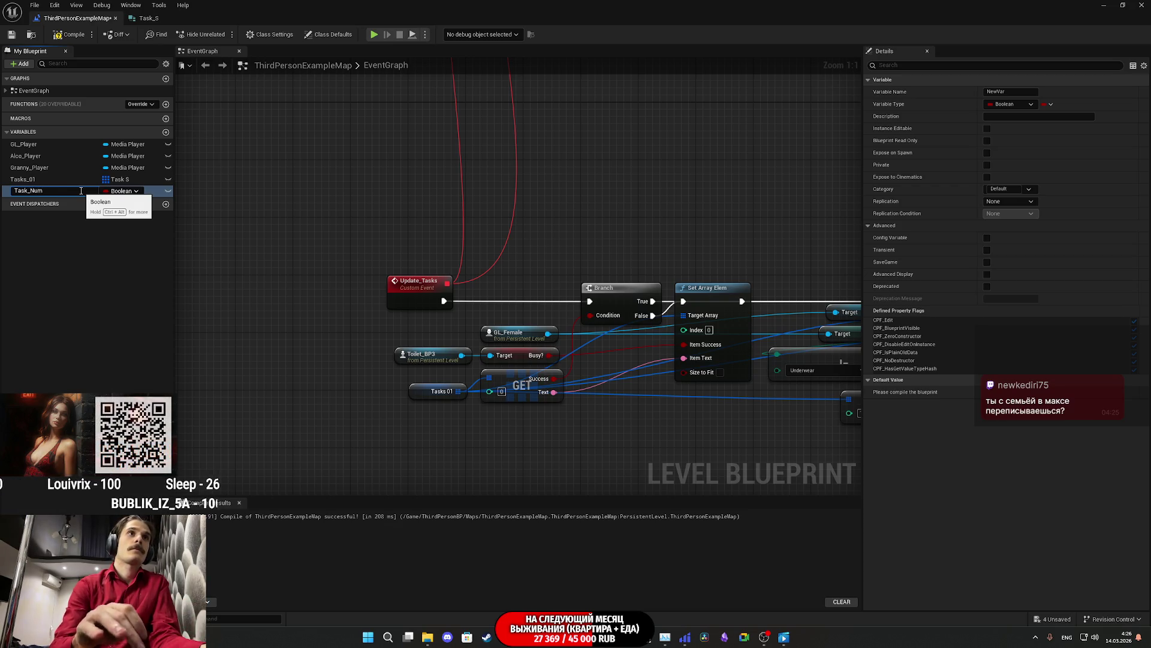
pyautogui.press('Return')
pyautogui.click(118, 192)
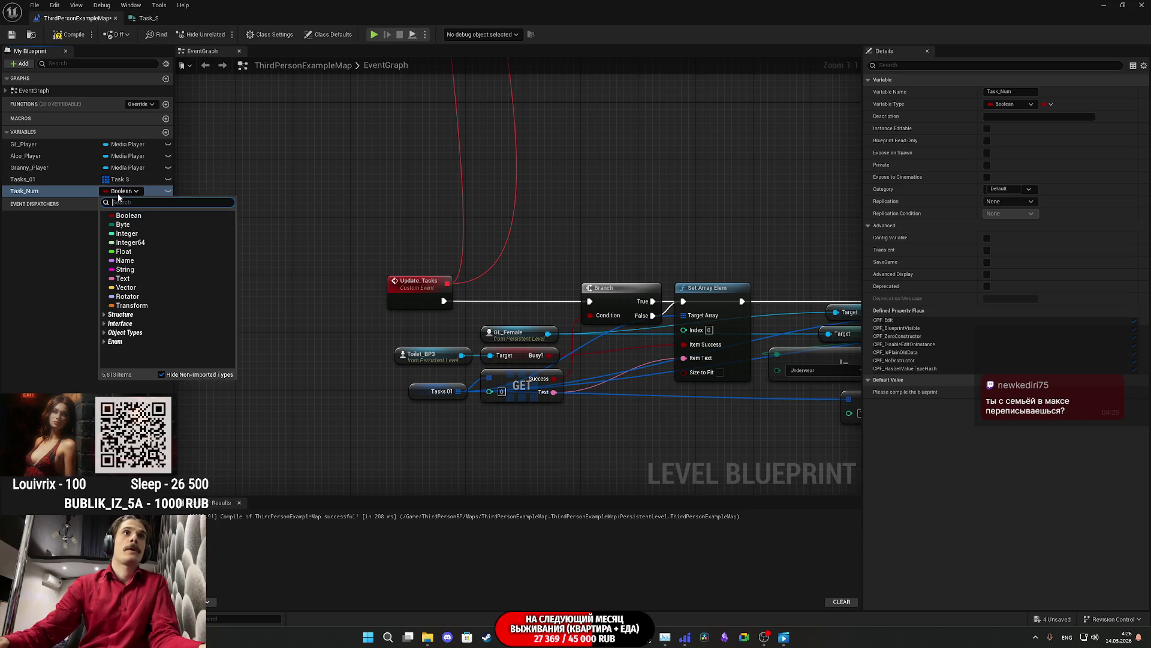
pyautogui.click(135, 234)
# Step: Compile and save, then drag Task_Num into the graph near Update_Tasks
pyautogui.click(62, 36)
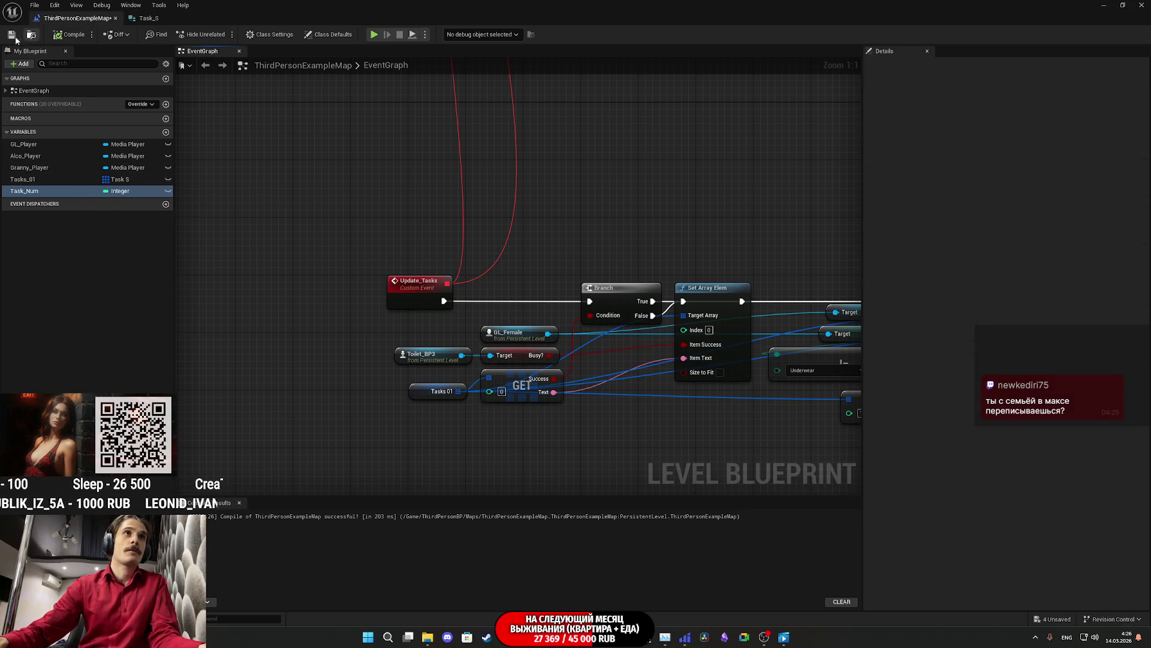
pyautogui.hotkey('ctrl', 's')
pyautogui.moveTo(503, 218)
pyautogui.mouseDown()
pyautogui.moveTo(506, 275)
pyautogui.moveTo(475, 354)
pyautogui.moveTo(493, 389)
pyautogui.mouseUp()
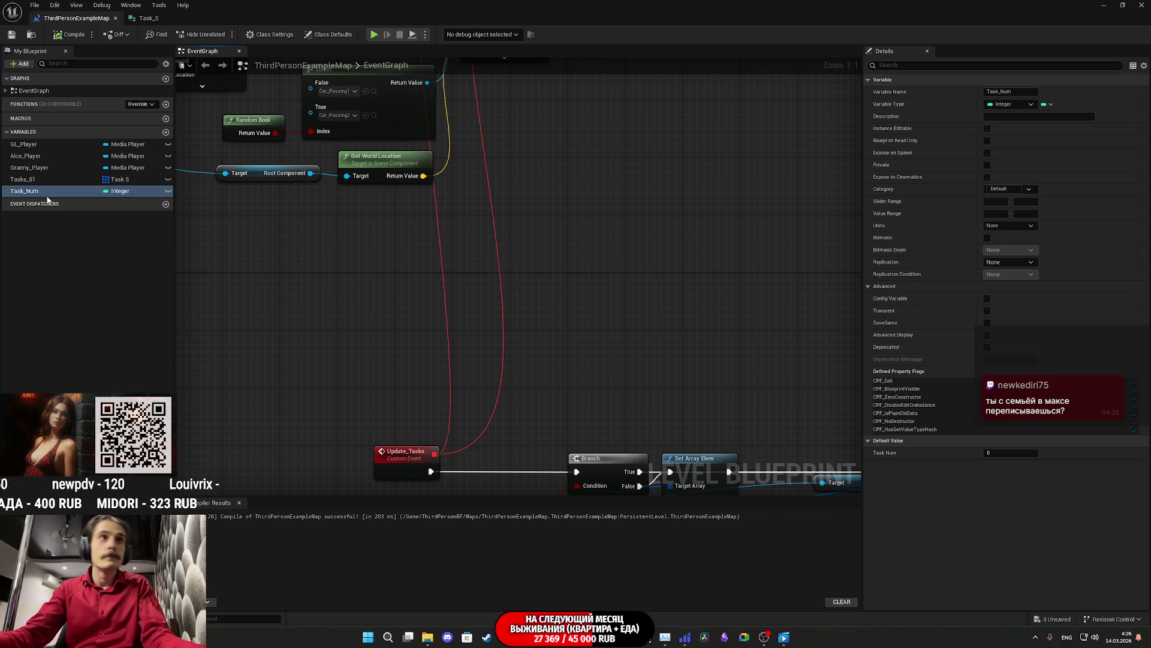
pyautogui.moveTo(46, 197)
pyautogui.mouseDown()
pyautogui.moveTo(397, 334)
pyautogui.moveTo(371, 342)
pyautogui.moveTo(401, 336)
pyautogui.moveTo(384, 363)
pyautogui.moveTo(481, 313)
pyautogui.mouseUp()
# Step: Add a Switch on Int driven by Task_Num, fed by Update_Tasks, with case 0 wired to Branch
pyautogui.click(408, 376)
pyautogui.write('s')
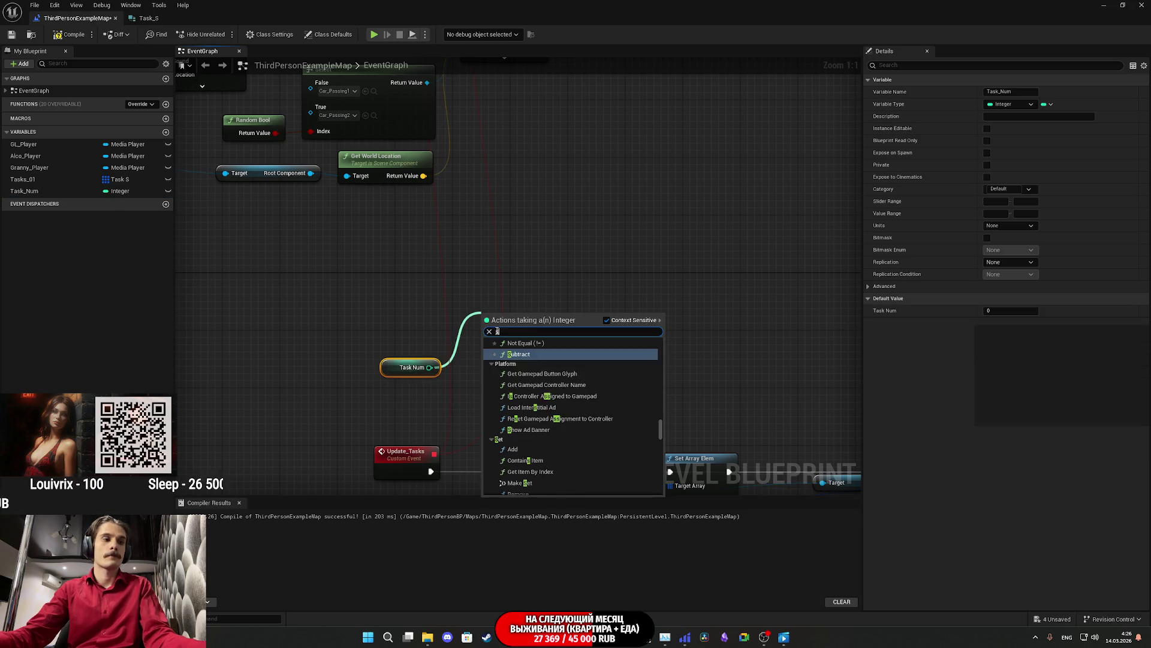
pyautogui.write('wi')
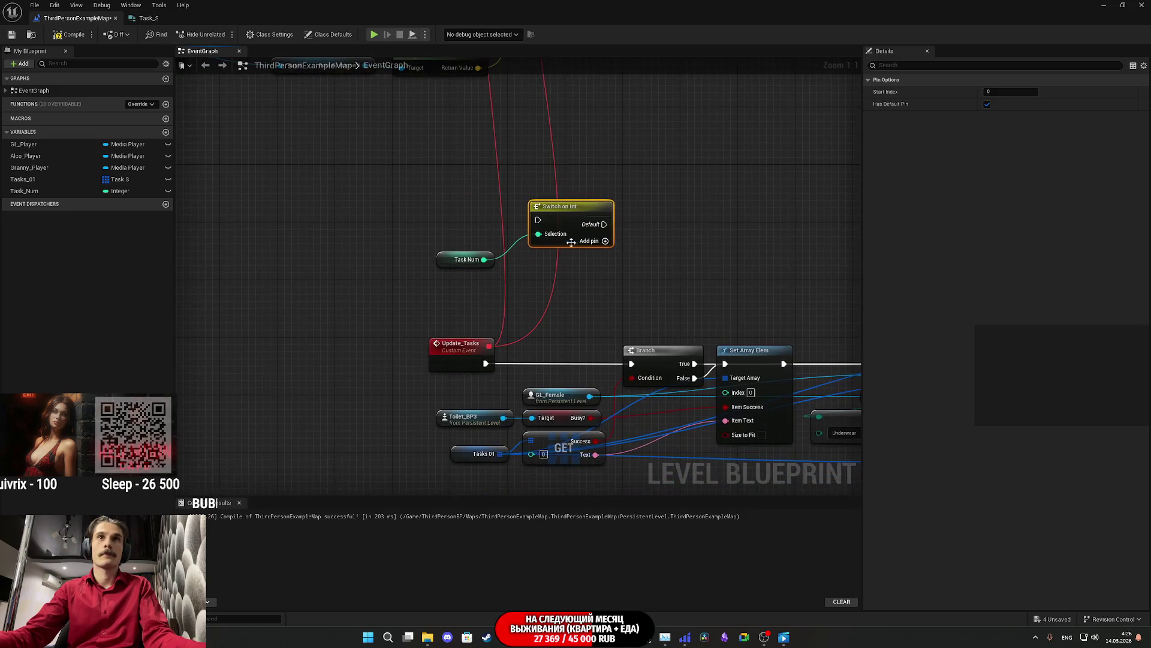
pyautogui.moveTo(538, 220)
pyautogui.mouseDown()
pyautogui.moveTo(535, 334)
pyautogui.moveTo(485, 364)
pyautogui.mouseUp()
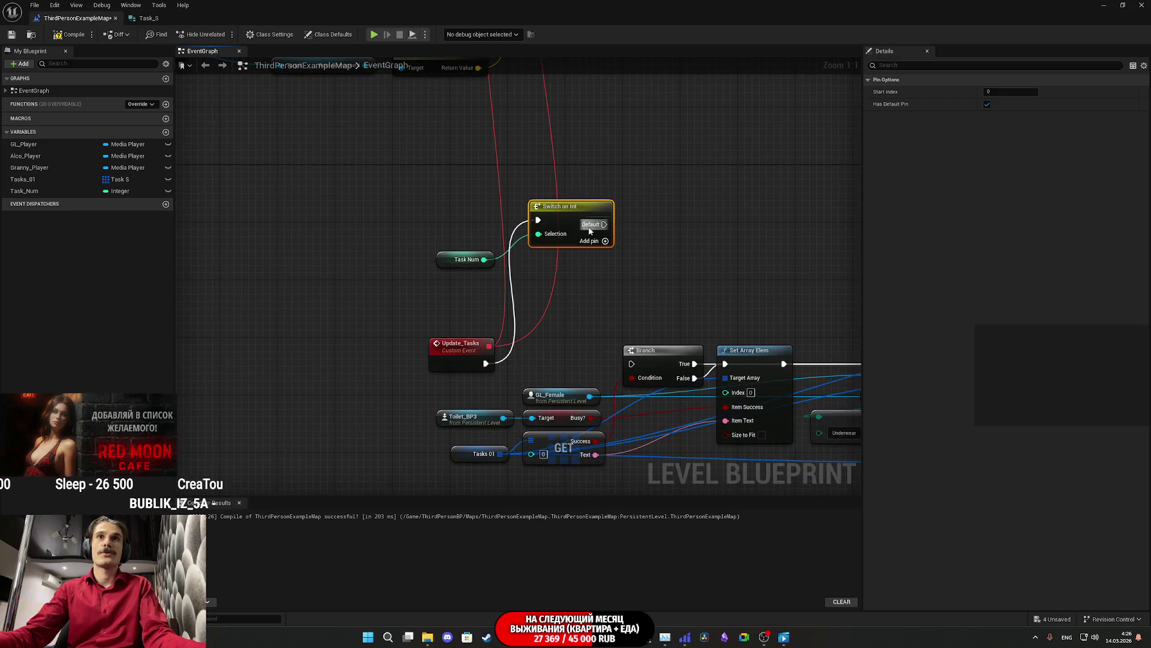
pyautogui.click(606, 240)
pyautogui.moveTo(608, 229); pyautogui.dragTo(607, 271)
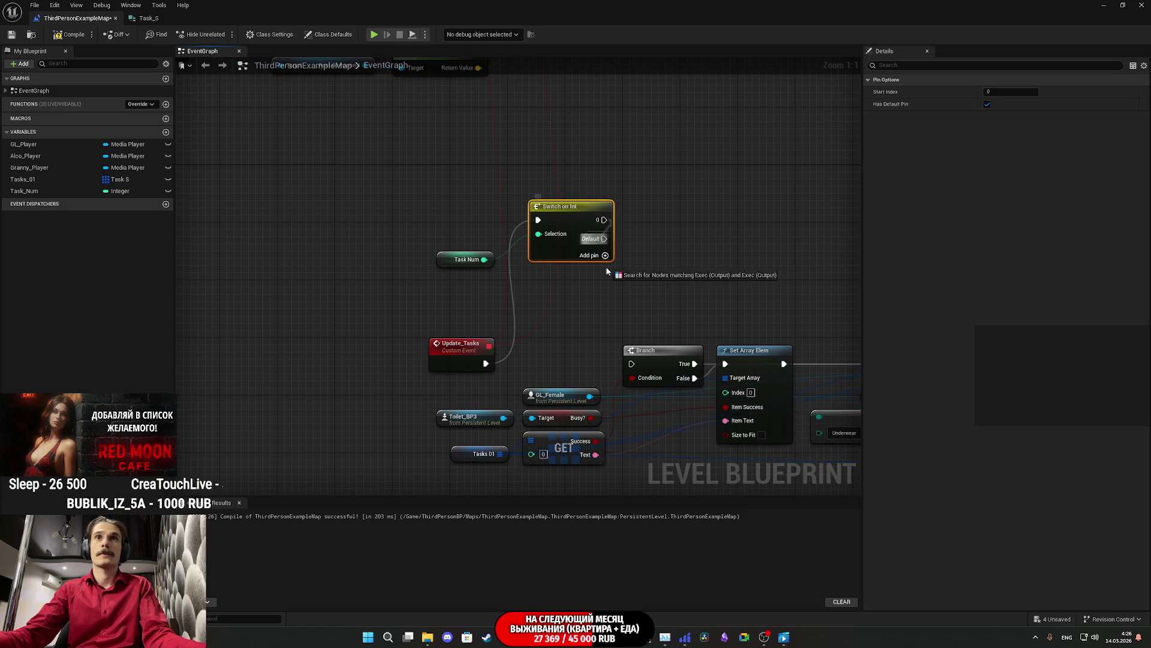
pyautogui.moveTo(634, 366); pyautogui.dragTo(634, 366)
pyautogui.moveTo(605, 127)
pyautogui.mouseDown()
pyautogui.moveTo(610, 226)
pyautogui.moveTo(595, 255)
pyautogui.moveTo(600, 219)
pyautogui.mouseUp()
pyautogui.click(605, 391)
# Step: Move the GL_Female, Toilet_BP3, Tasks 01 and GET nodes down and align the switch
pyautogui.moveTo(574, 346); pyautogui.dragTo(540, 296)
pyautogui.moveTo(597, 340); pyautogui.dragTo(599, 383)
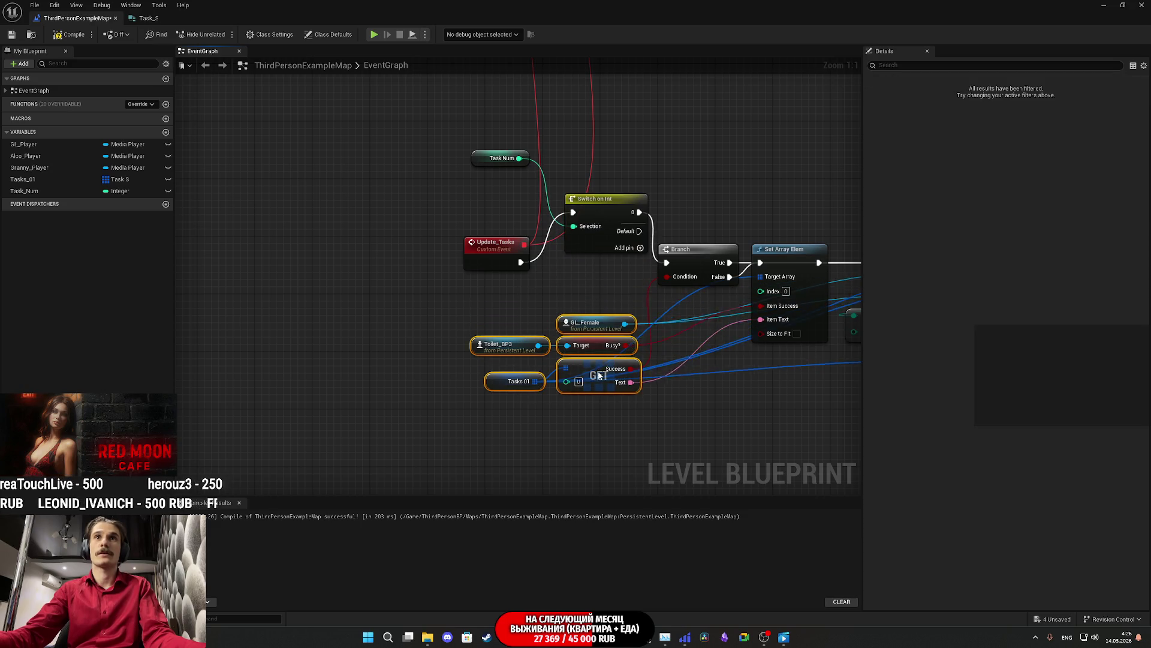
pyautogui.click(609, 294)
pyautogui.moveTo(607, 221)
pyautogui.mouseDown()
pyautogui.moveTo(603, 248)
pyautogui.moveTo(585, 253)
pyautogui.moveTo(609, 258)
pyautogui.moveTo(588, 254)
pyautogui.mouseUp()
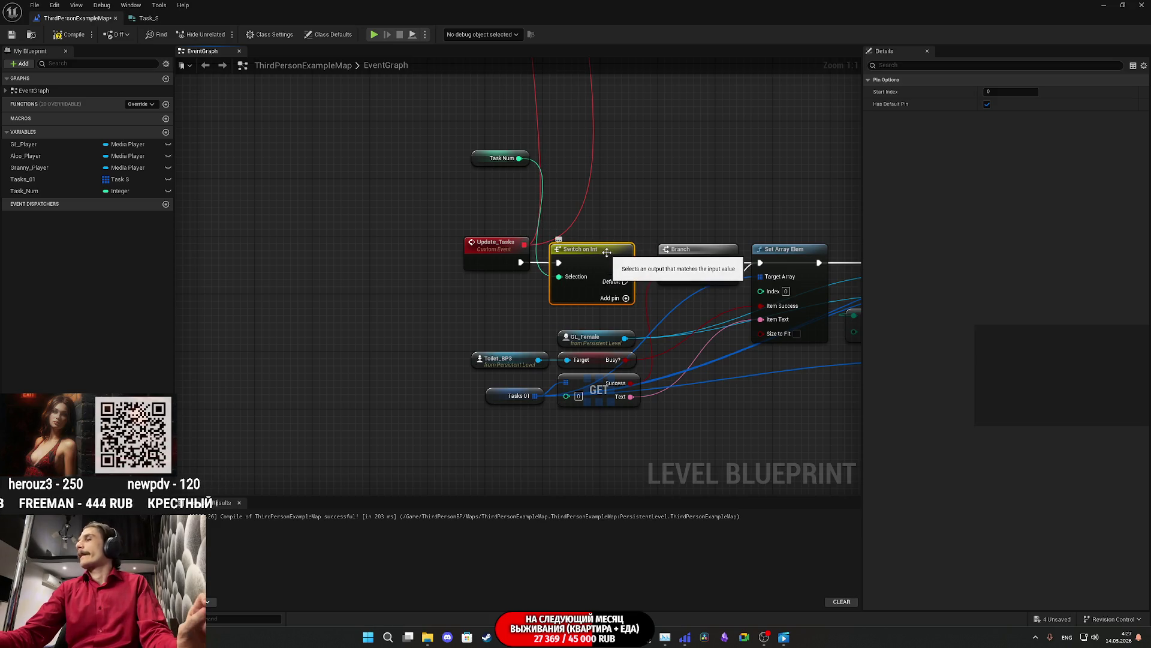
pyautogui.click(44, 192)
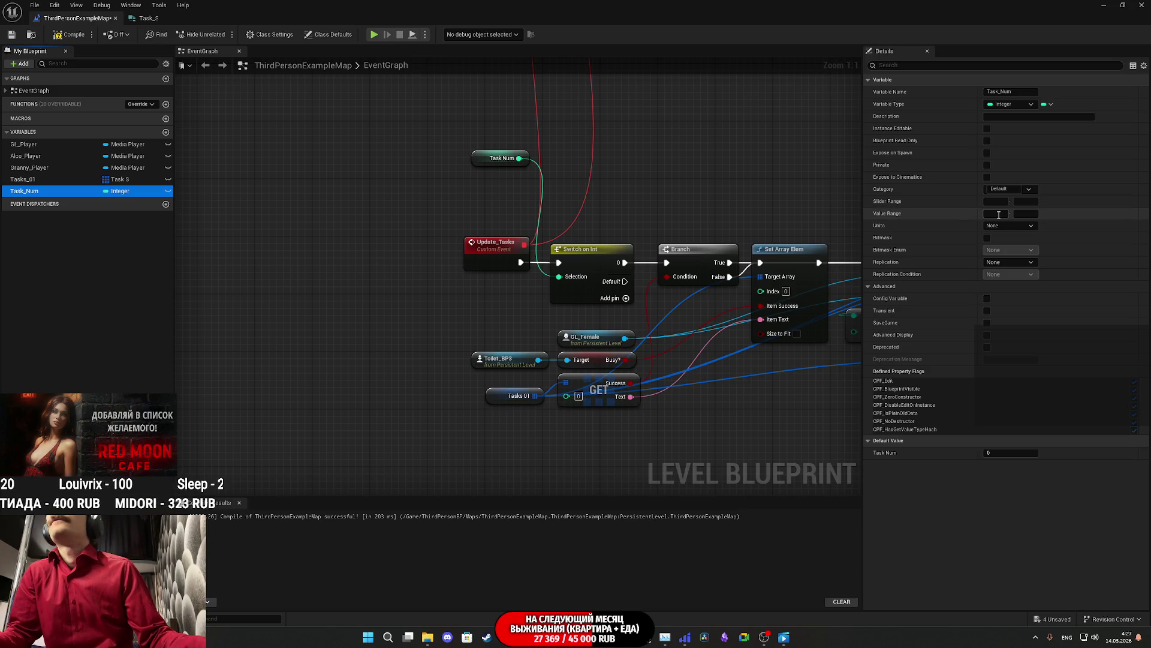
pyautogui.click(750, 196)
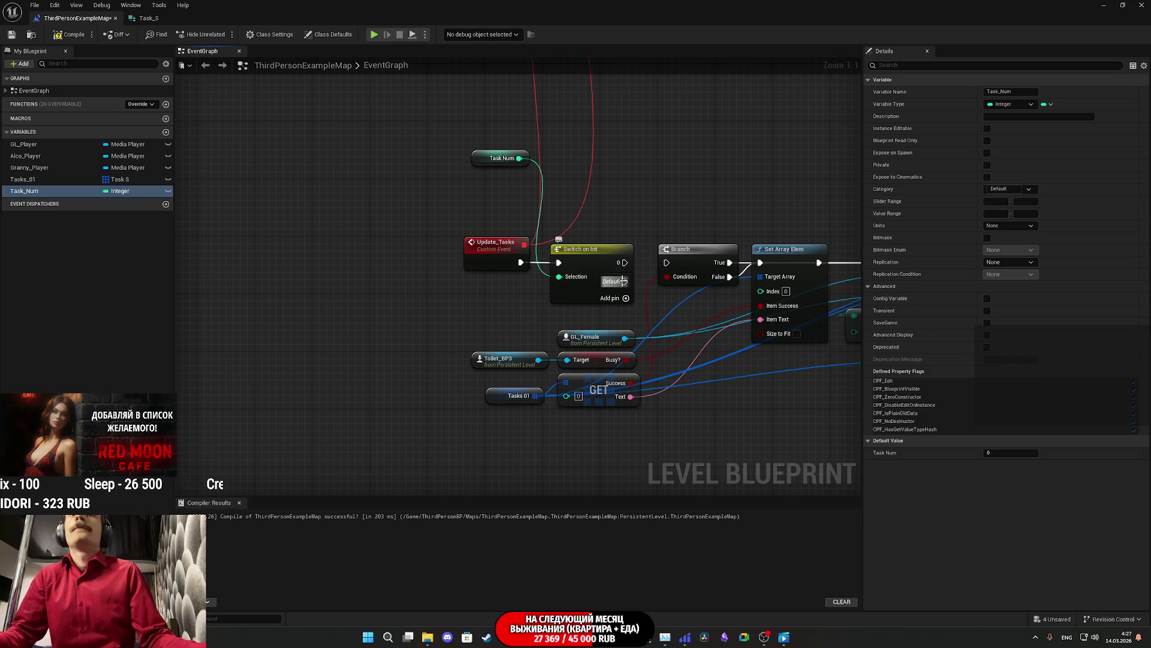
# Step: Add a case 1 output, connect it to Branch, and tuck the Task_Num getter below Update_Tasks
pyautogui.click(628, 298)
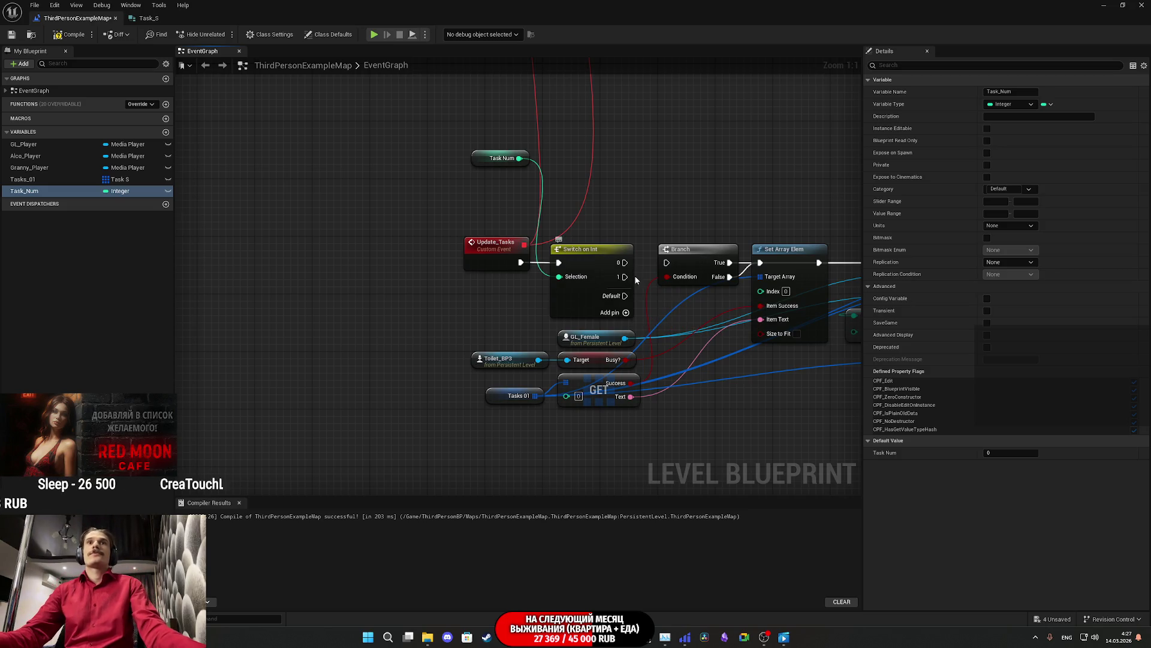
pyautogui.moveTo(623, 277); pyautogui.dragTo(667, 263)
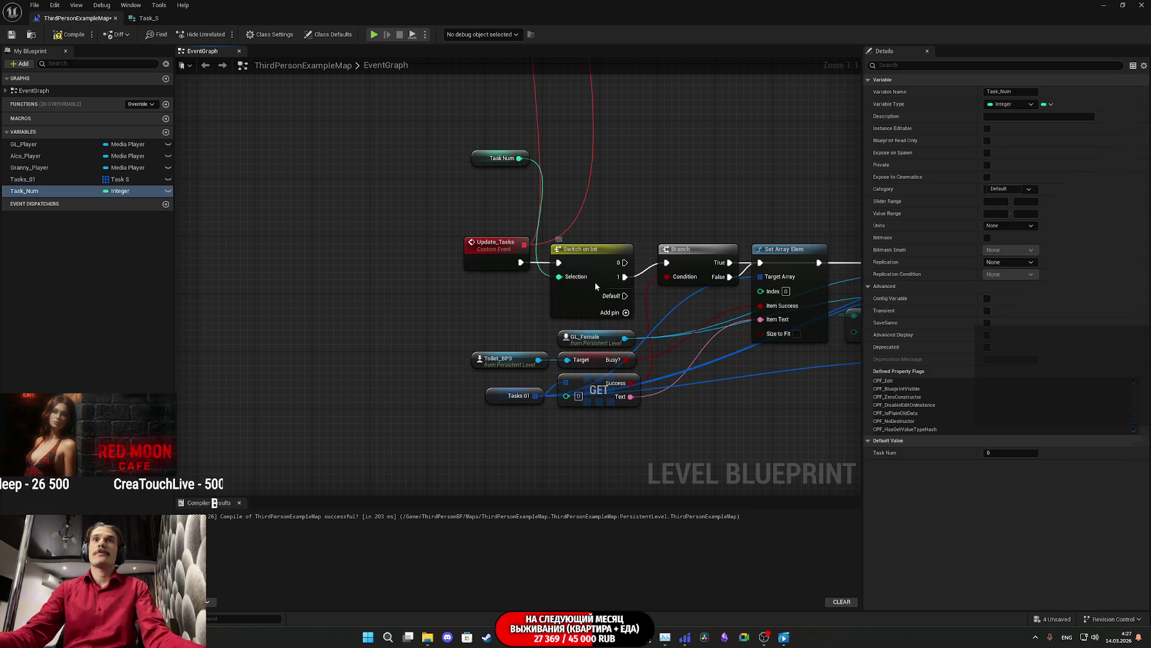
pyautogui.moveTo(595, 285); pyautogui.dragTo(595, 270)
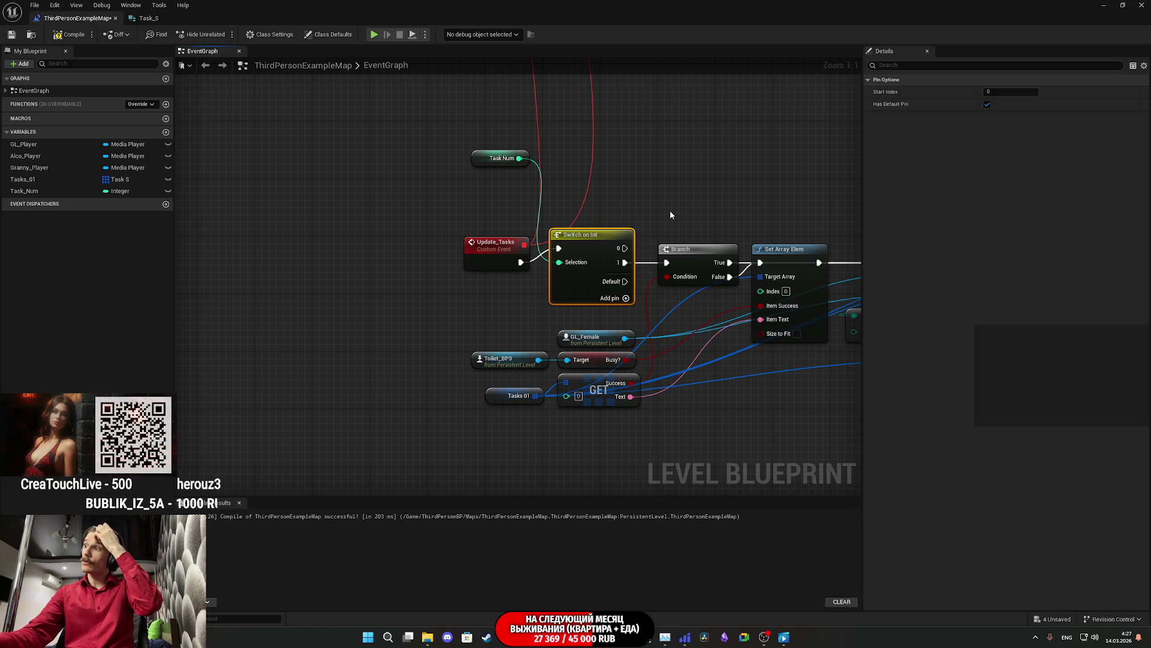
pyautogui.rightClick(630, 252)
pyautogui.click(657, 196)
pyautogui.moveTo(476, 164)
pyautogui.mouseDown()
pyautogui.moveTo(487, 293)
pyautogui.moveTo(502, 296)
pyautogui.mouseUp()
pyautogui.click(505, 310)
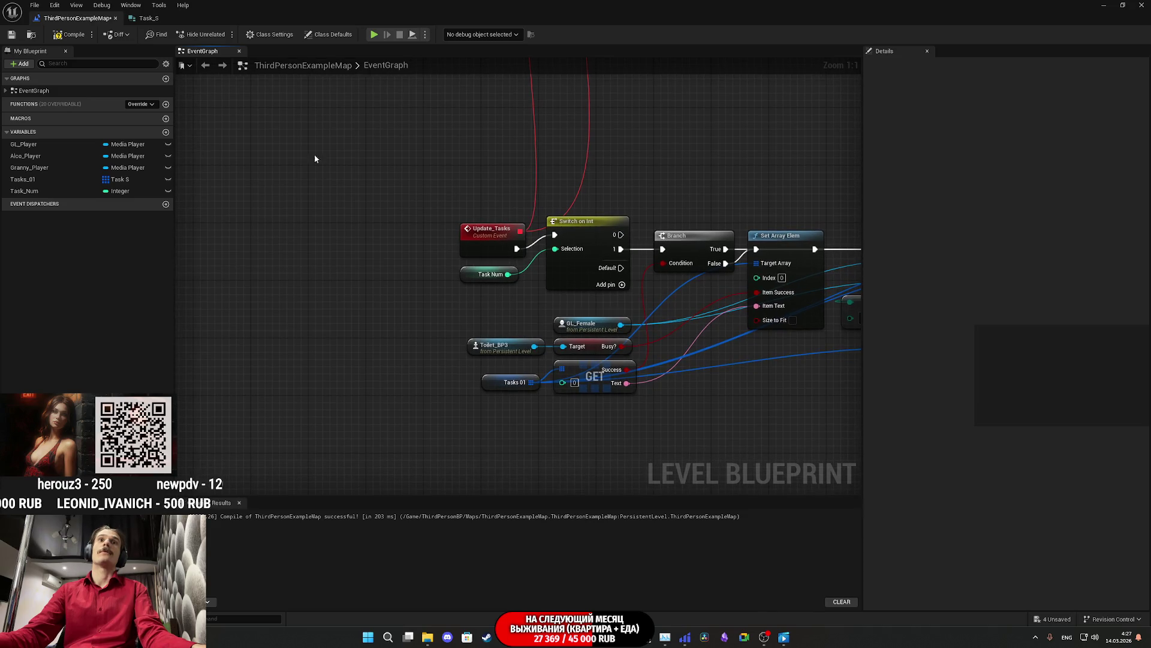
# Step: Compile the Level Blueprint and pan to the Create Tasks UI startup chain
pyautogui.click(70, 35)
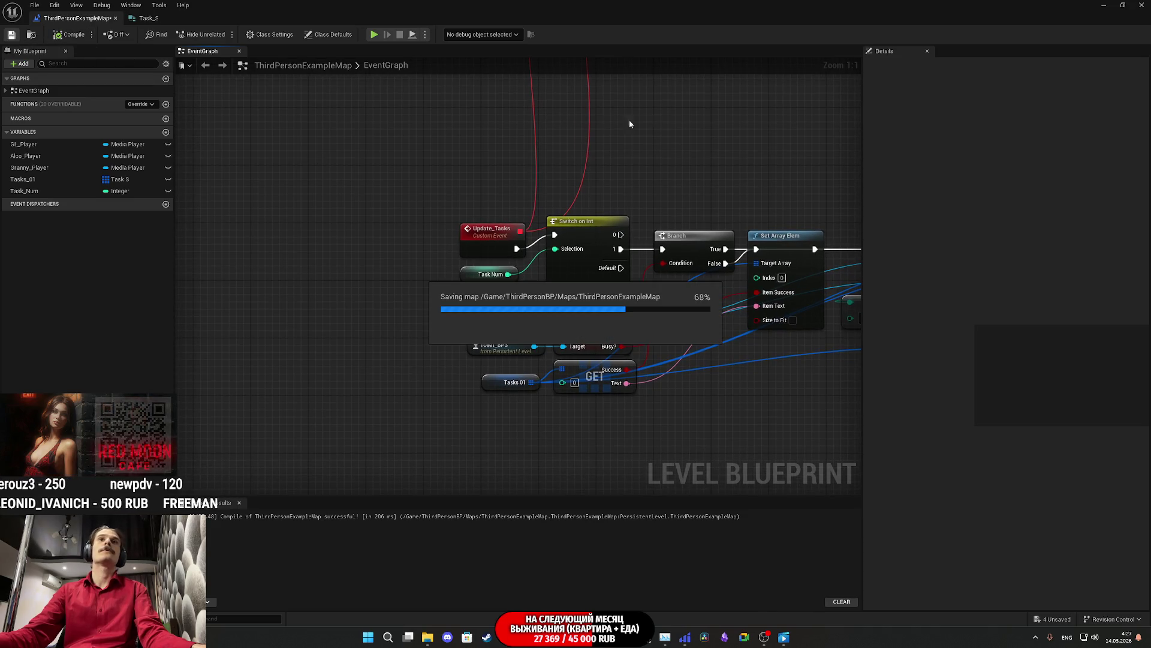
pyautogui.moveTo(660, 116)
pyautogui.mouseDown()
pyautogui.moveTo(375, 4)
pyautogui.moveTo(387, 112)
pyautogui.moveTo(425, 181)
pyautogui.mouseUp()
pyautogui.moveTo(740, 295)
pyautogui.mouseDown()
pyautogui.moveTo(598, 399)
pyautogui.moveTo(633, 327)
pyautogui.mouseUp()
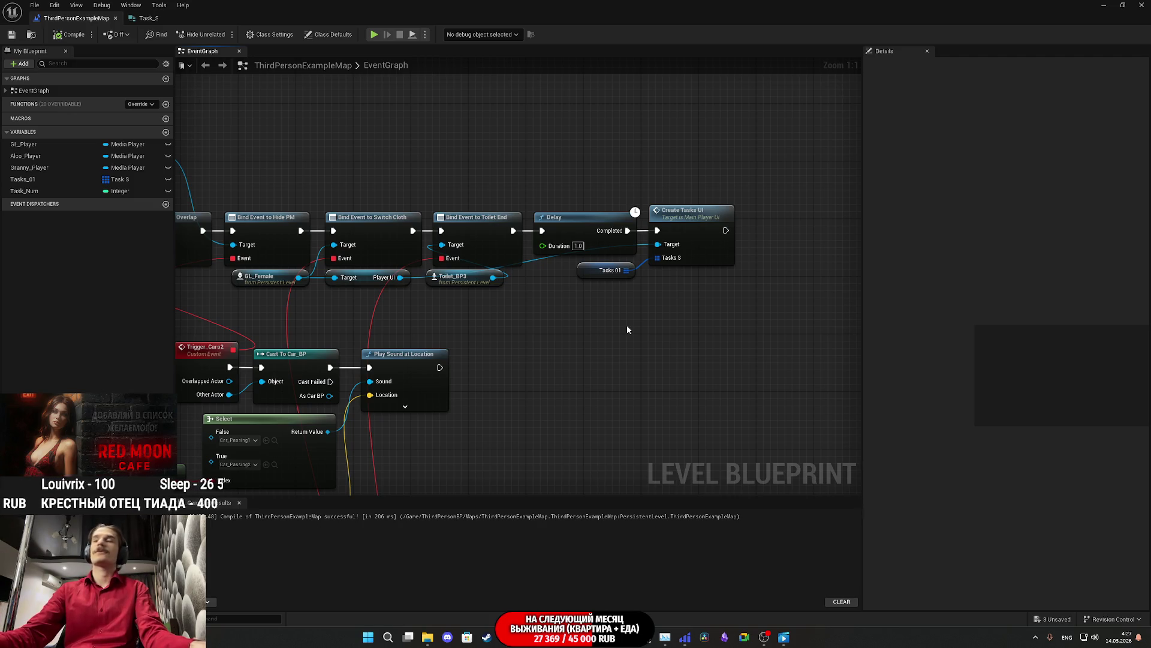
pyautogui.moveTo(763, 298)
pyautogui.mouseDown()
pyautogui.moveTo(830, 295)
pyautogui.moveTo(665, 294)
pyautogui.mouseUp()
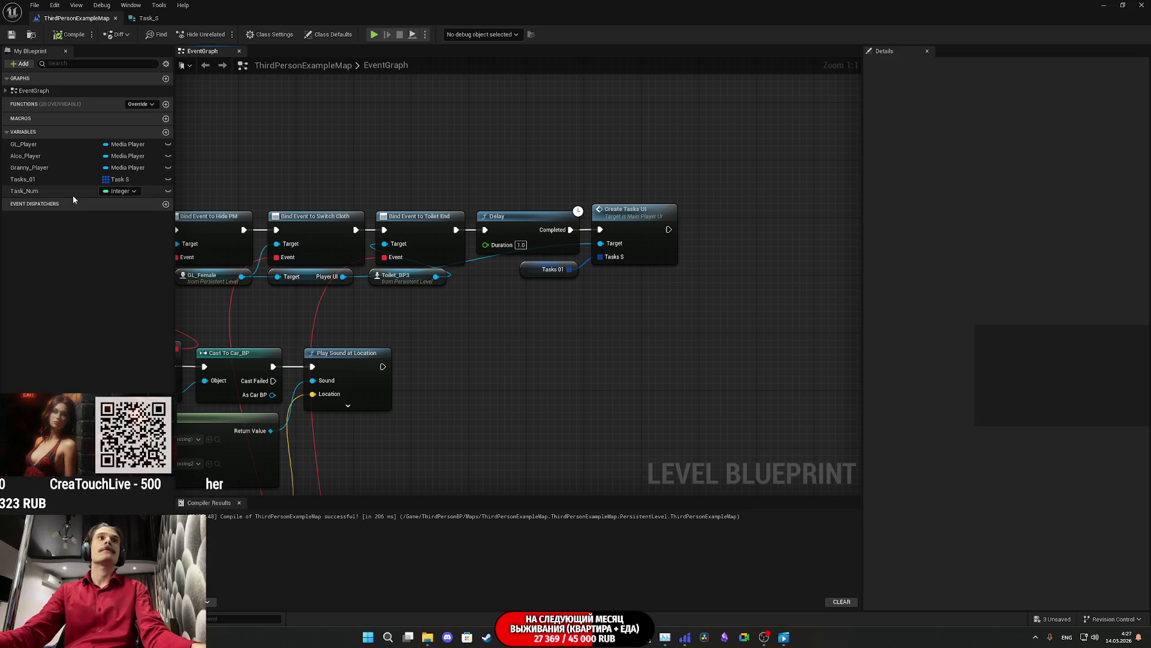
# Step: Add a SET node assigning Task_Num 1 after Create Tasks UI, and save the level
pyautogui.moveTo(73, 195); pyautogui.dragTo(505, 230)
pyautogui.moveTo(672, 232); pyautogui.dragTo(673, 233)
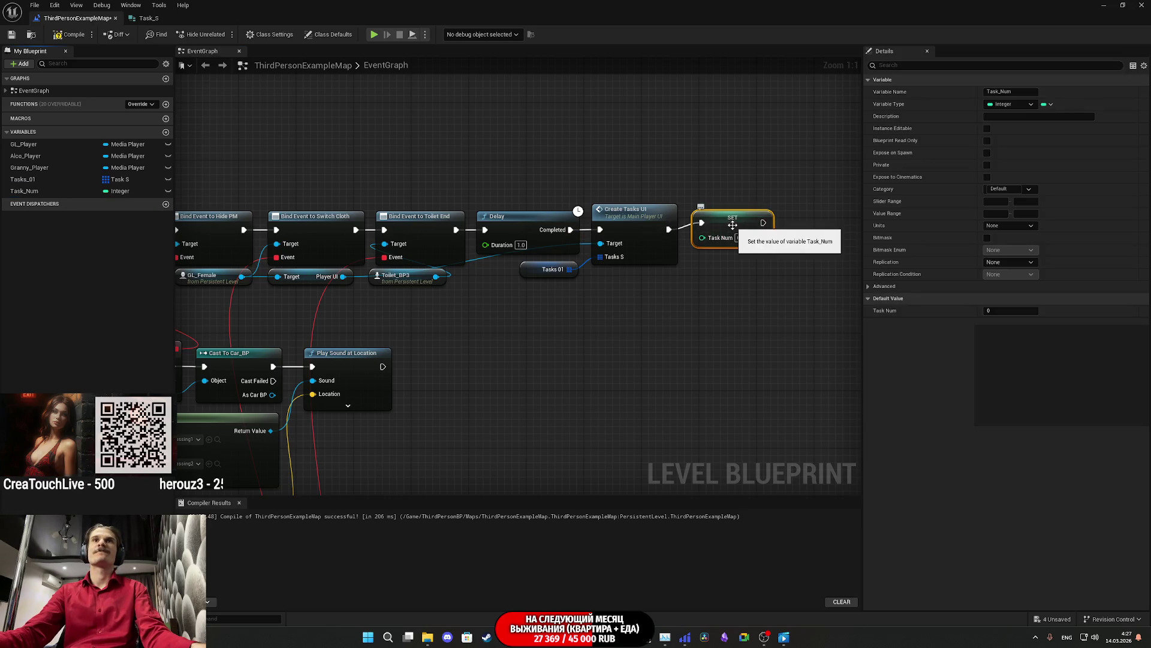
pyautogui.click(739, 244)
pyautogui.write('1')
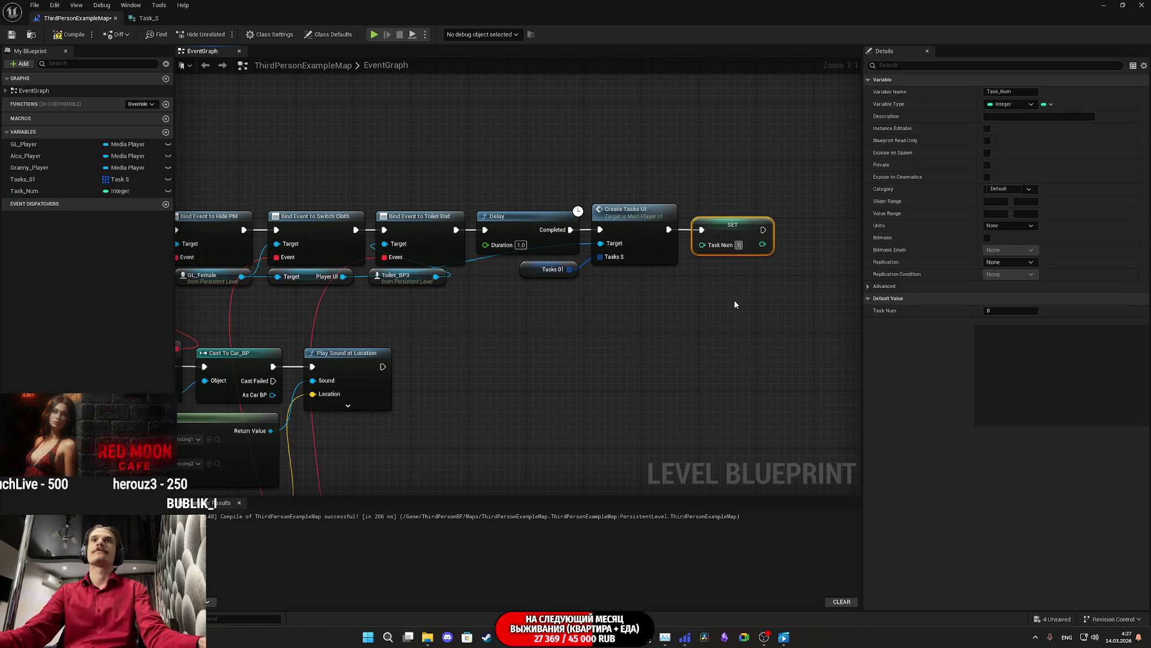
pyautogui.click(737, 303)
pyautogui.click(12, 35)
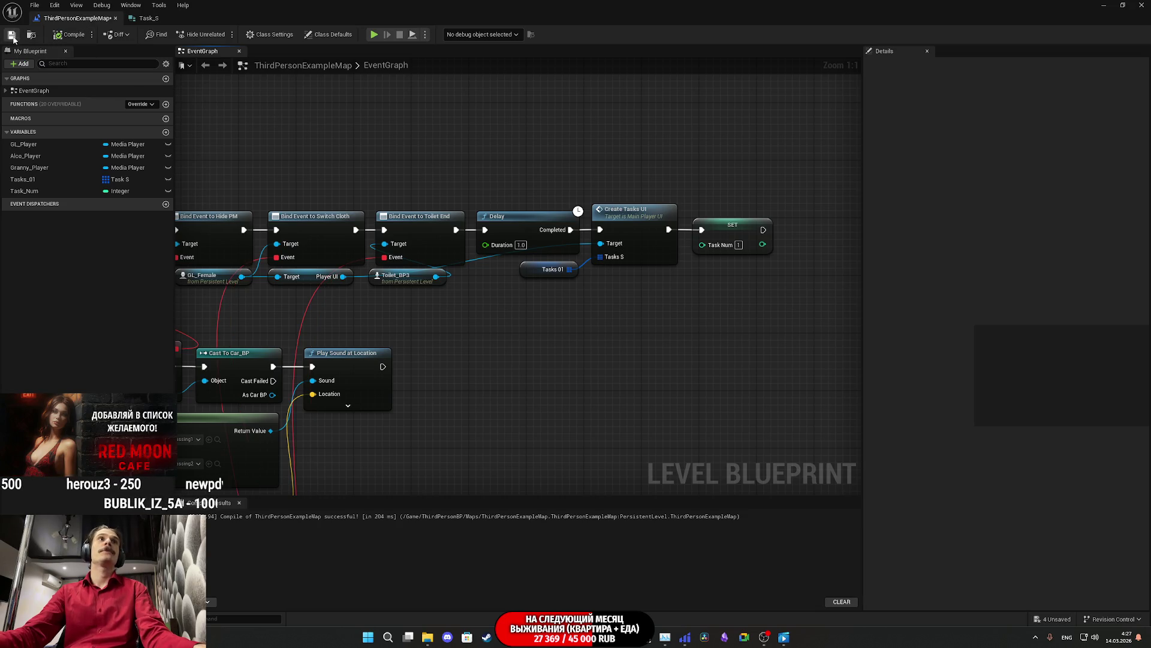
pyautogui.click(1100, 4)
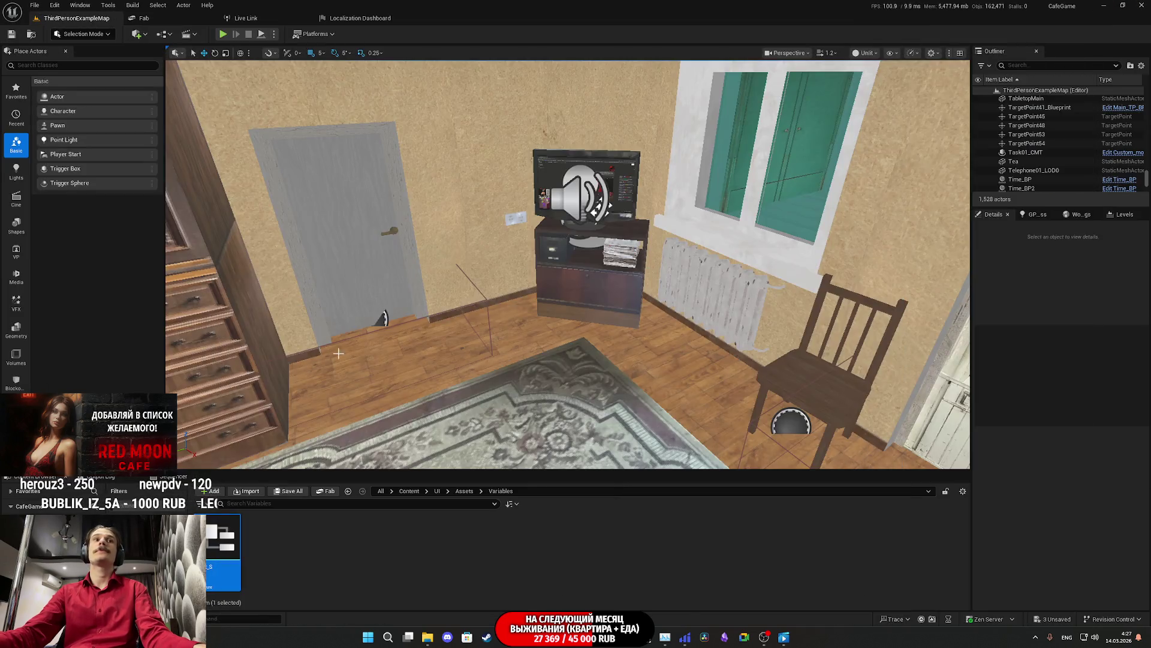
# Step: Save all changed assets and start a play session
pyautogui.click(292, 492)
pyautogui.click(659, 417)
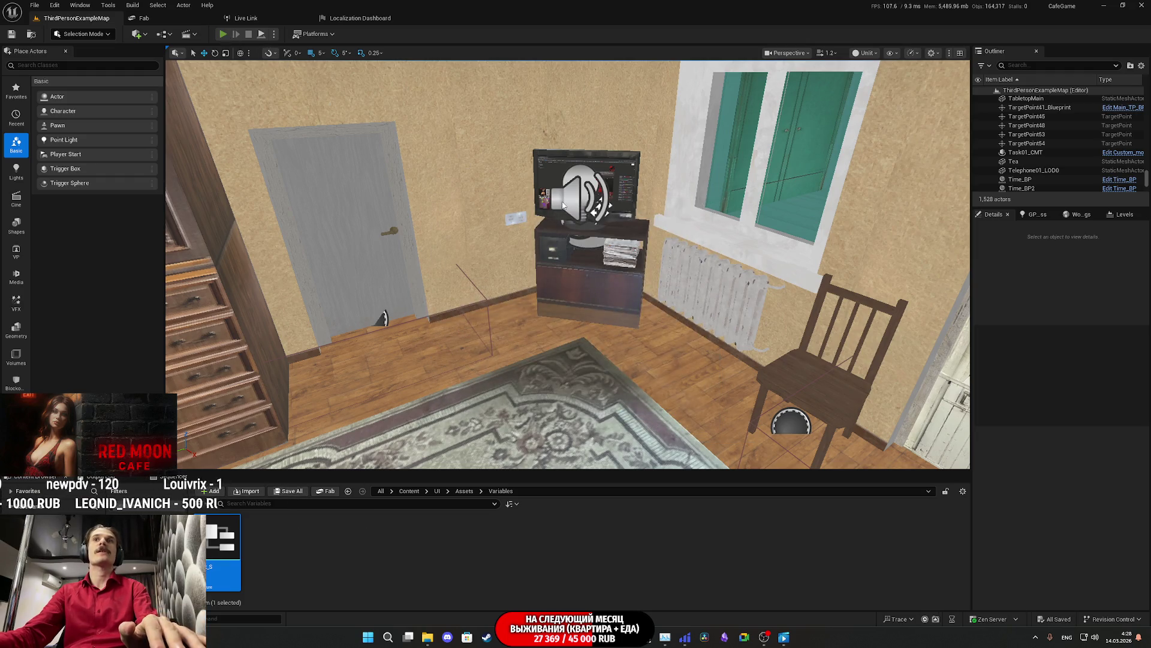
pyautogui.hotkey('alt', 'p')
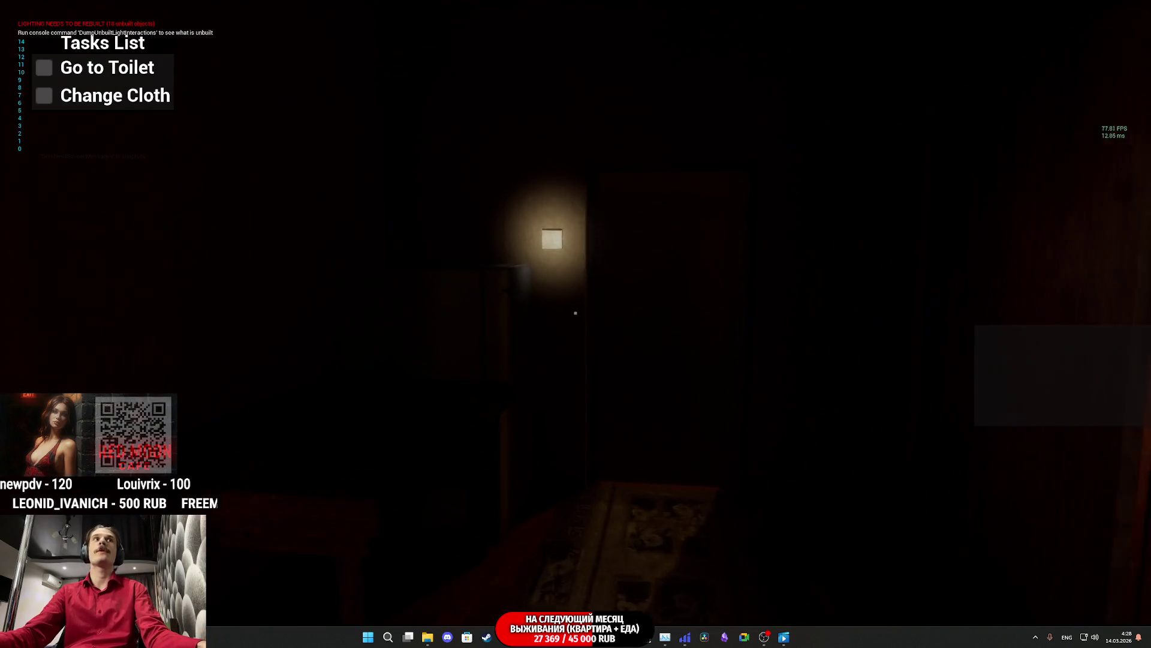
# Step: Switch on the toilet light, change into the red shirt, then go use the toilet
pyautogui.click(576, 313)
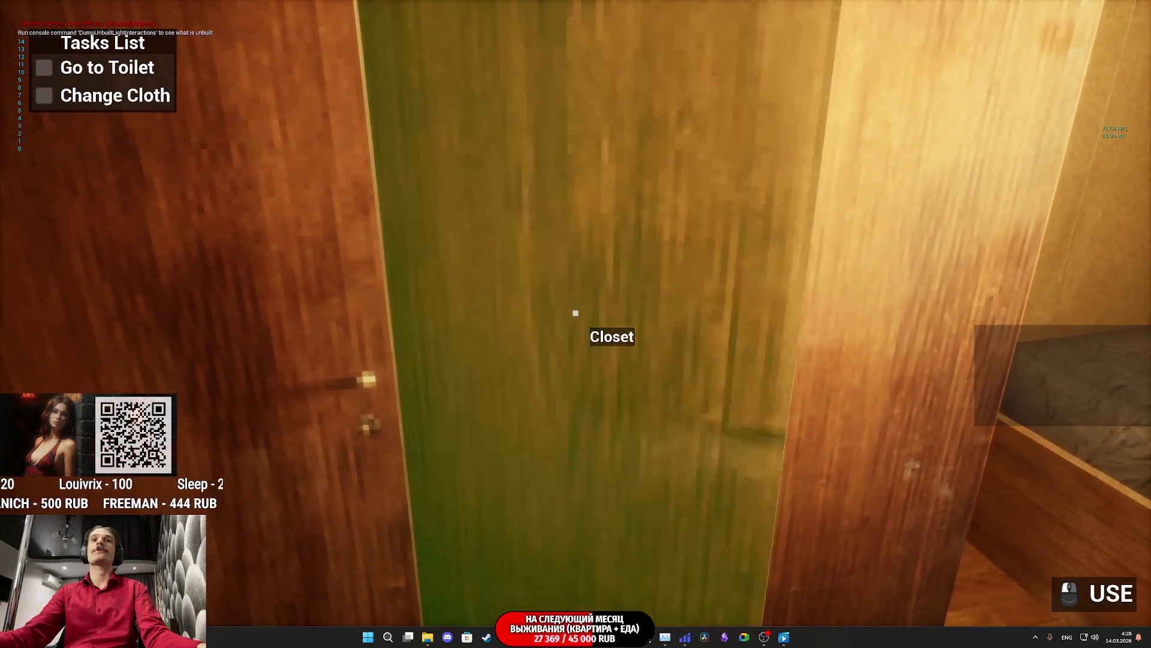
pyautogui.click(576, 312)
pyautogui.click(576, 313)
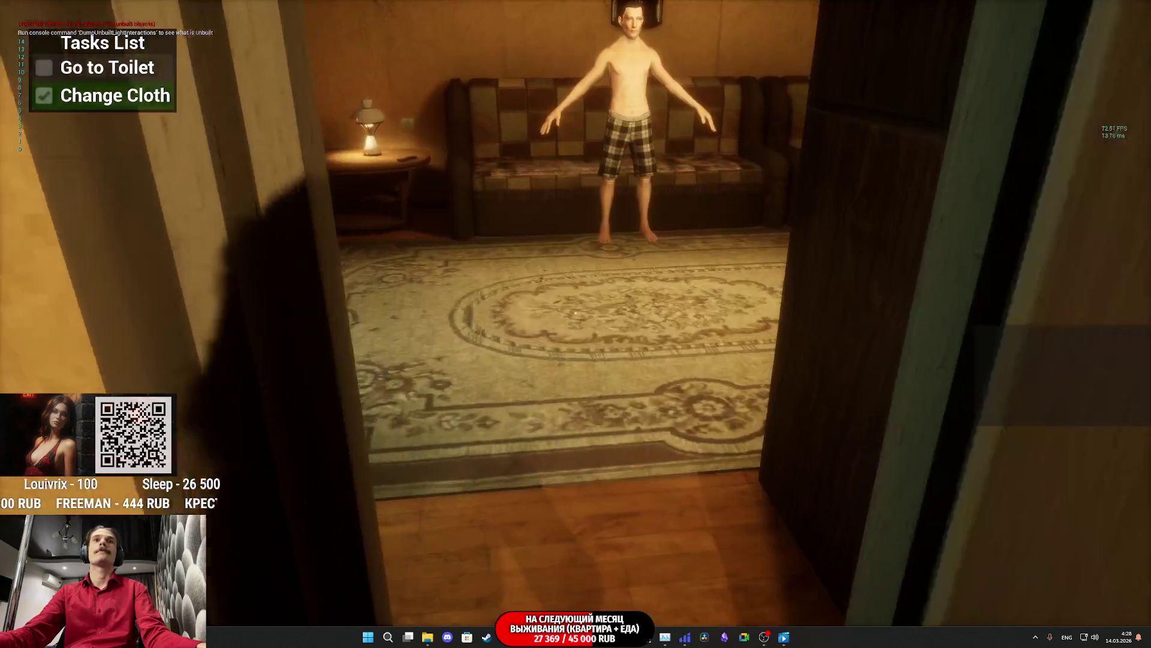
pyautogui.press('w')
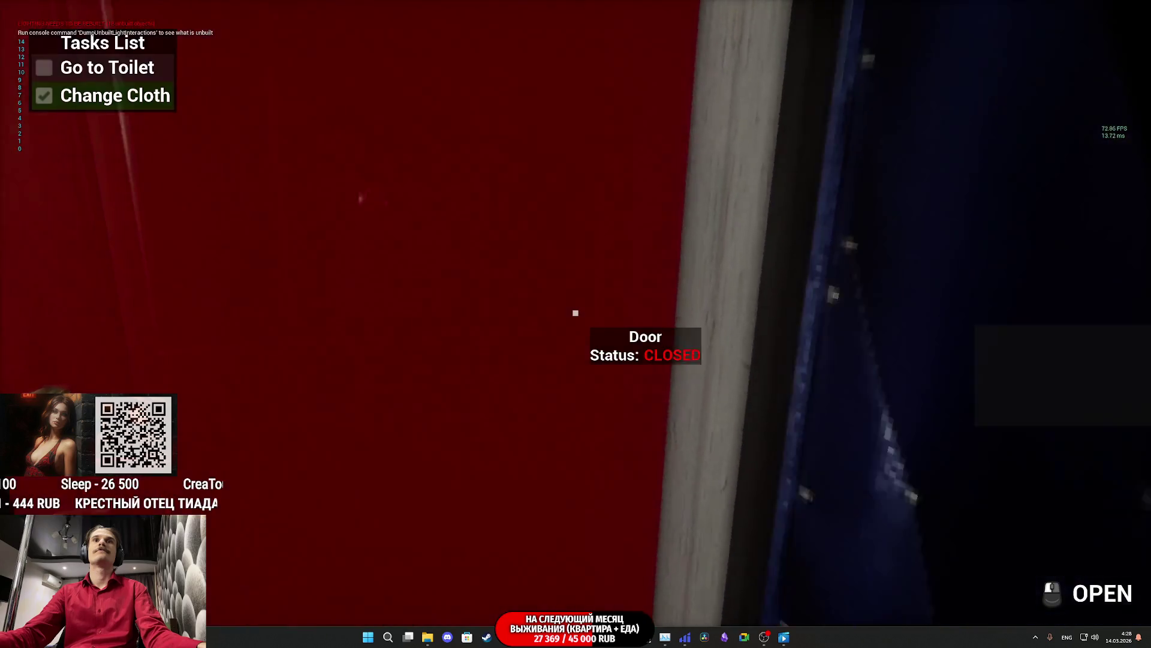
pyautogui.click(575, 312)
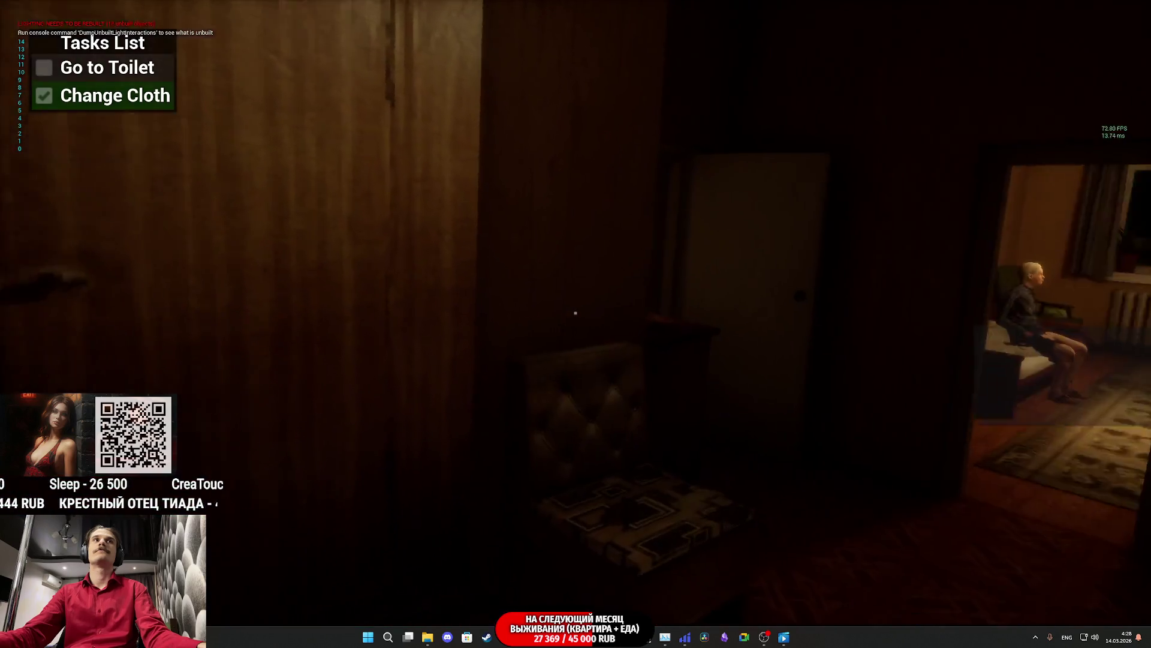
pyautogui.press('w')
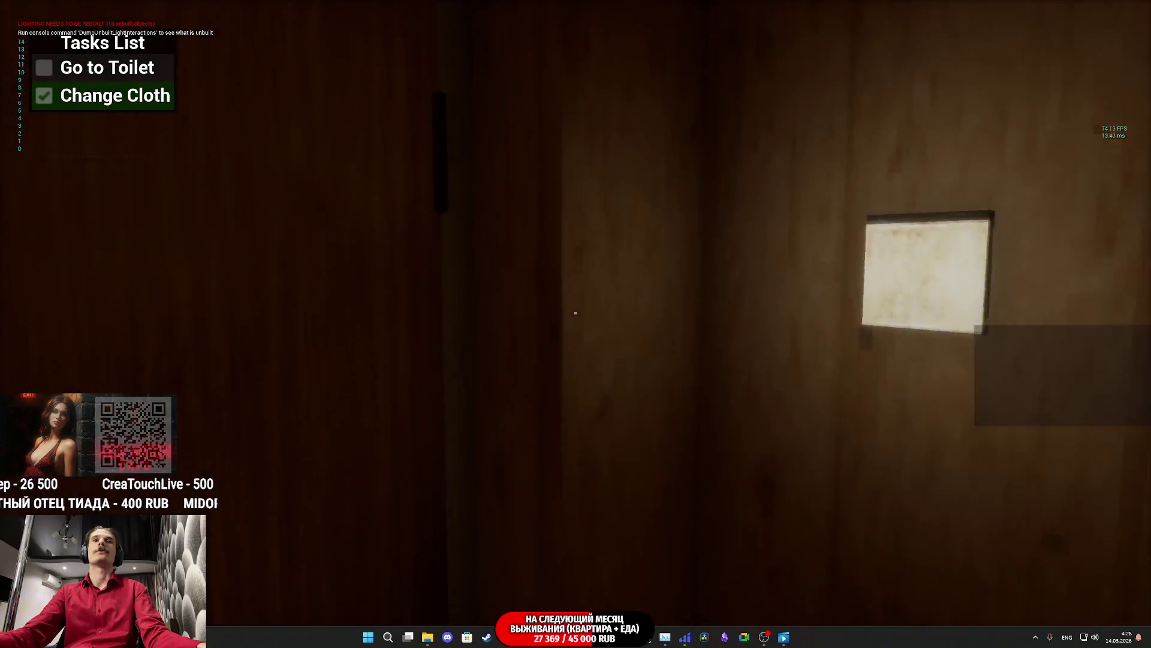
pyautogui.click(575, 312)
pyautogui.press('w')
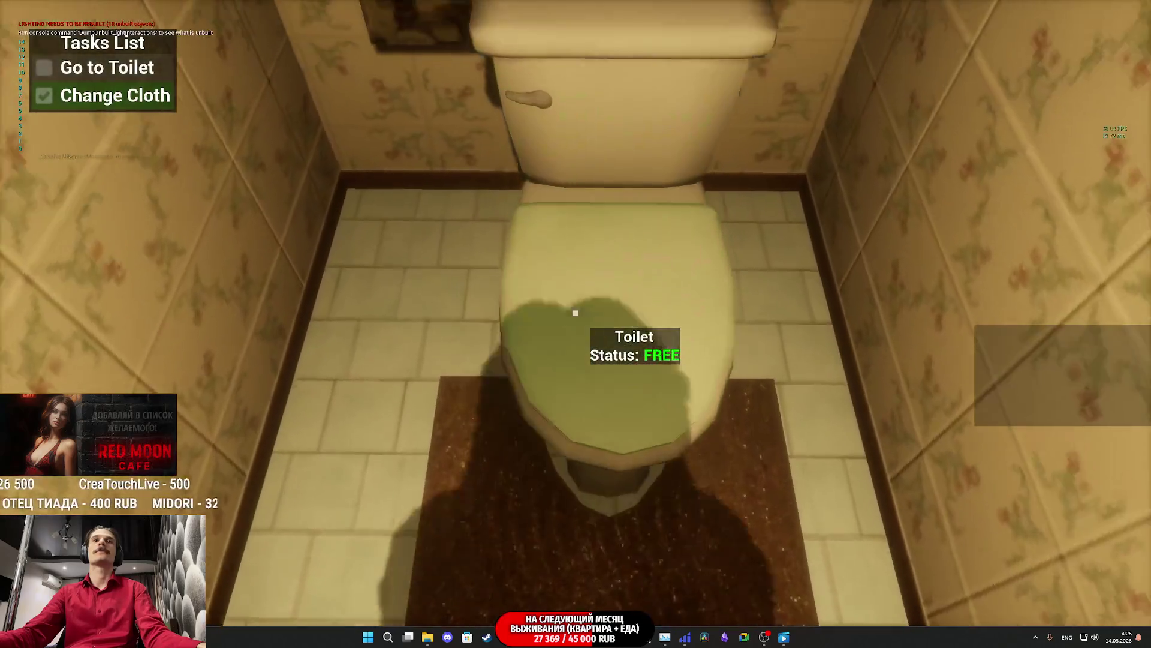
pyautogui.click(576, 312)
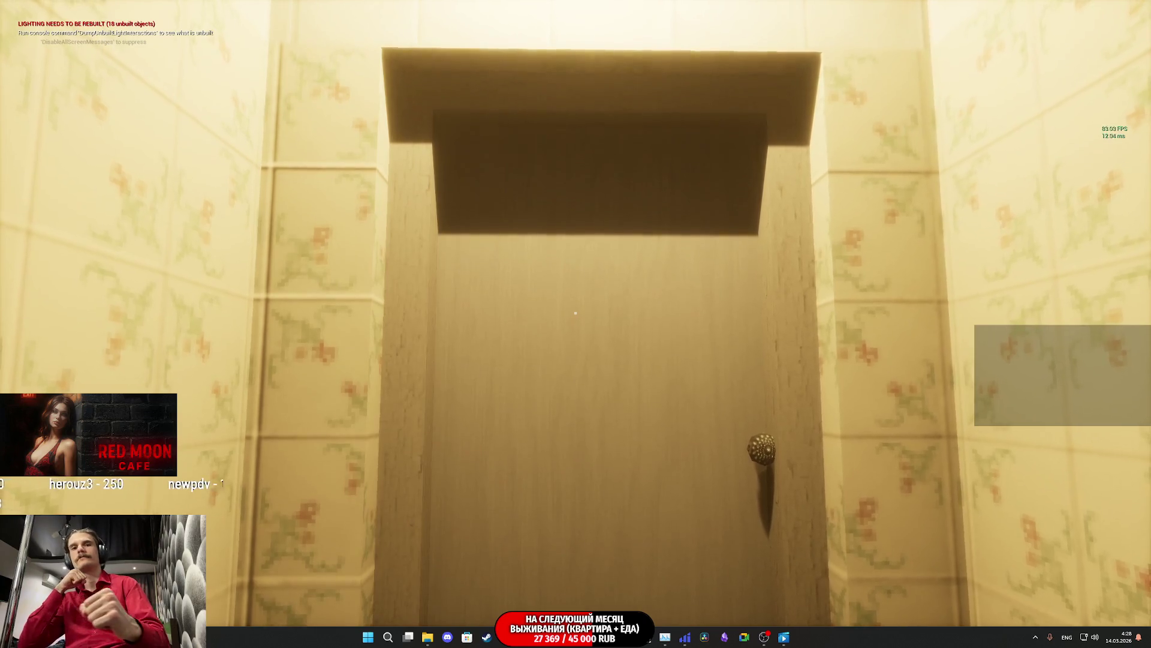
# Step: Walk out through the toilet and red doors, then stop play and return to the Level Blueprint
pyautogui.press('w')
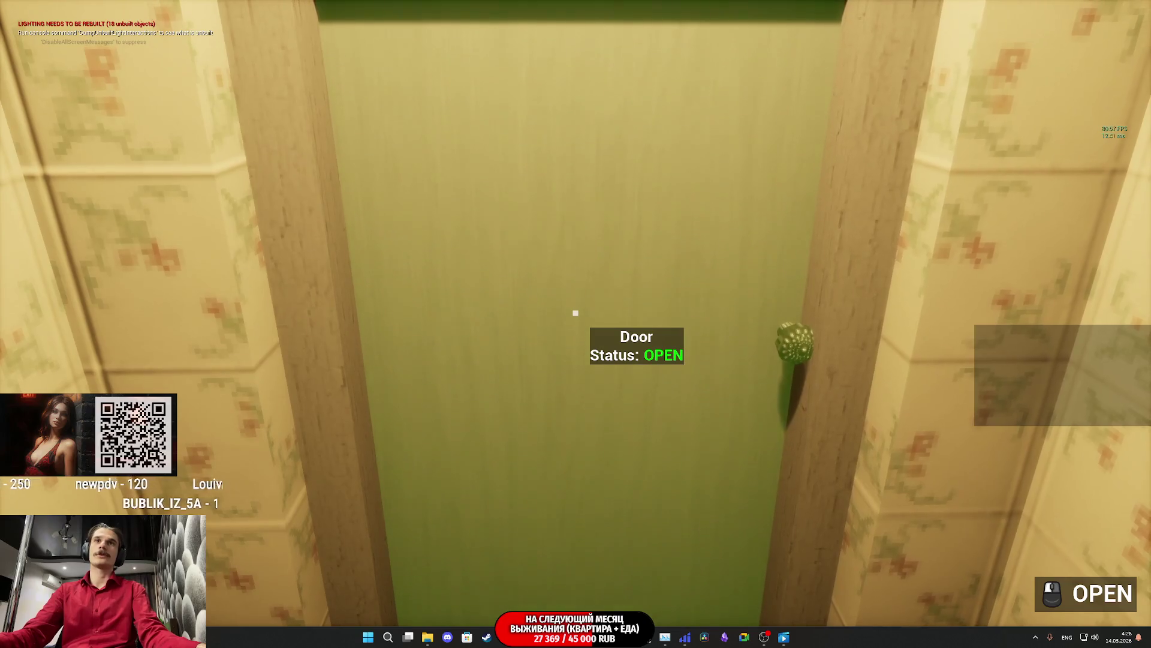
pyautogui.click(575, 312)
pyautogui.press('w')
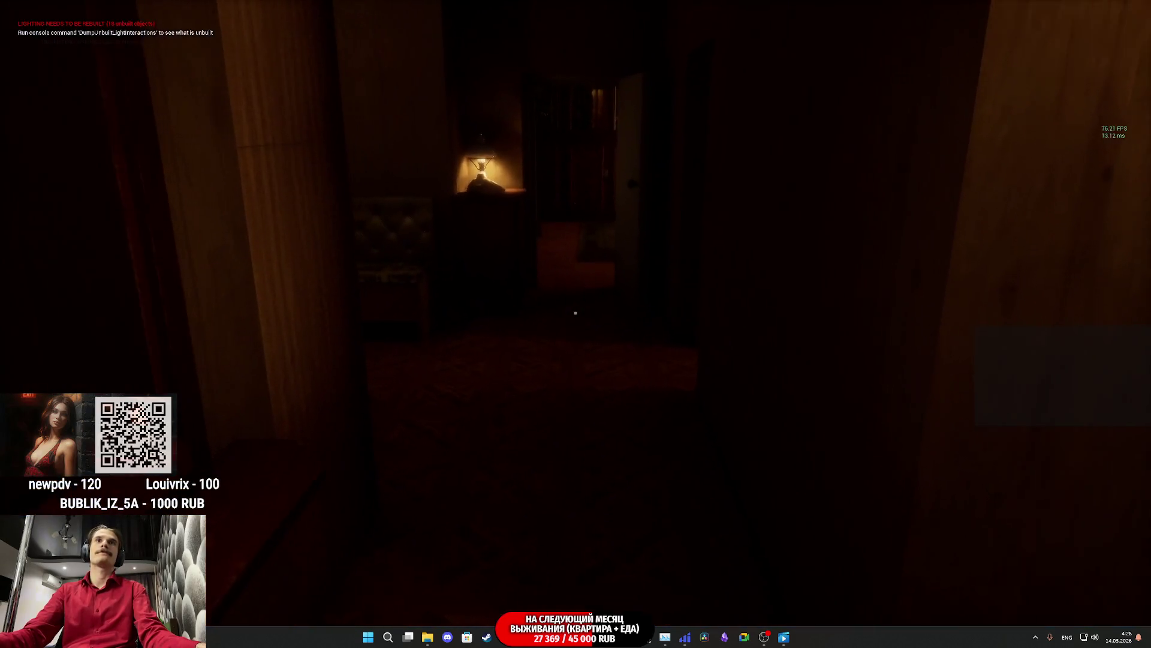
pyautogui.moveTo(575, 313)
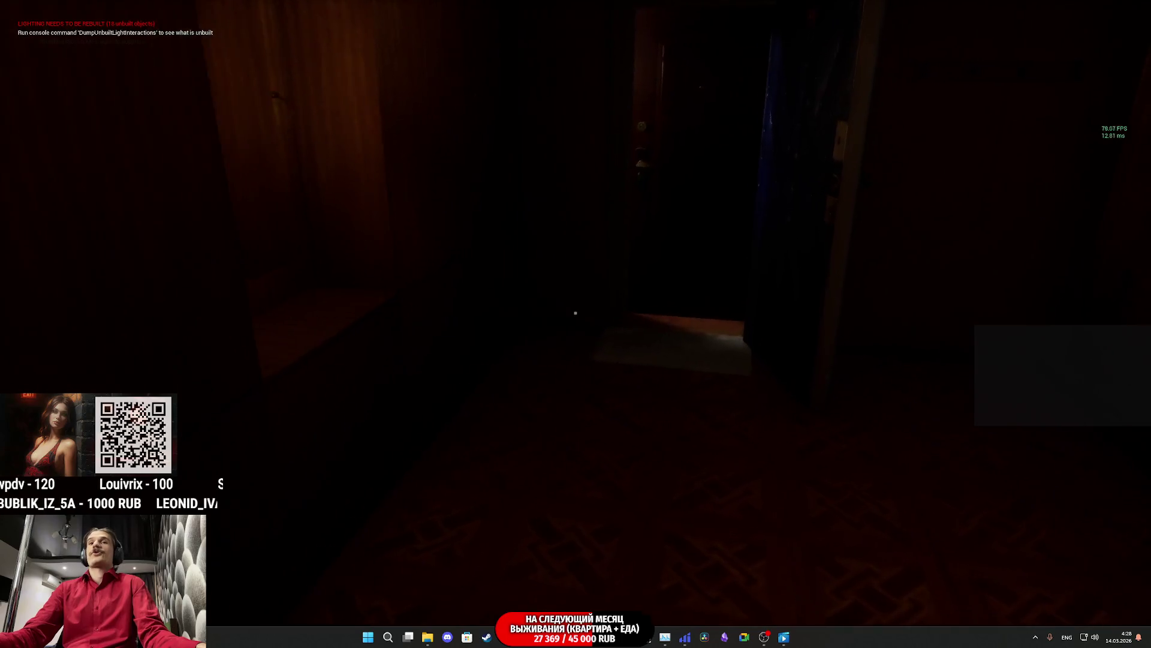
pyautogui.press('w')
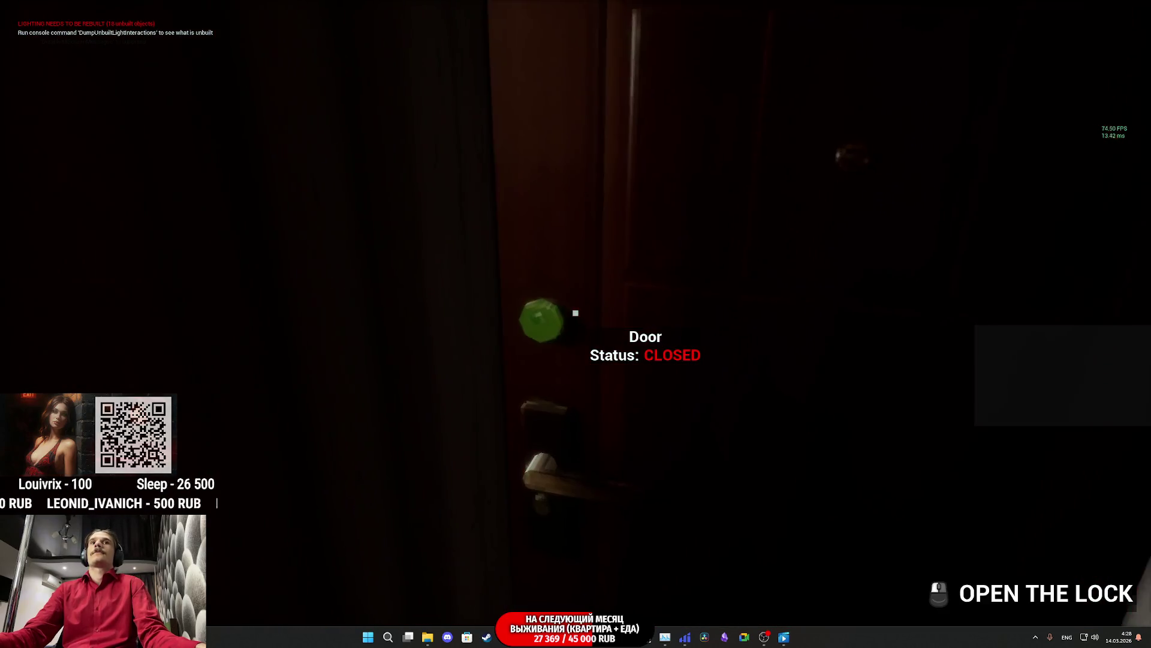
pyautogui.click(575, 312)
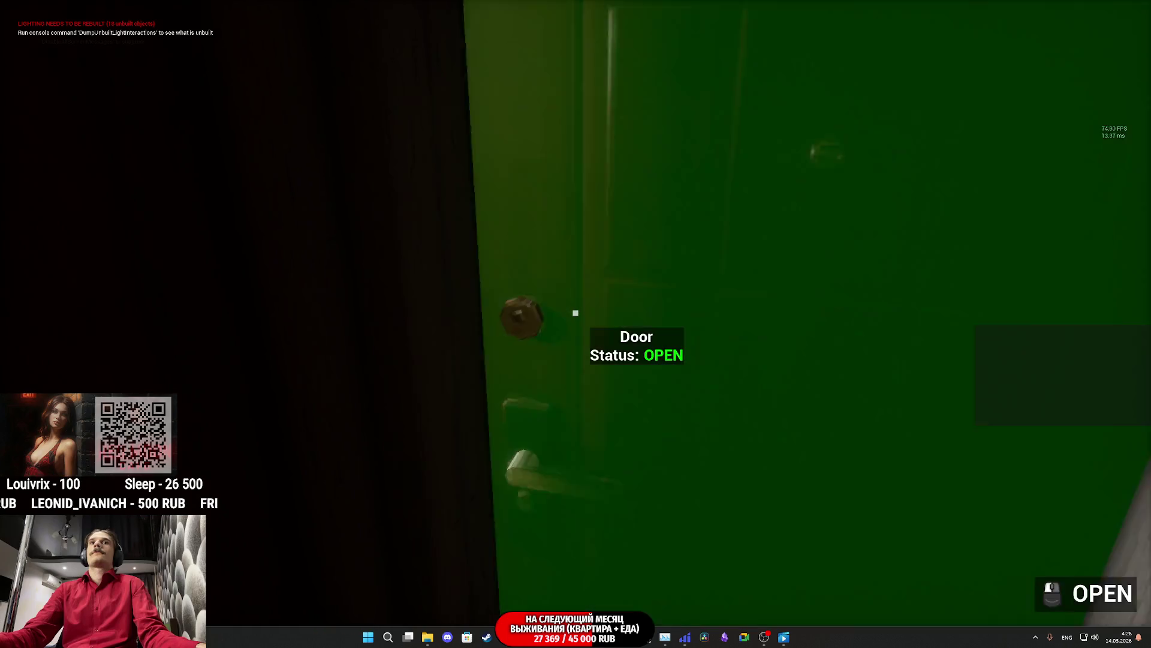
pyautogui.press('Escape')
pyautogui.press('F11')
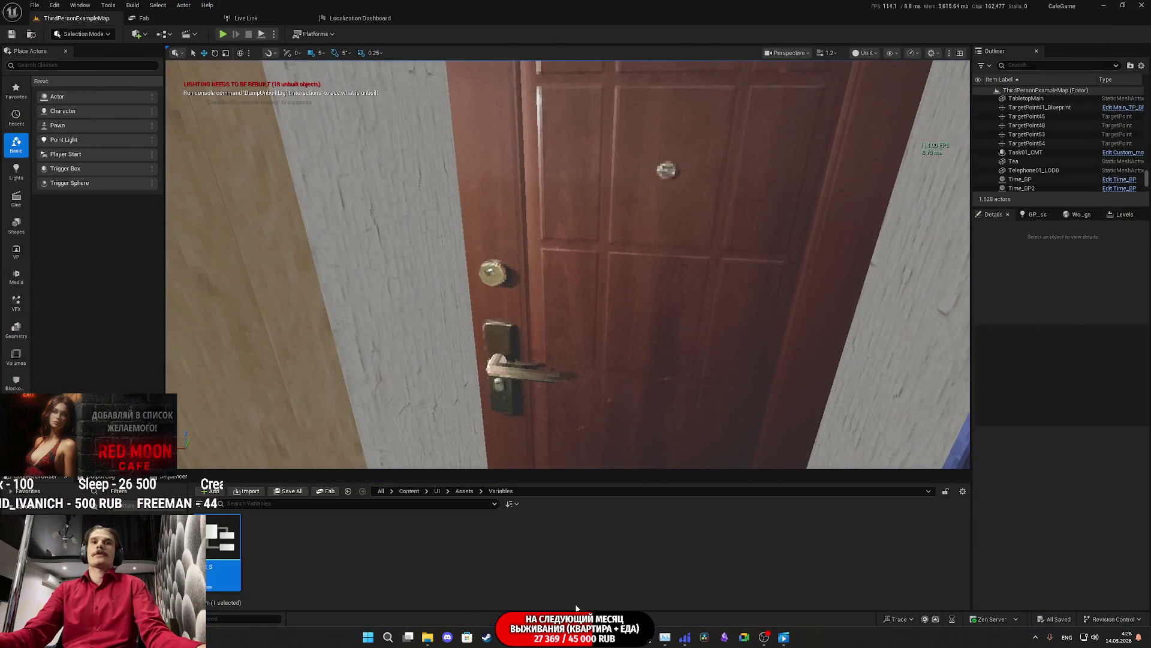
pyautogui.click(581, 566)
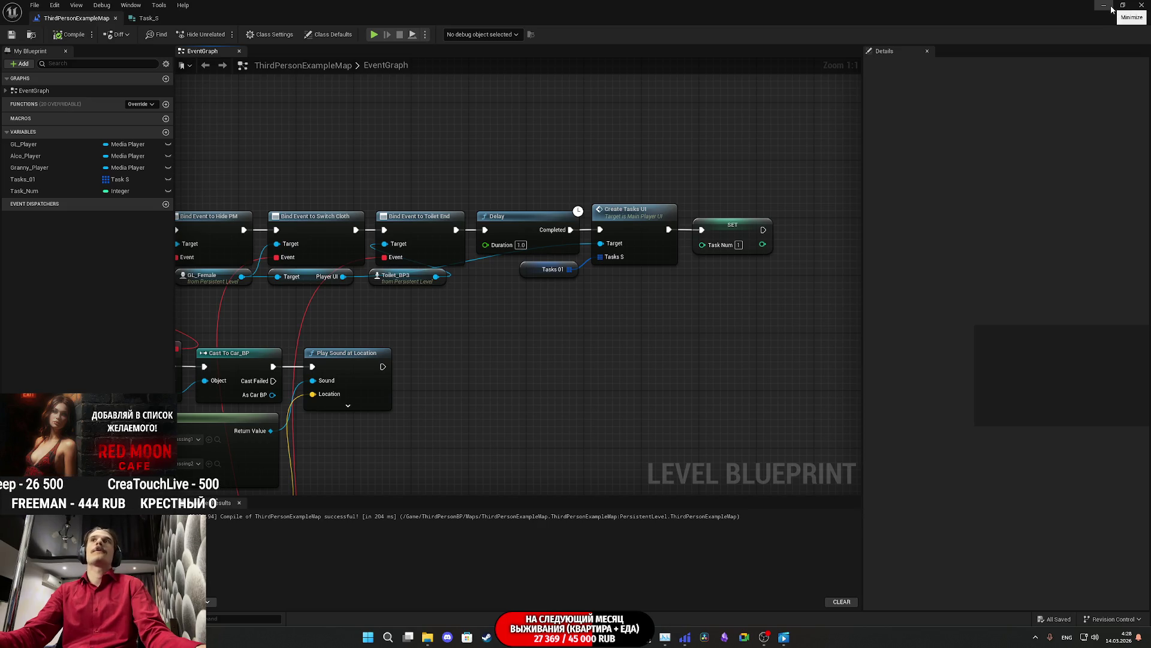
# Step: Glance at the level, then bring the Level Blueprint back and pan to the Update Tasks logic
pyautogui.click(1111, 9)
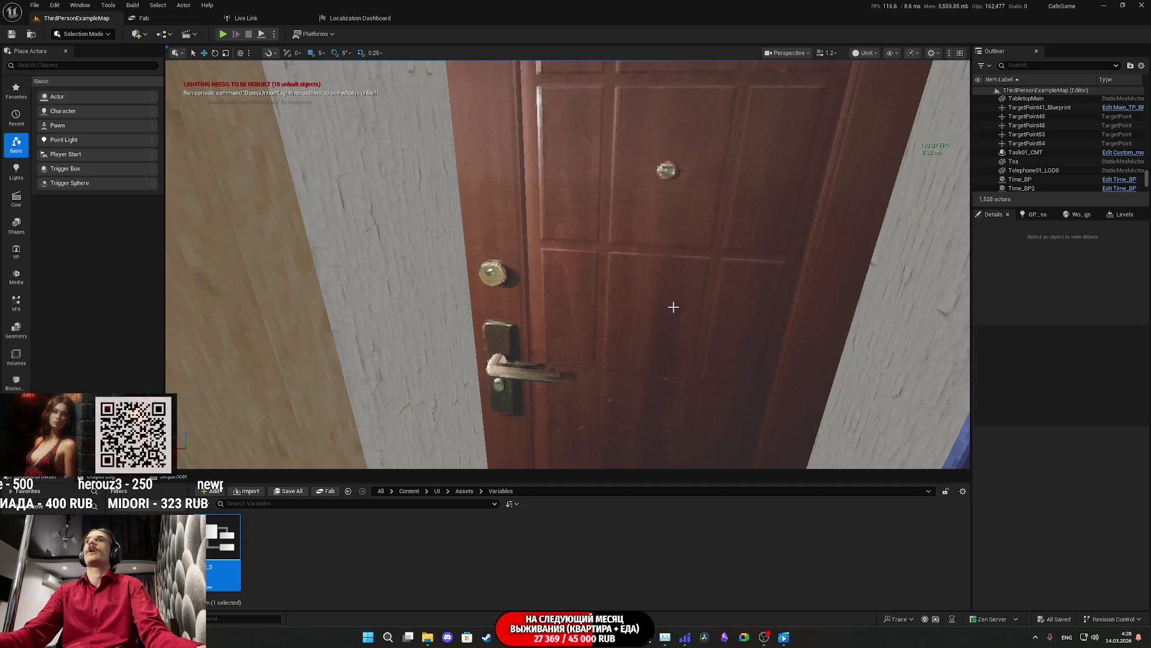
pyautogui.moveTo(673, 307); pyautogui.dragTo(673, 307)
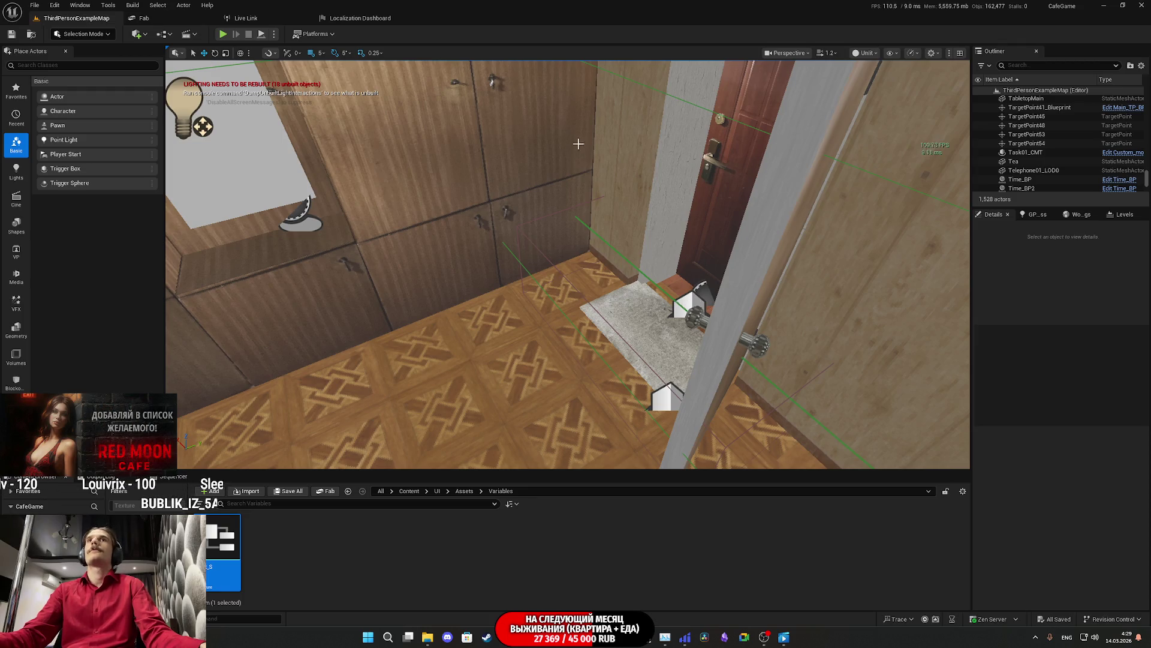
pyautogui.moveTo(546, 637)
pyautogui.click(600, 585)
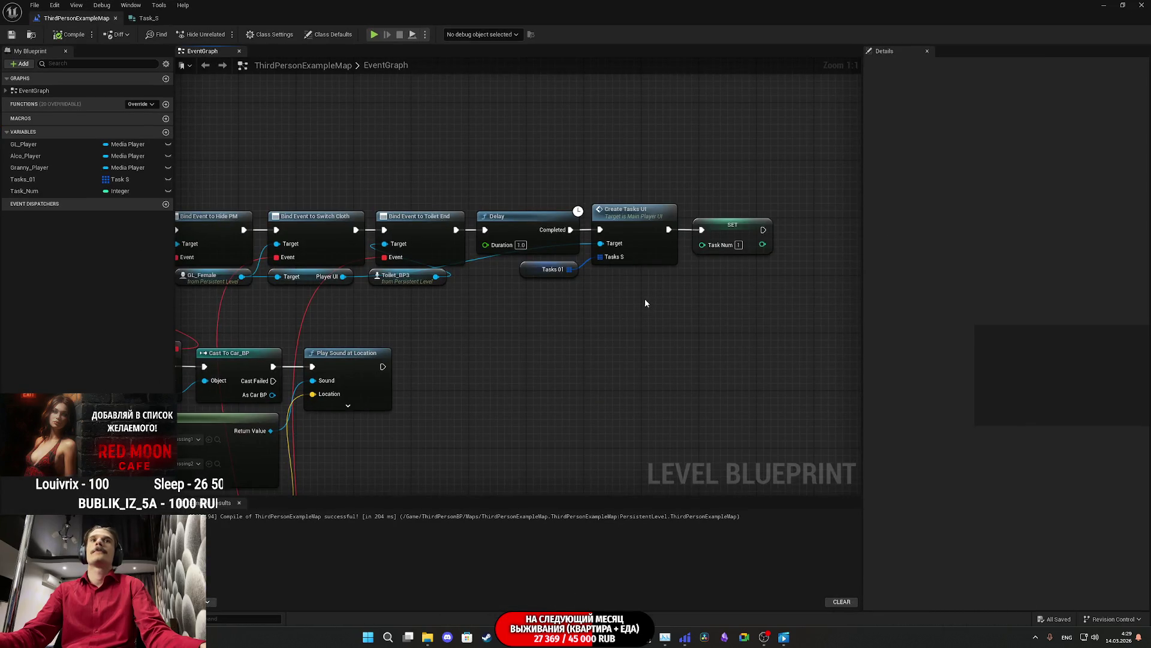
pyautogui.scroll(-5, 646, 303)
pyautogui.scroll(5, 586, 274)
pyautogui.moveTo(587, 274)
pyautogui.mouseDown()
pyautogui.moveTo(617, 345)
pyautogui.moveTo(613, 255)
pyautogui.mouseUp()
# Step: Add a Destroy Actor node for Task01_CMT after Branch True, deleting the Active Trigger? setter
pyautogui.write('des')
pyautogui.click(663, 392)
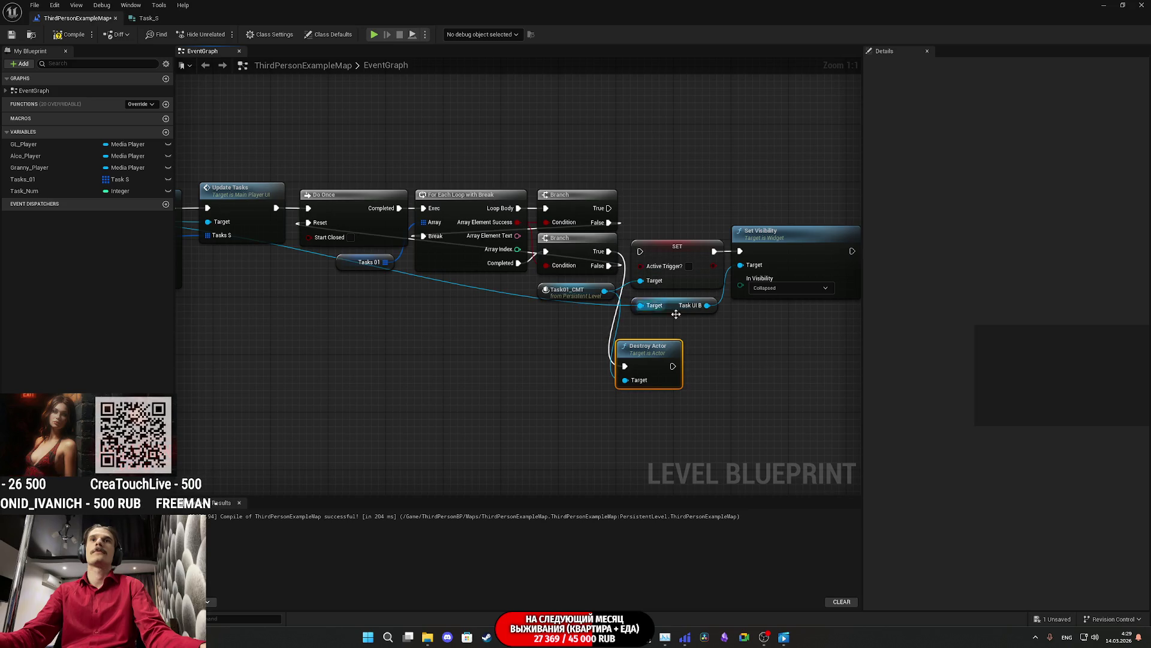
pyautogui.moveTo(673, 366); pyautogui.dragTo(740, 251)
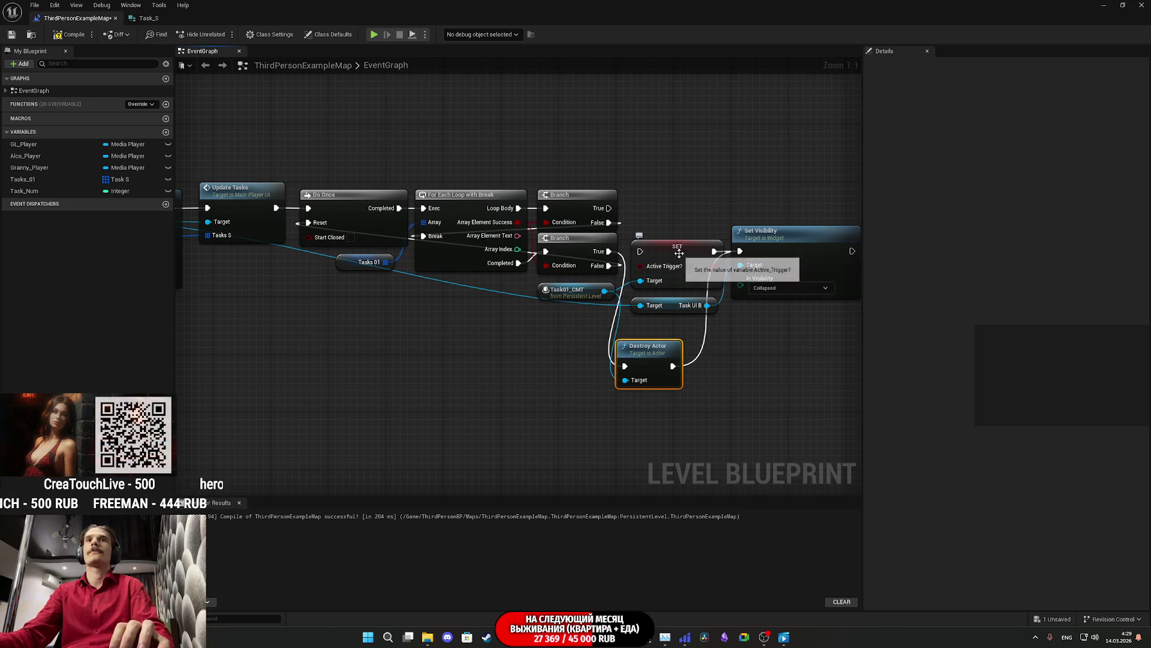
pyautogui.click(677, 252)
pyautogui.press('Delete')
# Step: Line up Destroy Actor with Set Visibility and Task UI B in one tidy chain
pyautogui.moveTo(657, 366)
pyautogui.mouseDown()
pyautogui.moveTo(682, 247)
pyautogui.moveTo(669, 247)
pyautogui.mouseUp()
pyautogui.click(718, 337)
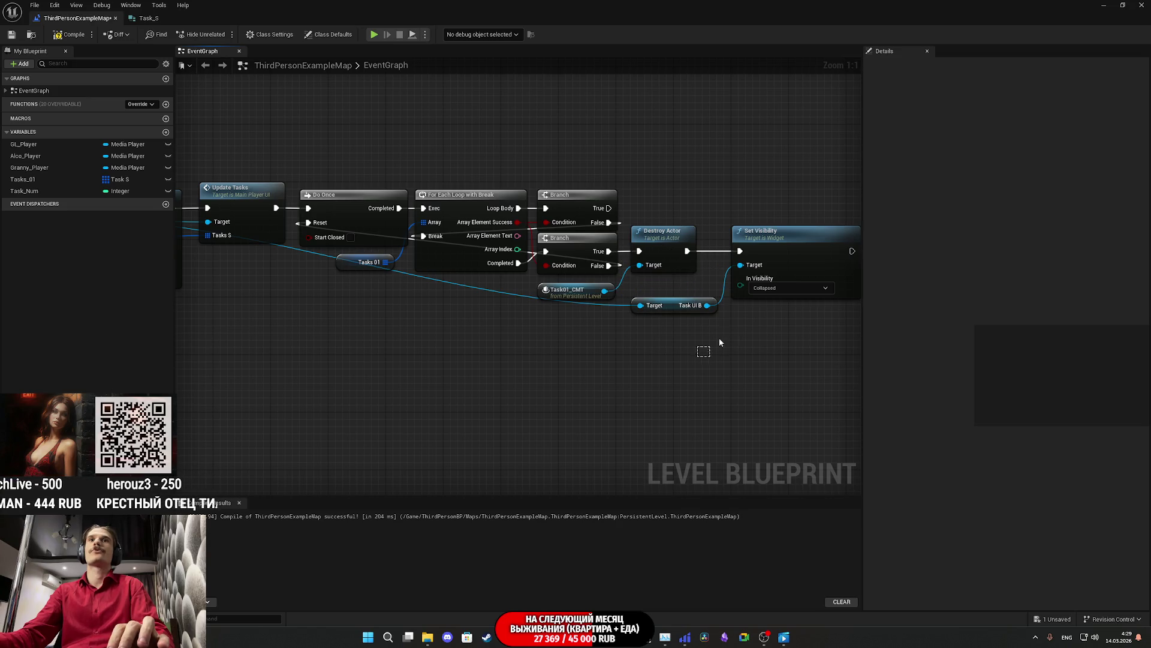
pyautogui.moveTo(768, 288); pyautogui.dragTo(768, 288)
pyautogui.moveTo(784, 242); pyautogui.dragTo(762, 239)
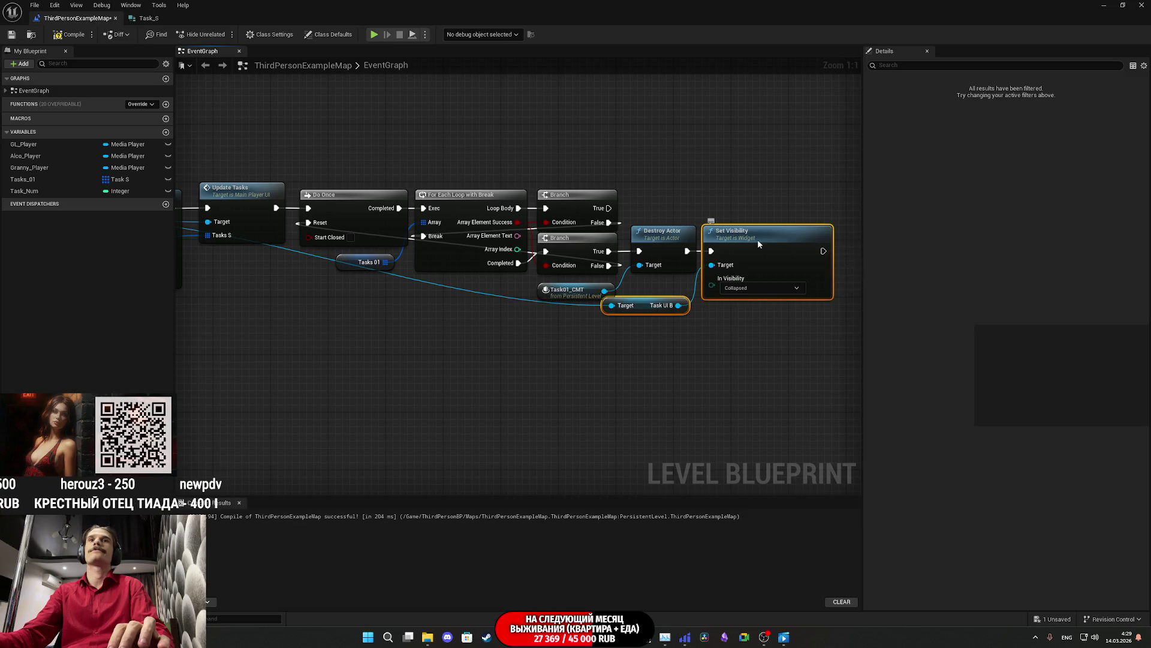
pyautogui.click(736, 209)
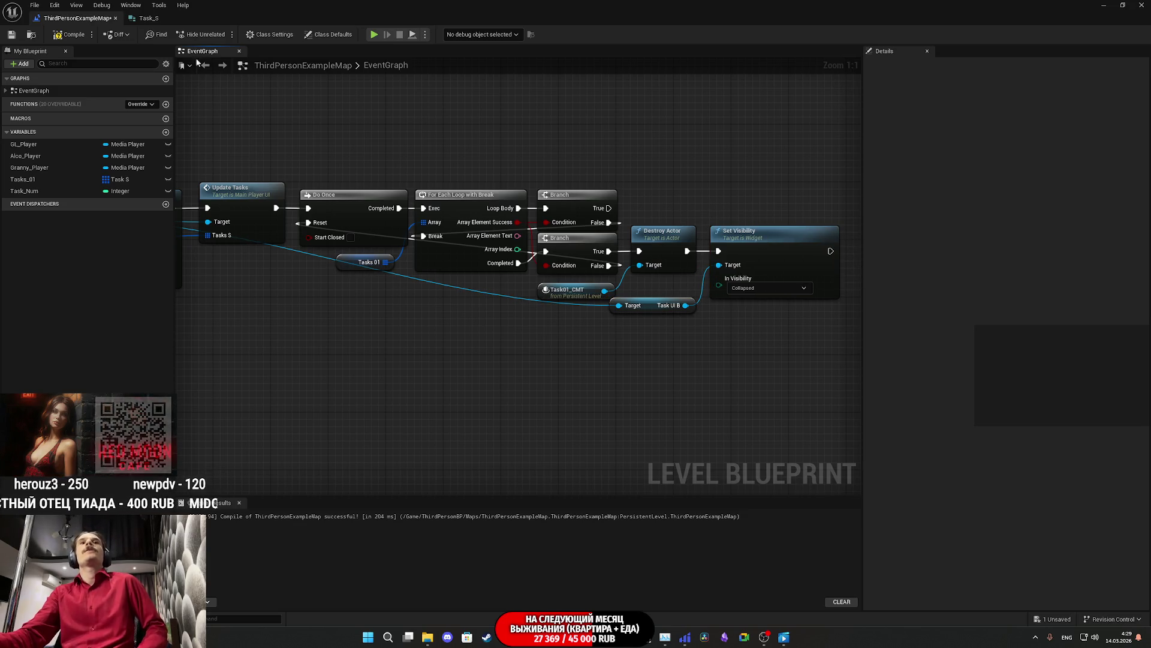
# Step: Save the map and return to the level view, flying up to the wooden wall
pyautogui.click(18, 34)
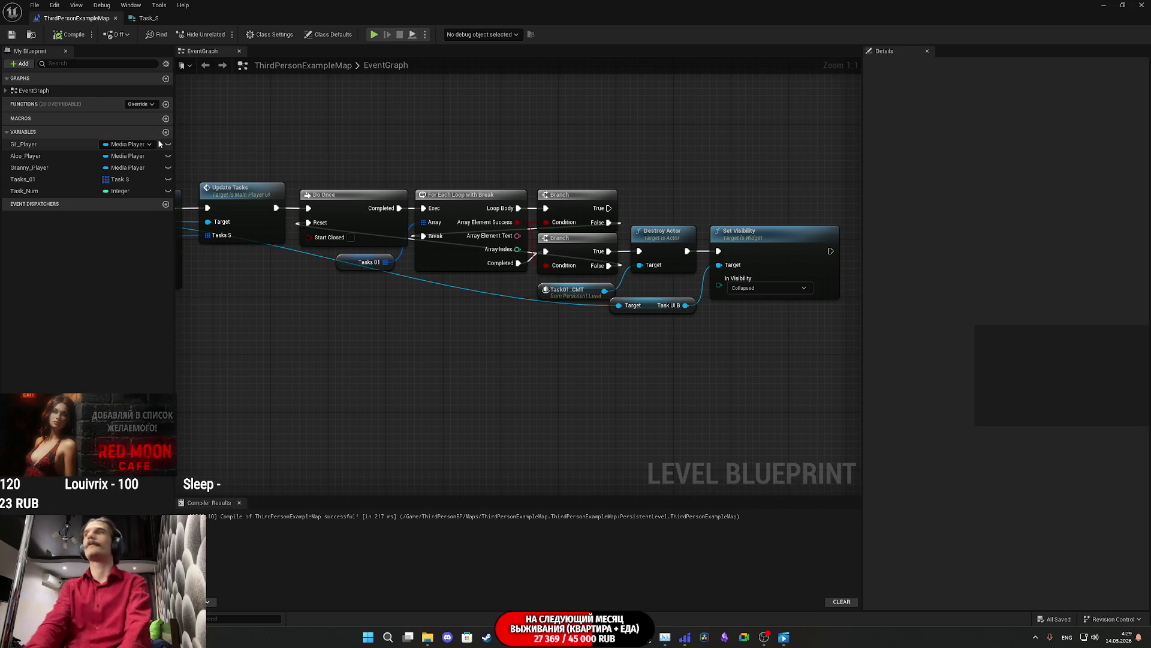
pyautogui.click(1123, 5)
pyautogui.moveTo(450, 308); pyautogui.dragTo(456, 246)
# Step: Maximize the Level Blueprint, save, and add a SET Task_Num node after Set Visibility
pyautogui.moveTo(616, 261); pyautogui.dragTo(616, 261)
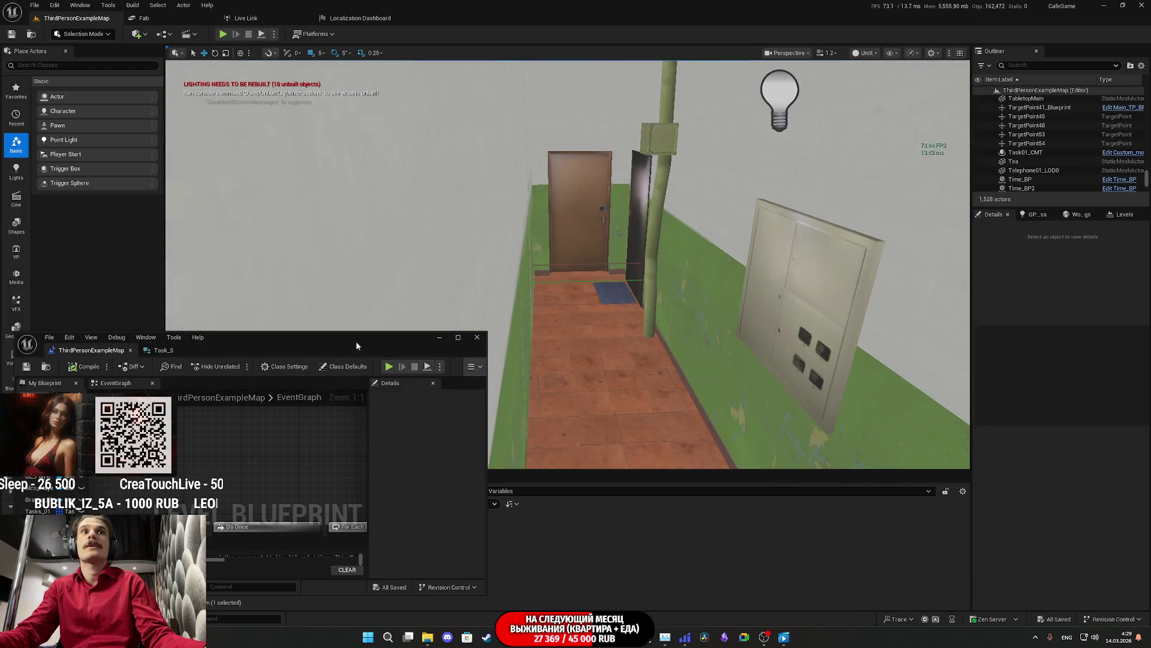
pyautogui.doubleClick(356, 343)
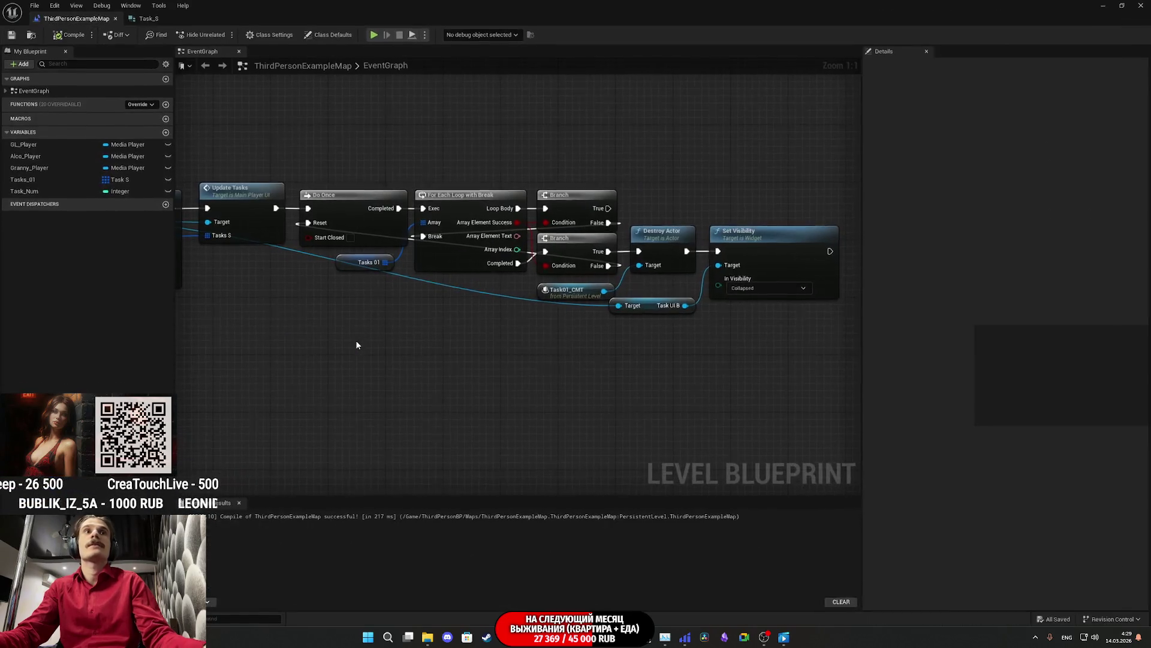
pyautogui.click(11, 34)
pyautogui.moveTo(595, 175); pyautogui.dragTo(500, 196)
pyautogui.moveTo(24, 191)
pyautogui.mouseDown()
pyautogui.moveTo(747, 315)
pyautogui.moveTo(741, 277)
pyautogui.moveTo(801, 270)
pyautogui.moveTo(735, 272)
pyautogui.mouseUp()
pyautogui.click(732, 215)
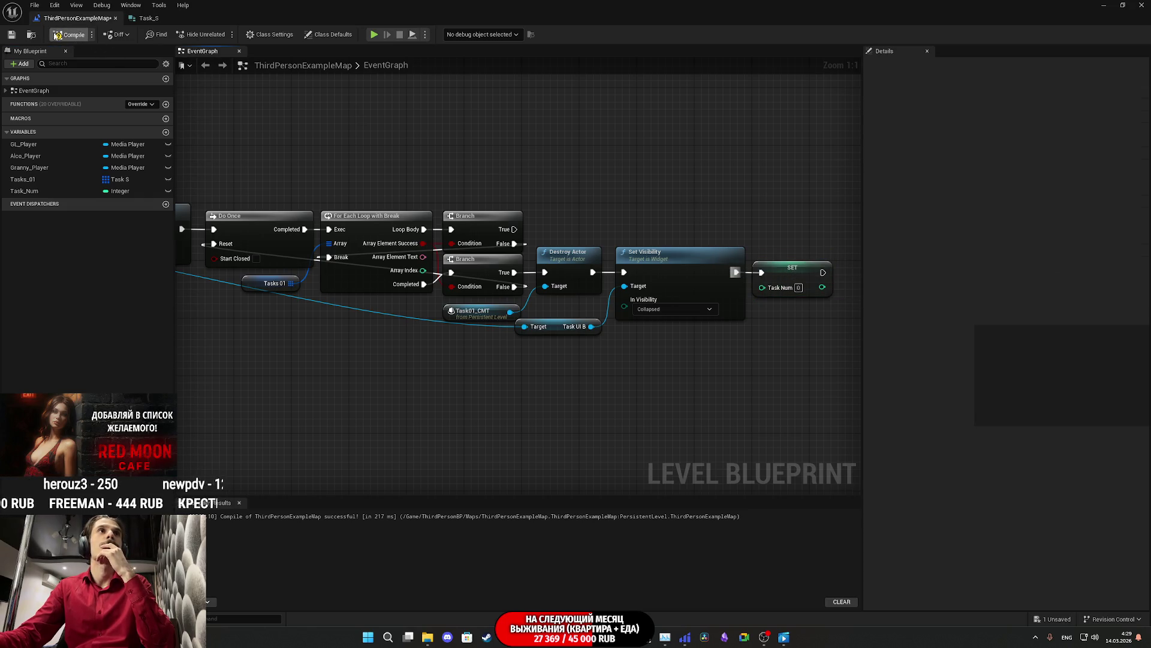
# Step: Save the map twice and close the Level Blueprint editor
pyautogui.click(11, 35)
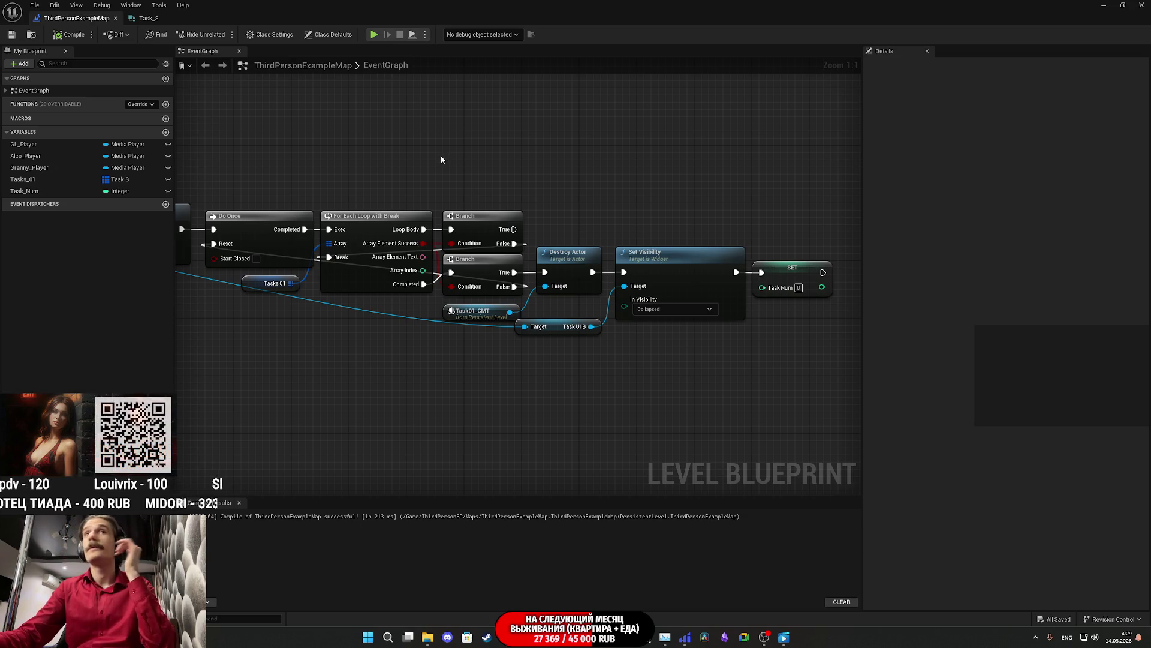
pyautogui.click(9, 35)
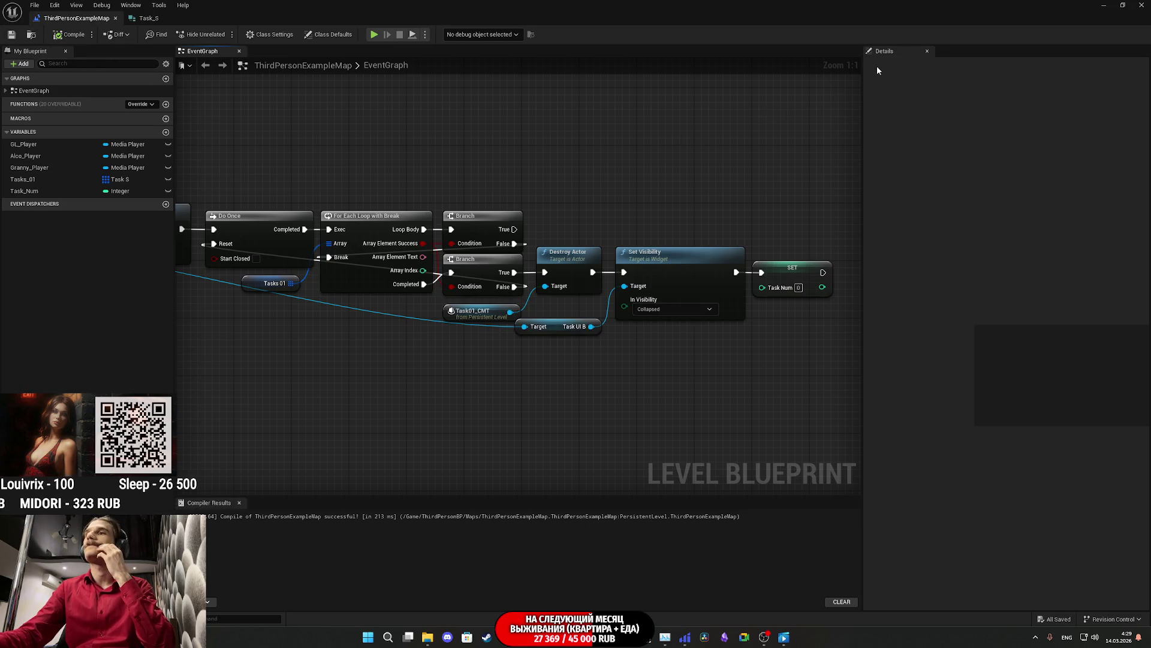
pyautogui.click(1140, 4)
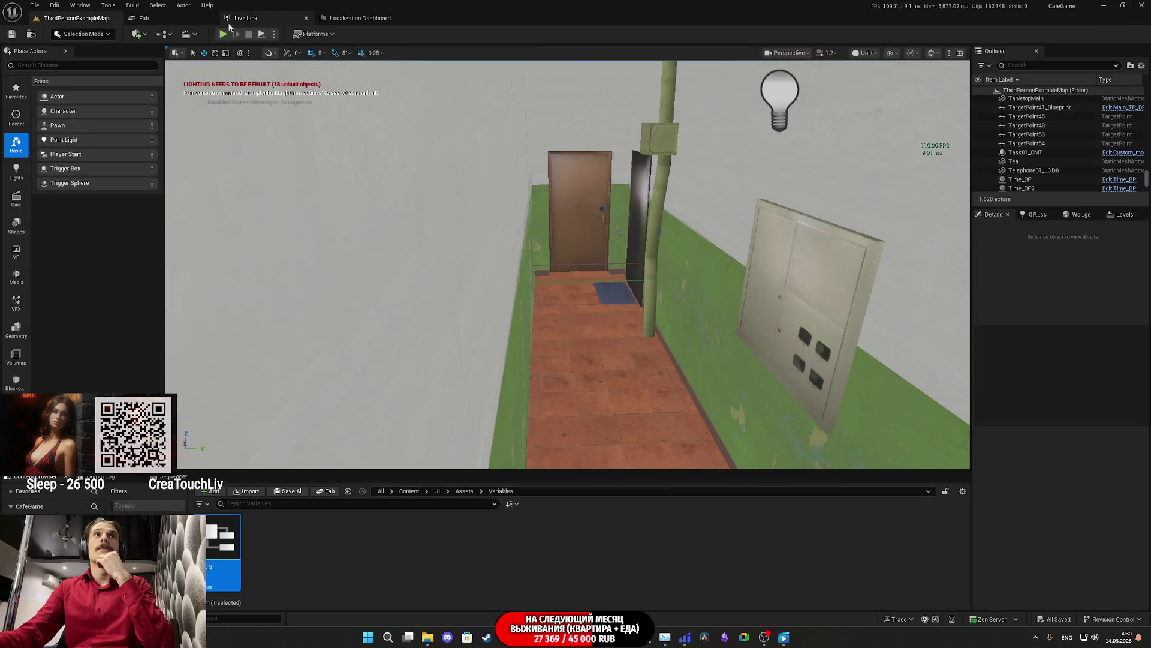
# Step: Play fullscreen: switch on the toilet light, change into the Red Shirt, open the wooden door, then exit
pyautogui.click(223, 34)
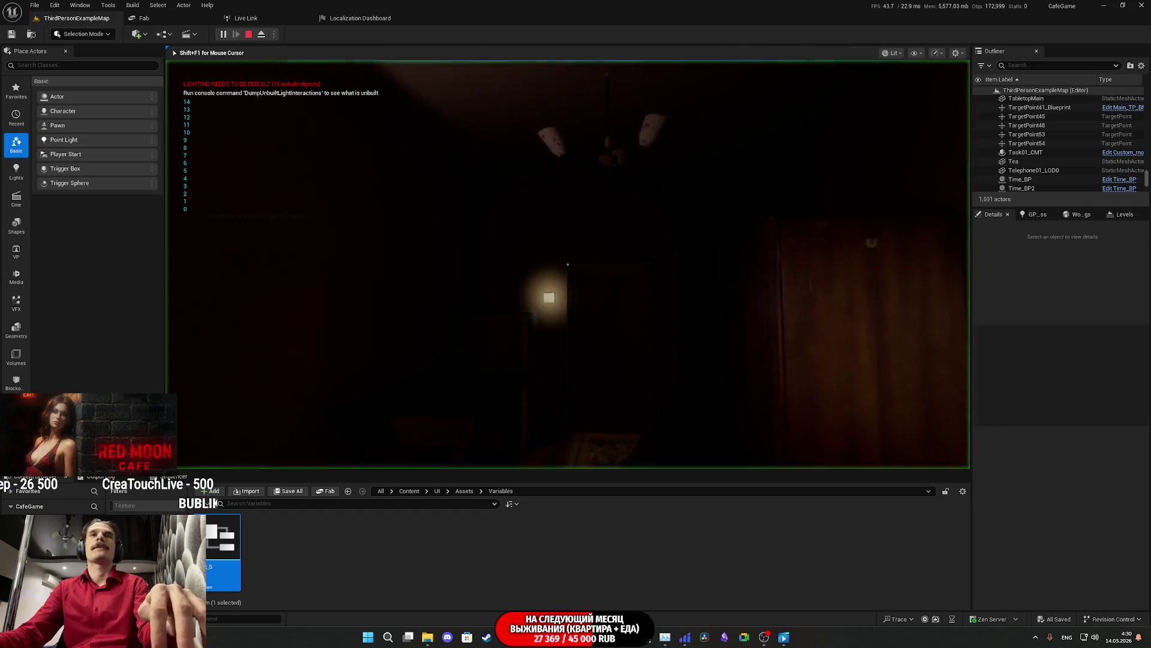
pyautogui.press('F11')
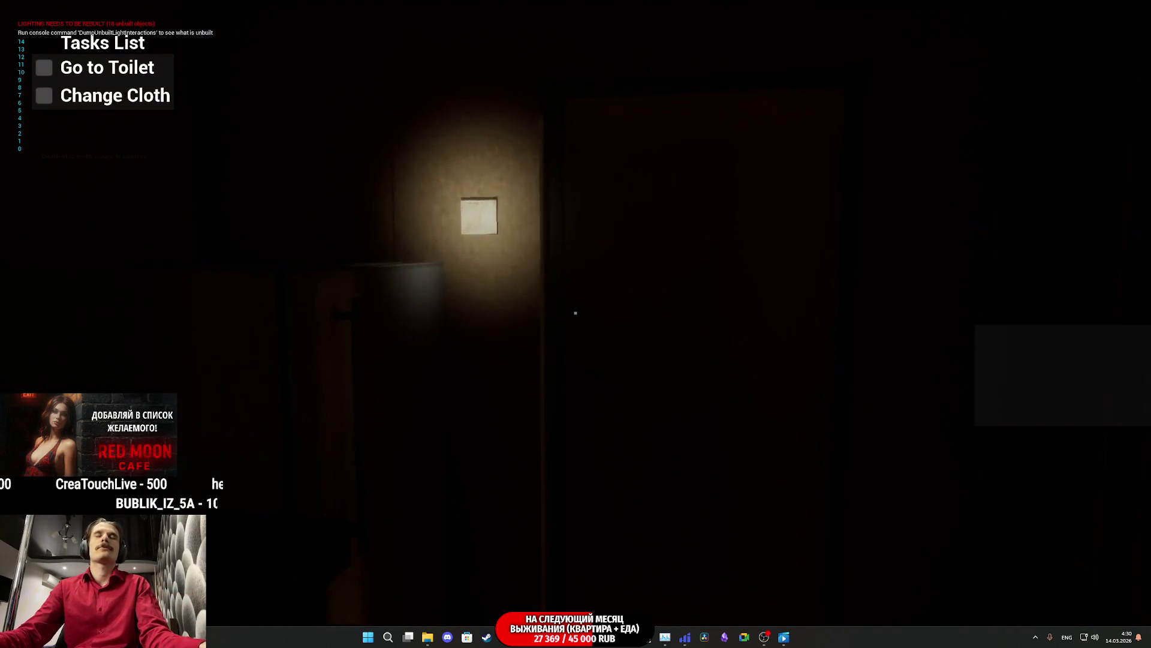
pyautogui.click(576, 313)
pyautogui.click(575, 313)
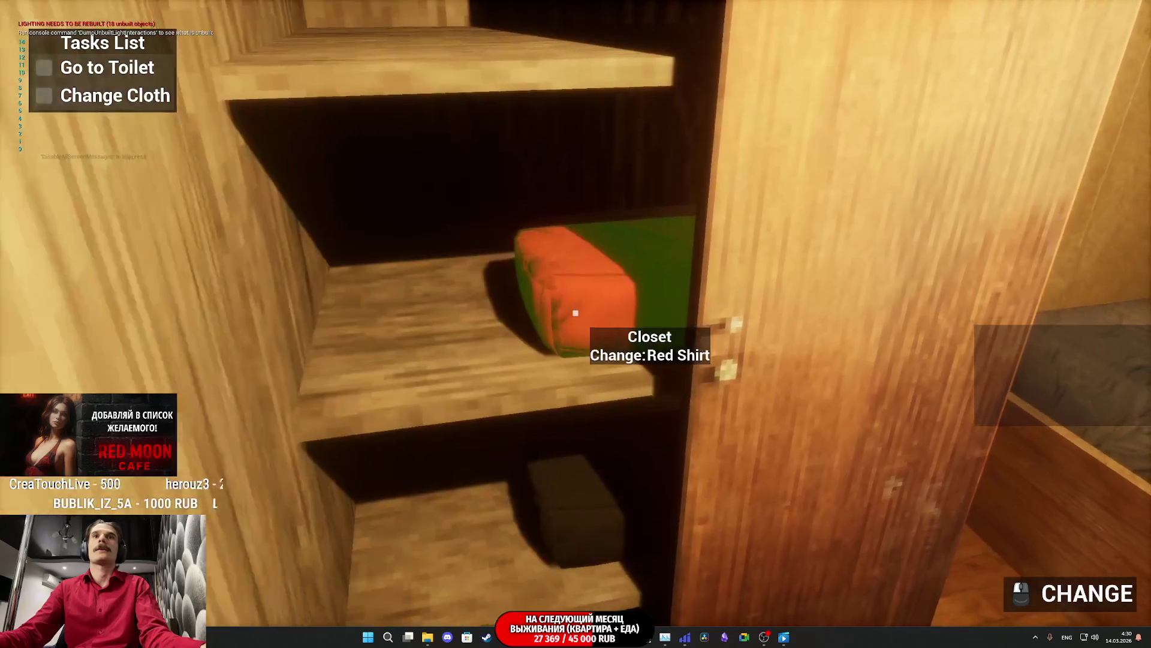
pyautogui.click(575, 312)
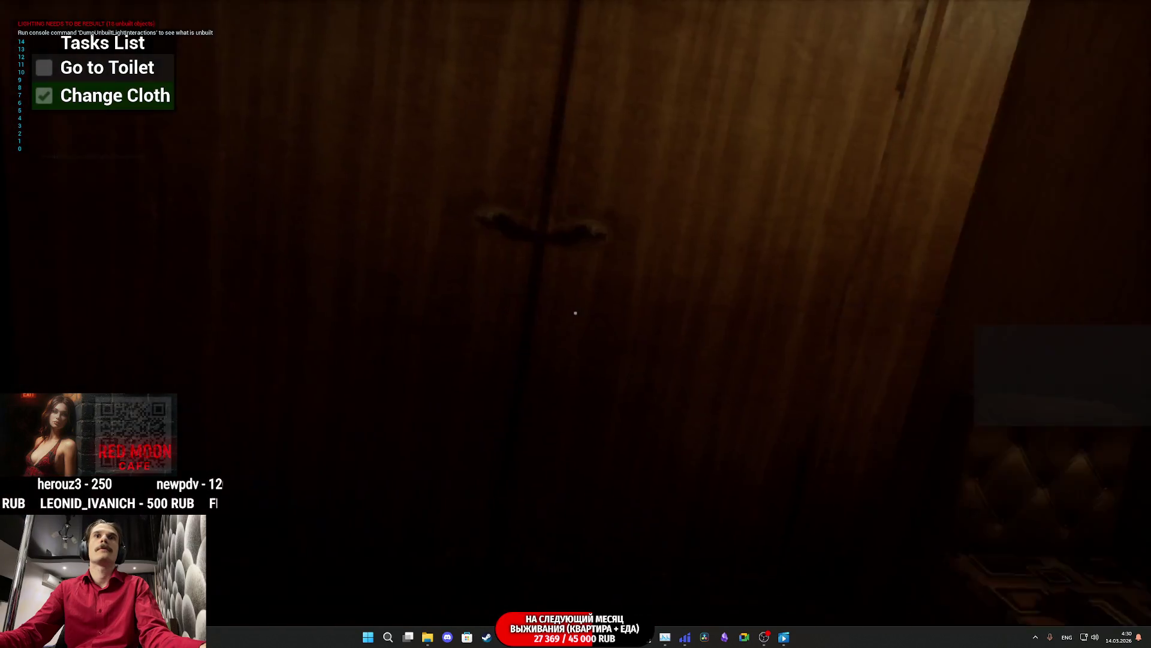
pyautogui.click(575, 312)
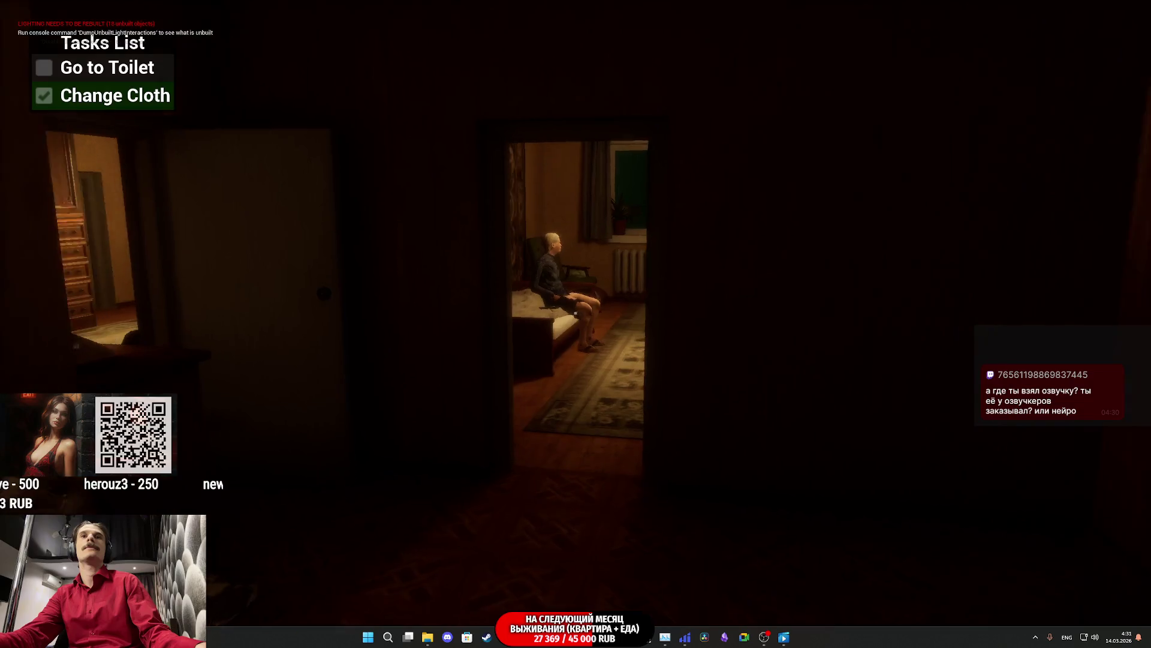
pyautogui.press('Escape')
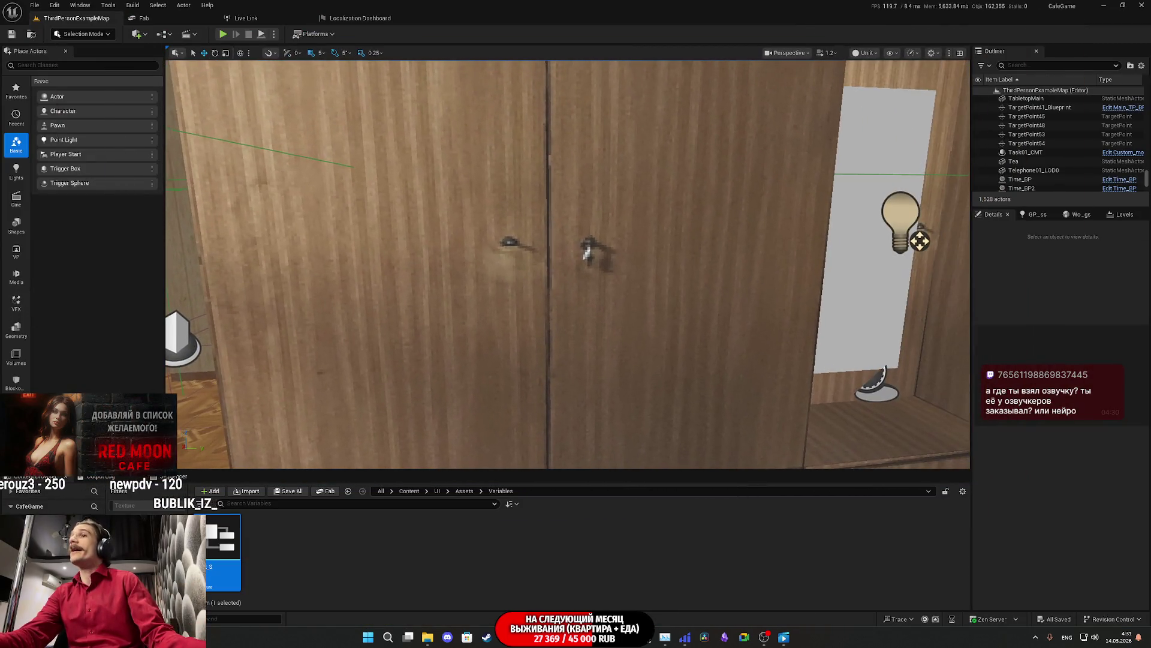
# Step: Fly the viewport camera through the bathroom and hallway to the white door
pyautogui.press('w')
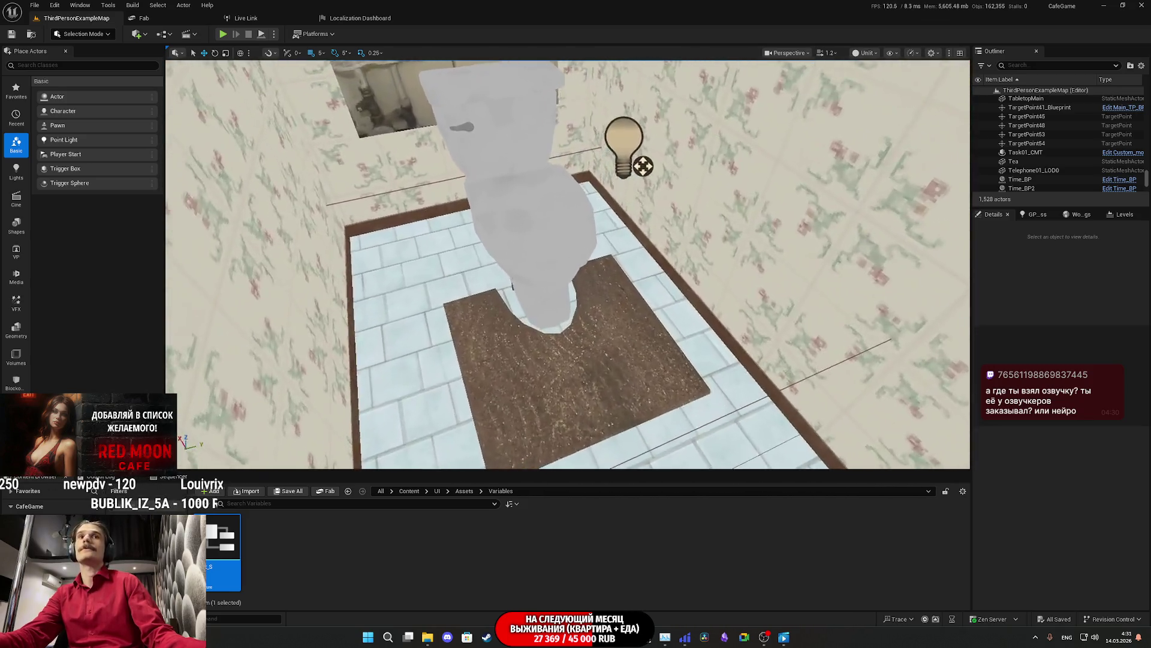
pyautogui.press('w')
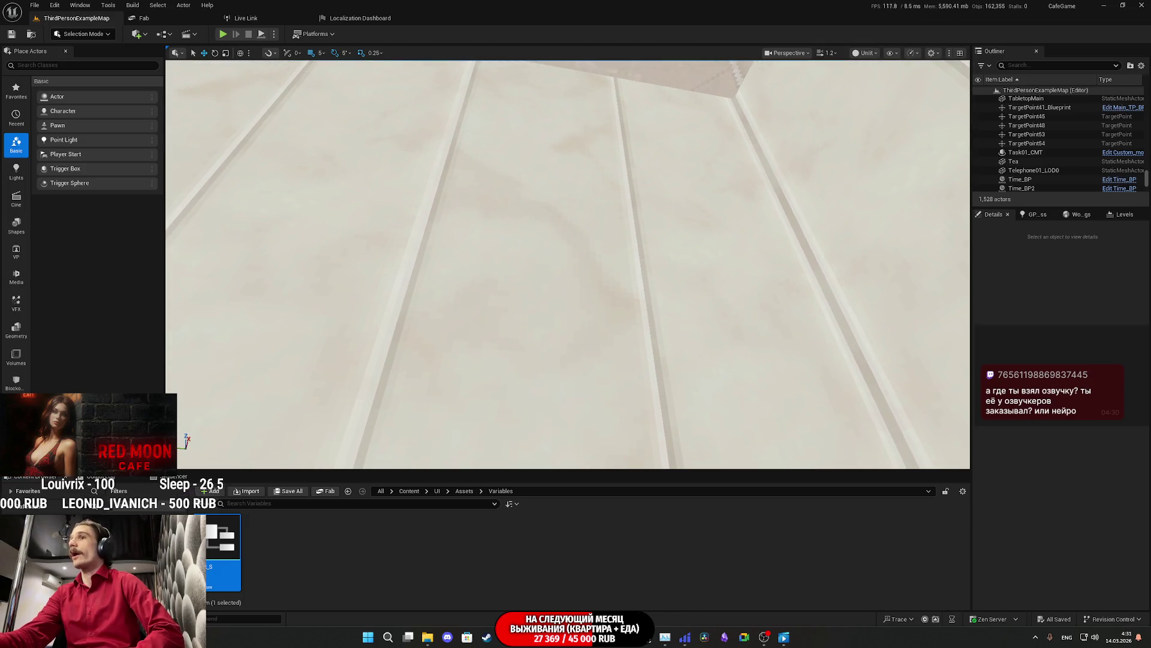
pyautogui.press('w')
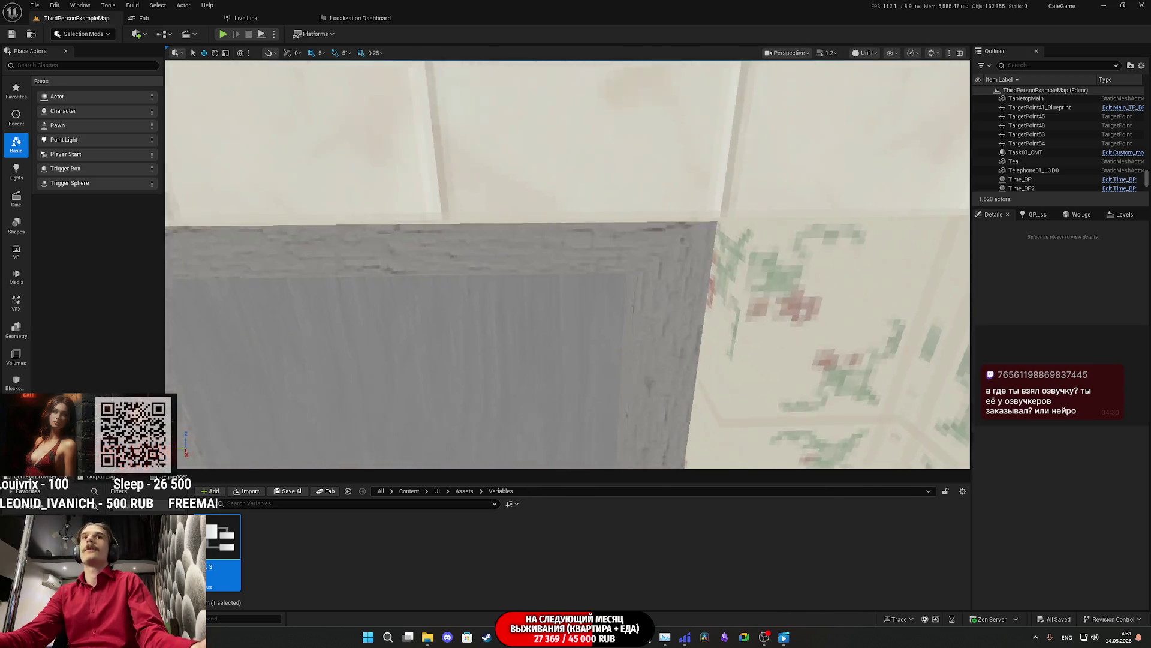
pyautogui.press('s')
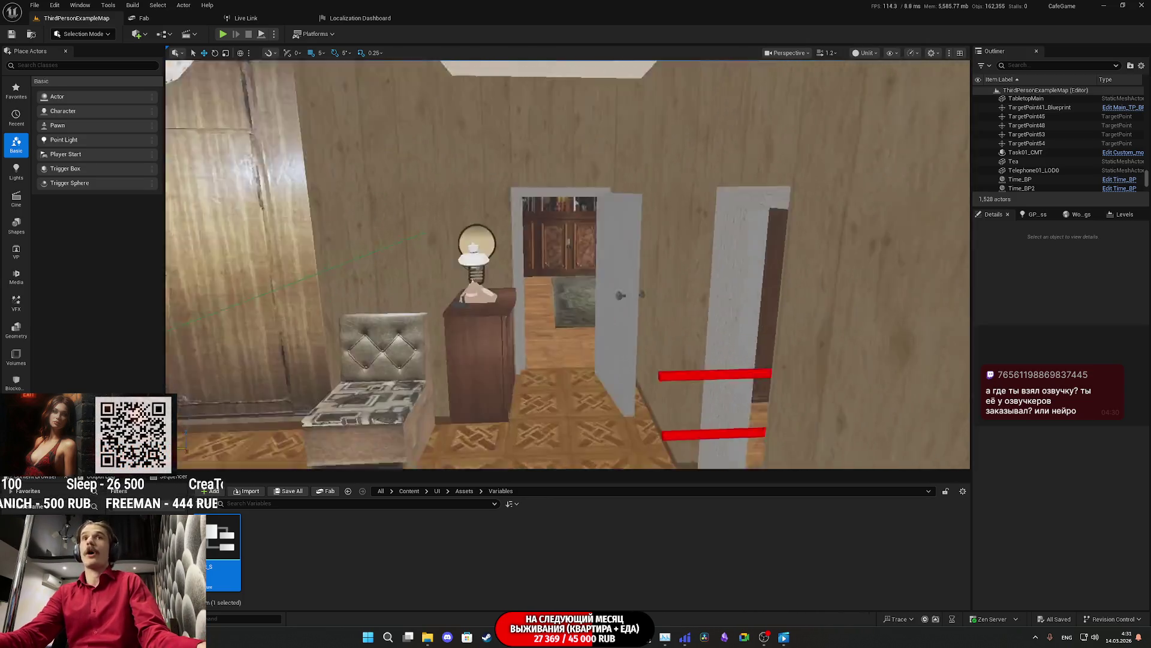
pyautogui.press('w')
pyautogui.press('w')
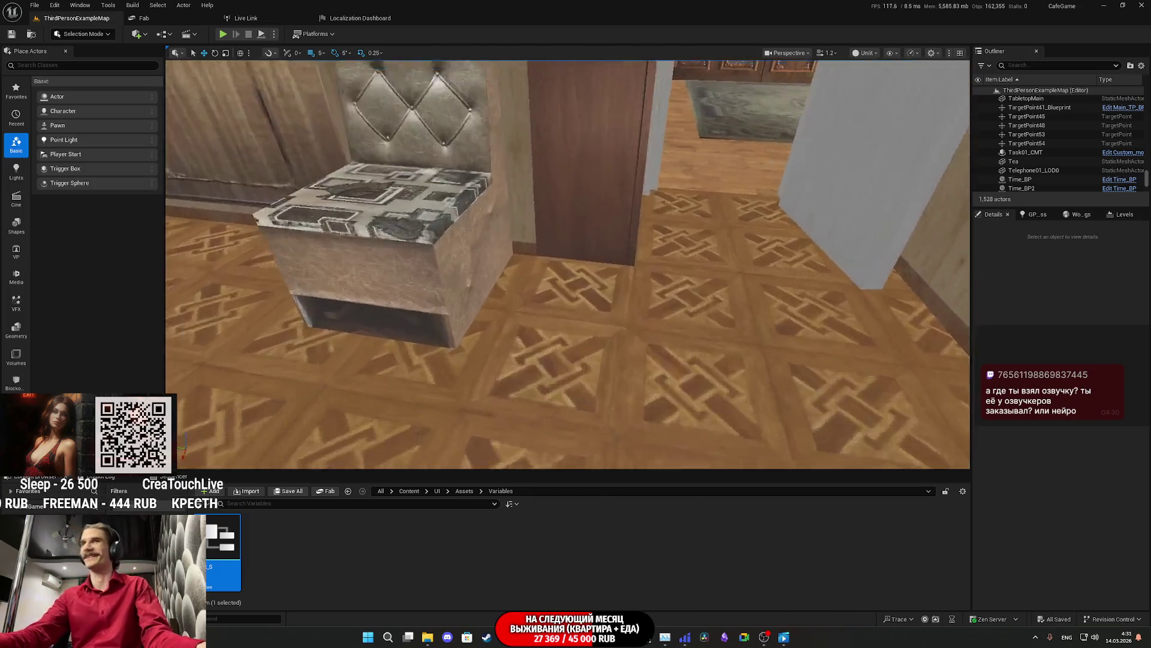
pyautogui.press('w')
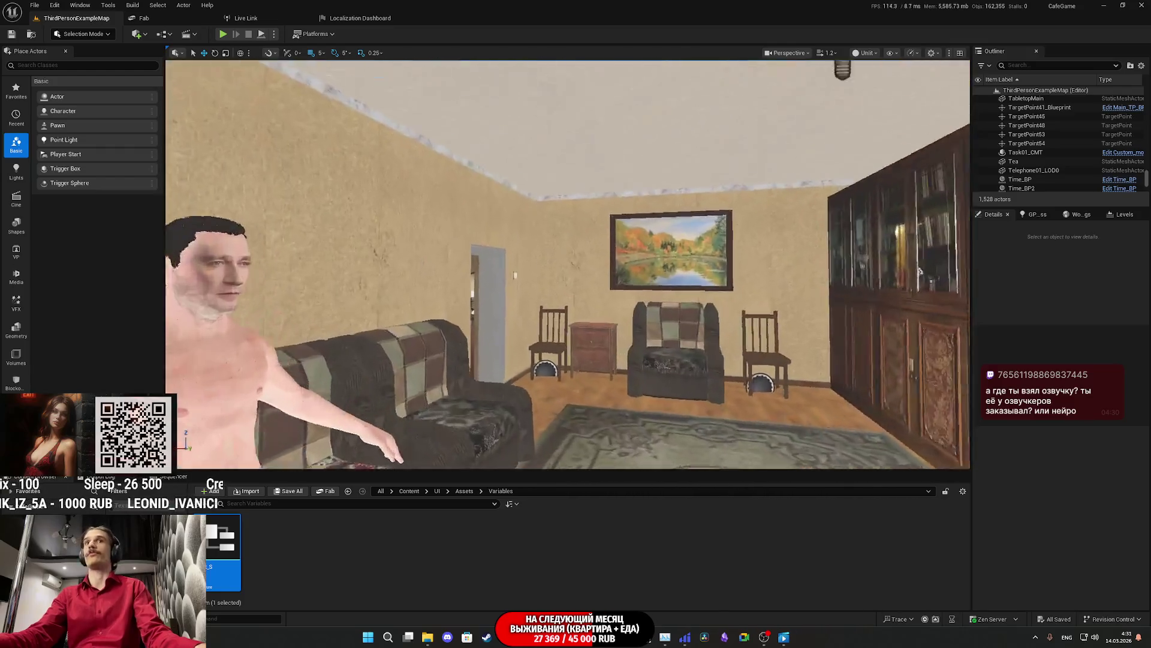
# Step: Fly the viewport past the doorway, curtained window and wooden cabinet into the bedroom
pyautogui.moveTo(920, 271); pyautogui.dragTo(881, 228)
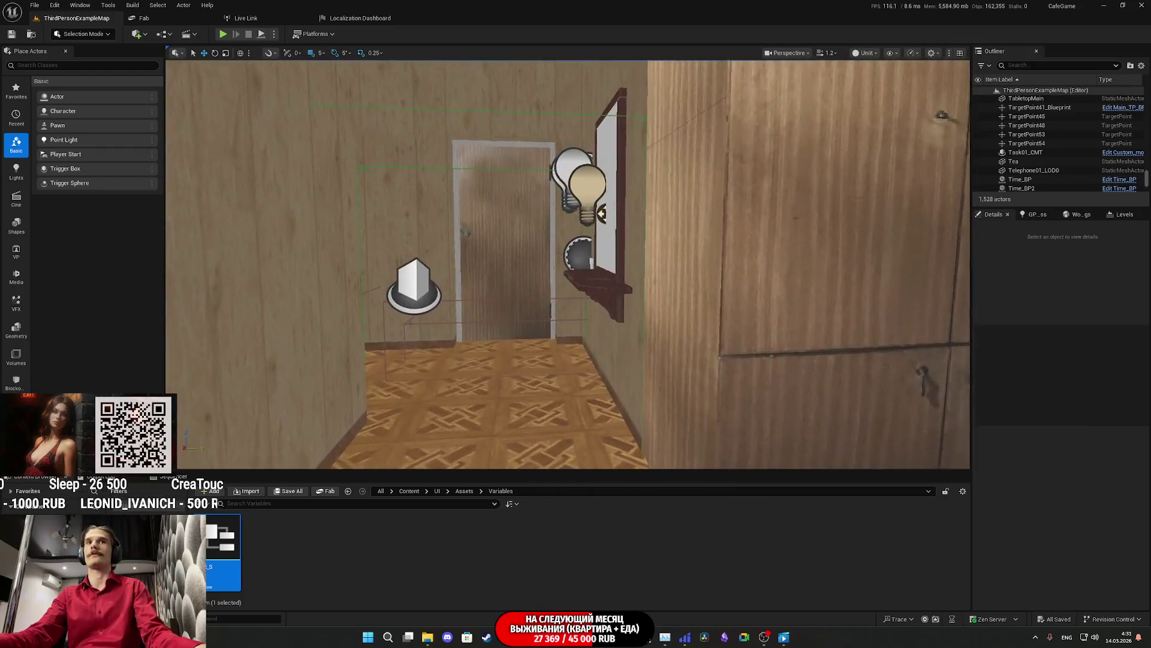
pyautogui.moveTo(882, 228); pyautogui.dragTo(872, 223)
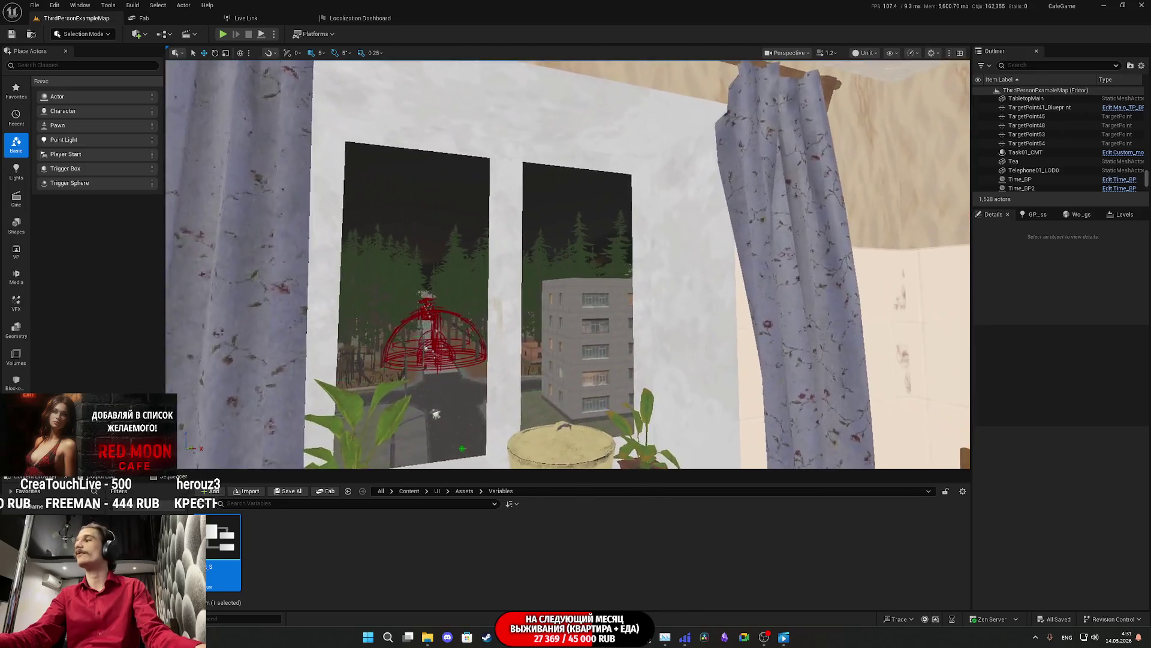
pyautogui.moveTo(873, 223); pyautogui.dragTo(909, 212)
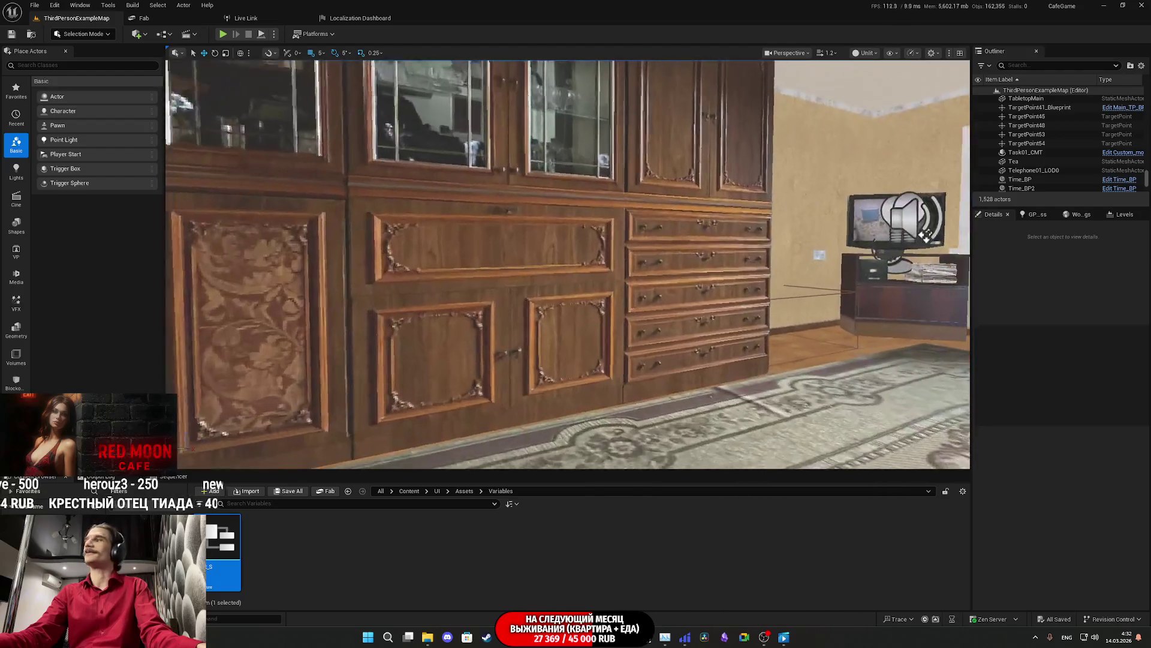
pyautogui.moveTo(909, 213); pyautogui.dragTo(884, 214)
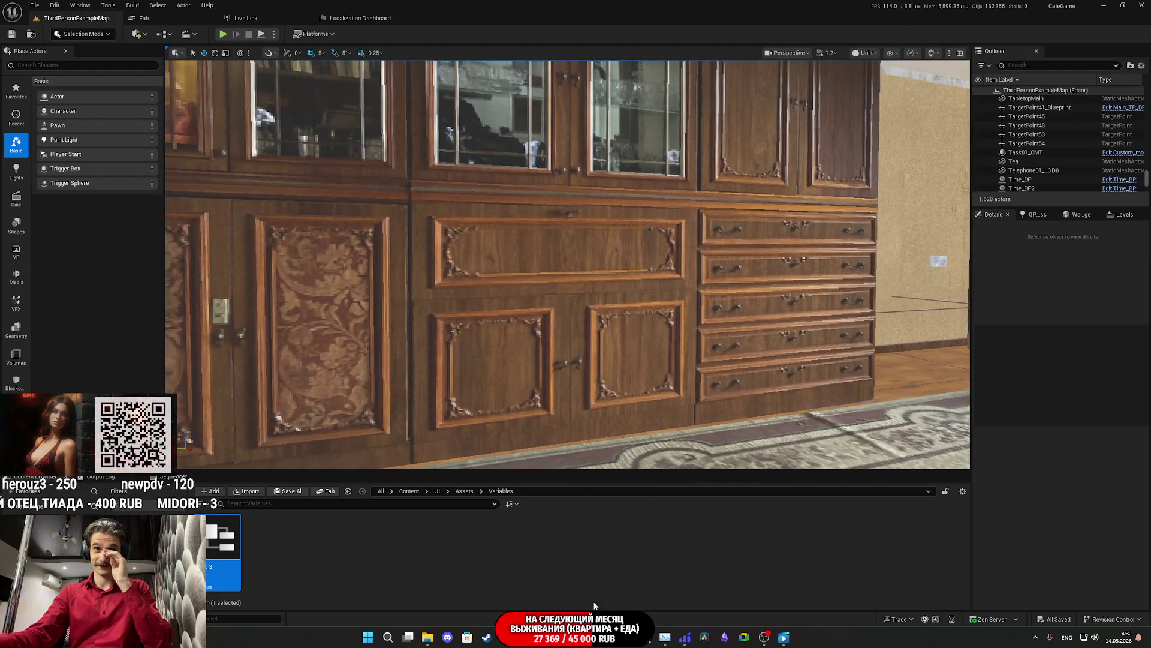
pyautogui.moveTo(600, 360); pyautogui.dragTo(624, 420)
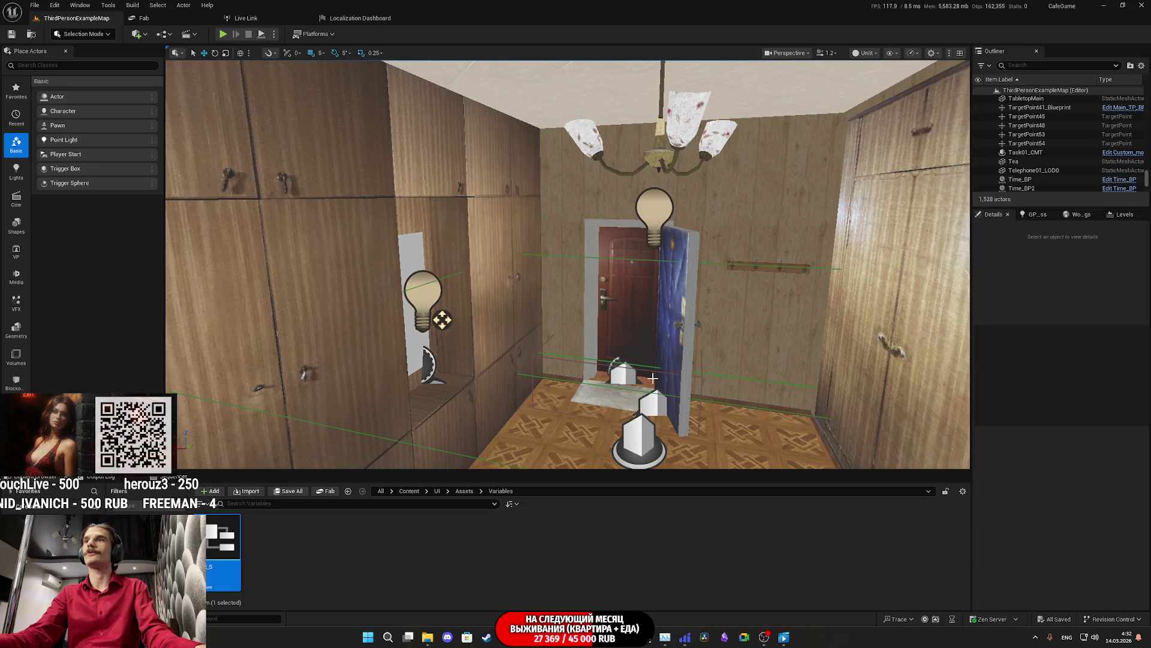
pyautogui.moveTo(693, 356); pyautogui.dragTo(632, 333)
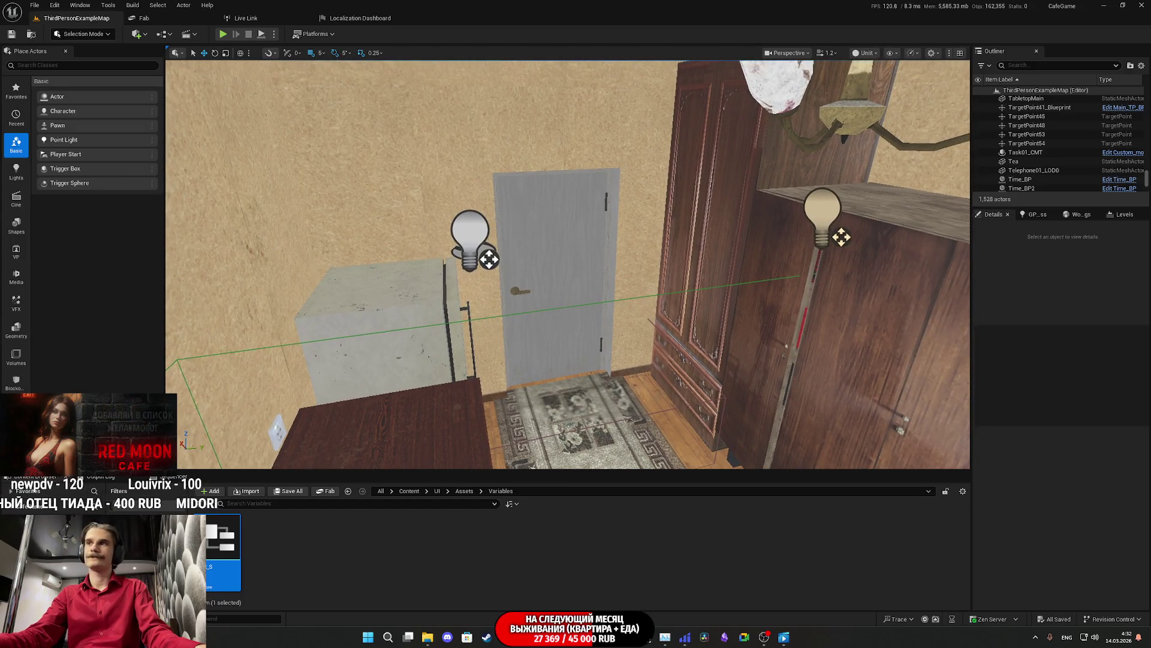
pyautogui.moveTo(632, 334)
pyautogui.mouseDown()
pyautogui.moveTo(774, 339)
pyautogui.moveTo(774, 312)
pyautogui.mouseUp()
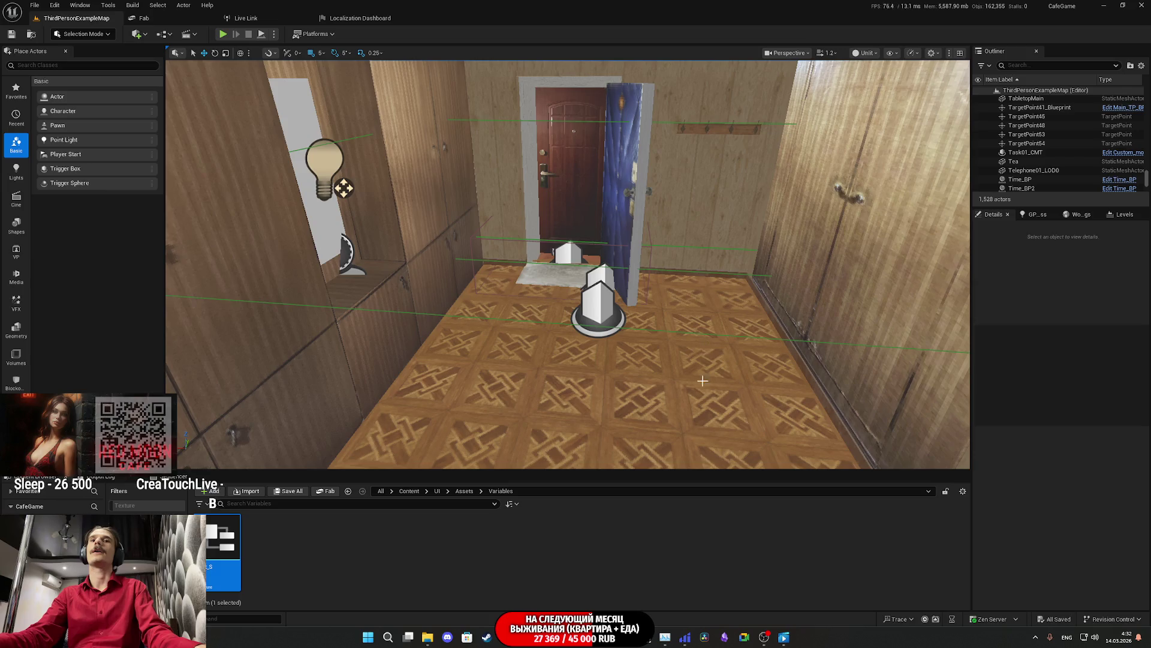
# Step: Open the Level Blueprint from the Blueprints toolbar menu
pyautogui.moveTo(565, 635)
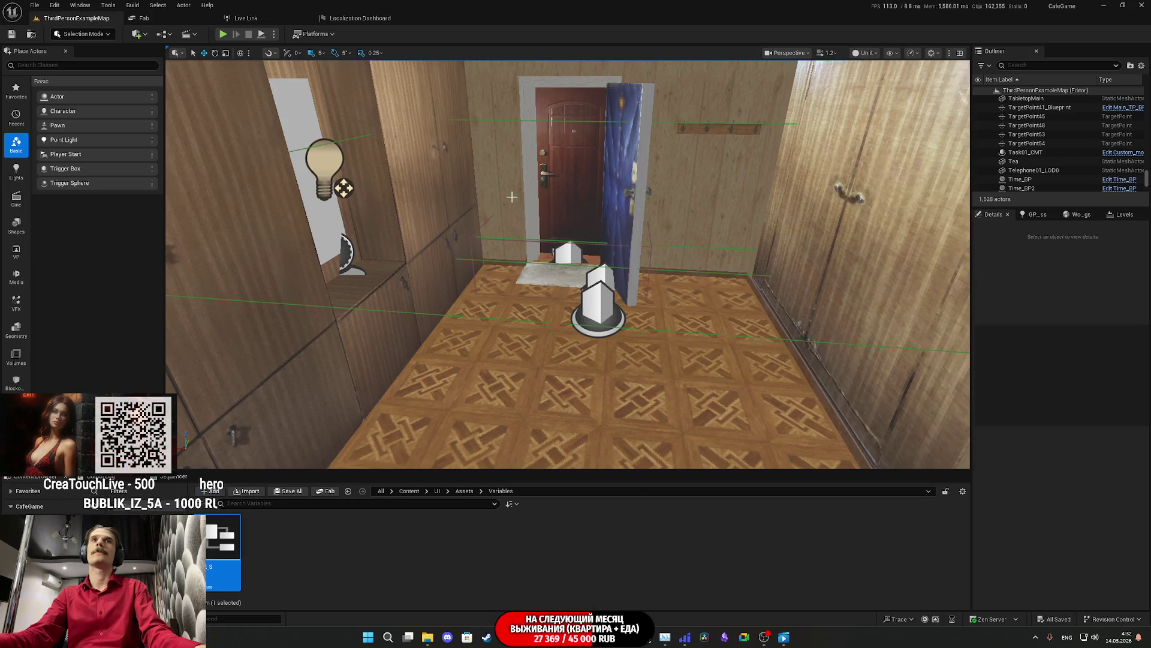
pyautogui.click(164, 34)
pyautogui.click(205, 103)
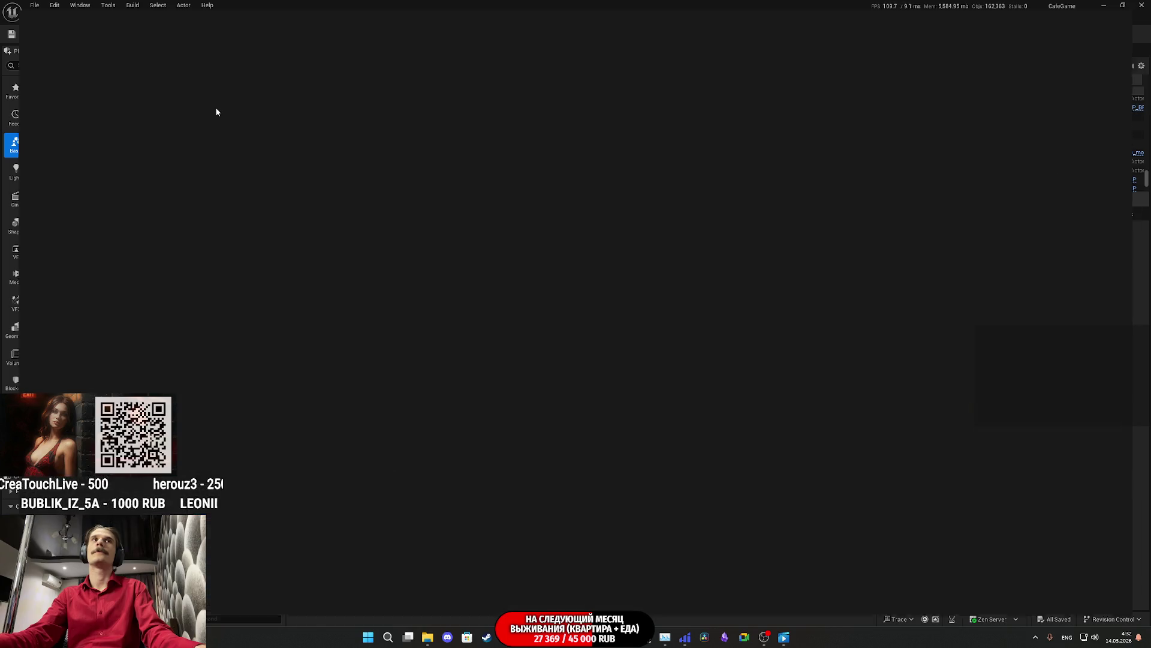
# Step: Pan the EventGraph across Update_Tasks, Branch, Set Array Elem, Do Once and Destroy Actor nodes
pyautogui.moveTo(542, 200); pyautogui.dragTo(1068, 222)
pyautogui.moveTo(300, 180); pyautogui.dragTo(766, 179)
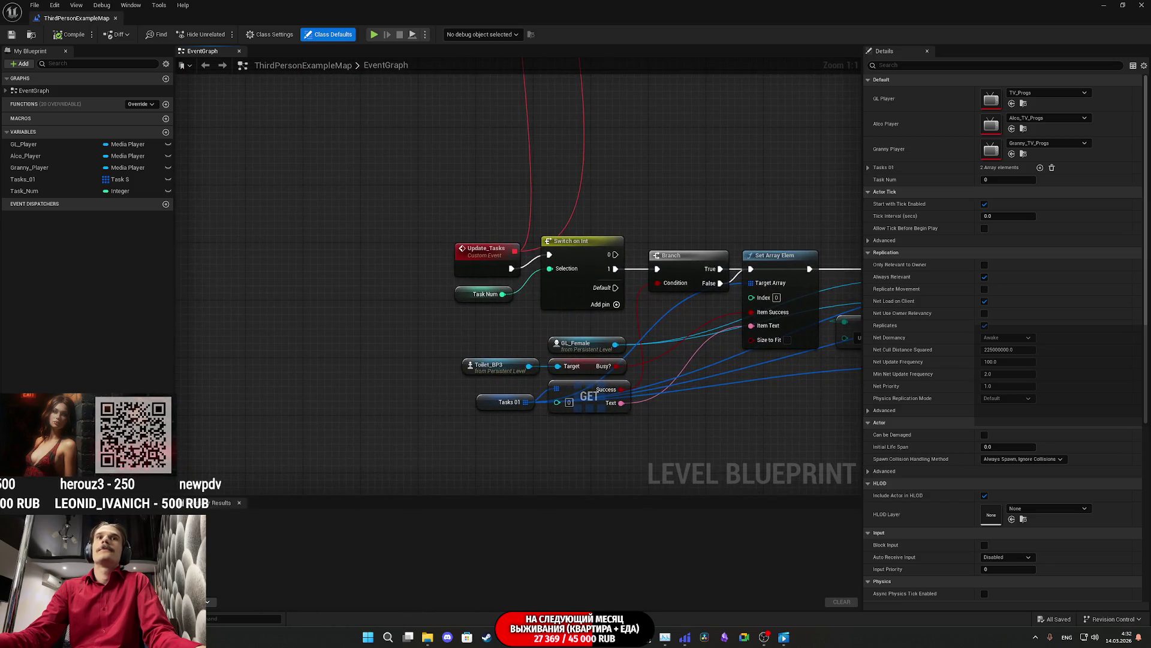
pyautogui.moveTo(600, 180); pyautogui.dragTo(533, 180)
pyautogui.moveTo(1139, 239)
pyautogui.mouseDown()
pyautogui.moveTo(458, 243)
pyautogui.moveTo(656, 231)
pyautogui.mouseUp()
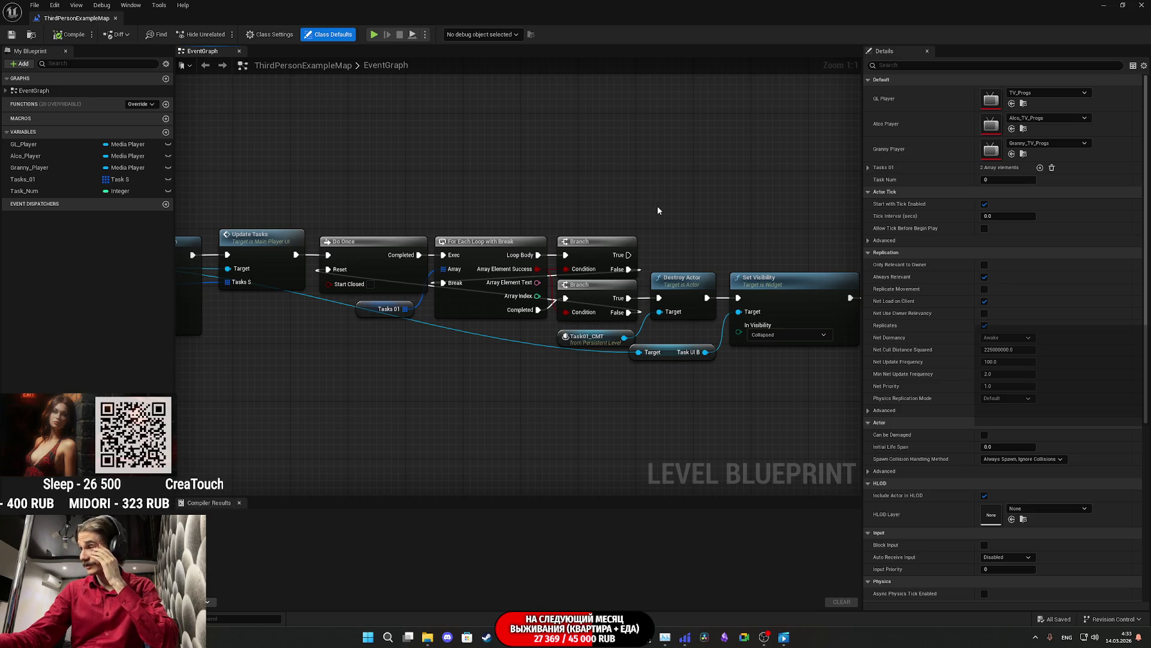
pyautogui.moveTo(657, 205); pyautogui.dragTo(657, 204)
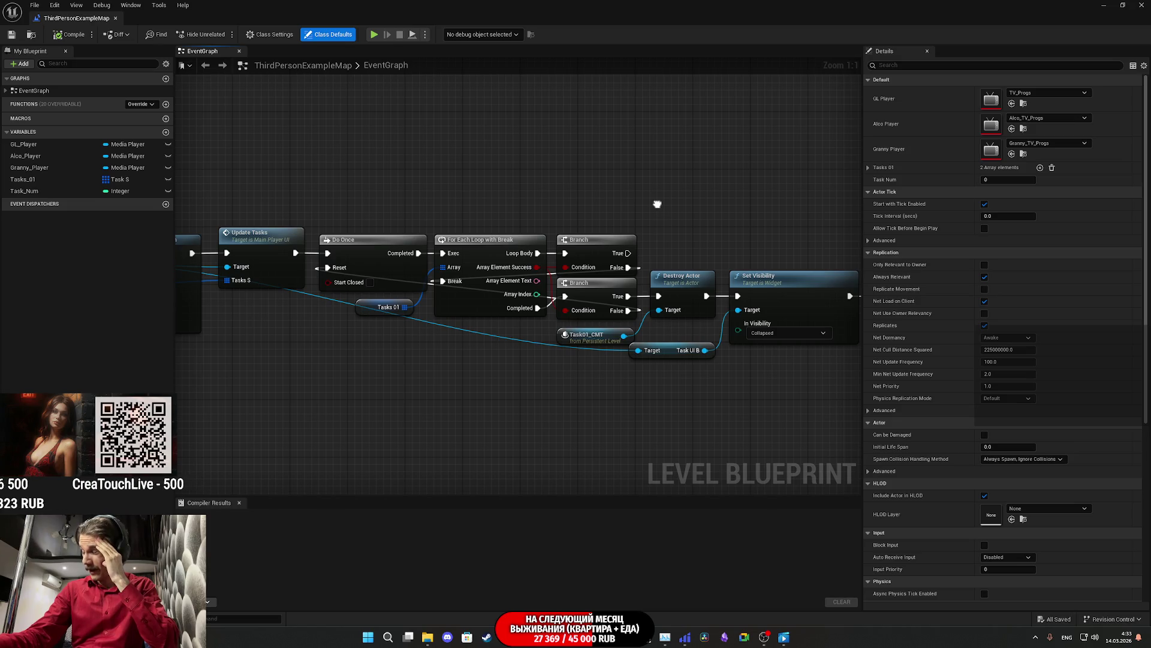
pyautogui.moveTo(658, 204)
pyautogui.mouseDown()
pyautogui.moveTo(653, 190)
pyautogui.moveTo(608, 211)
pyautogui.mouseUp()
pyautogui.moveTo(608, 212)
pyautogui.mouseDown()
pyautogui.moveTo(476, 195)
pyautogui.moveTo(807, 236)
pyautogui.moveTo(841, 262)
pyautogui.moveTo(917, 271)
pyautogui.mouseUp()
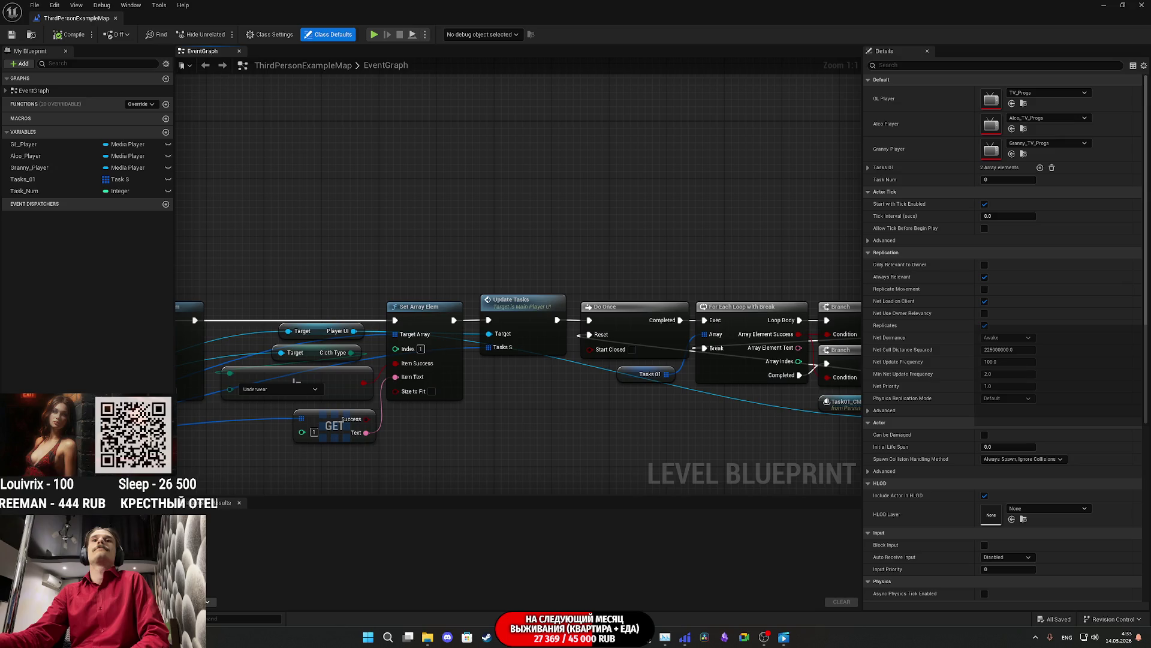
pyautogui.moveTo(520, 240); pyautogui.dragTo(490, 215)
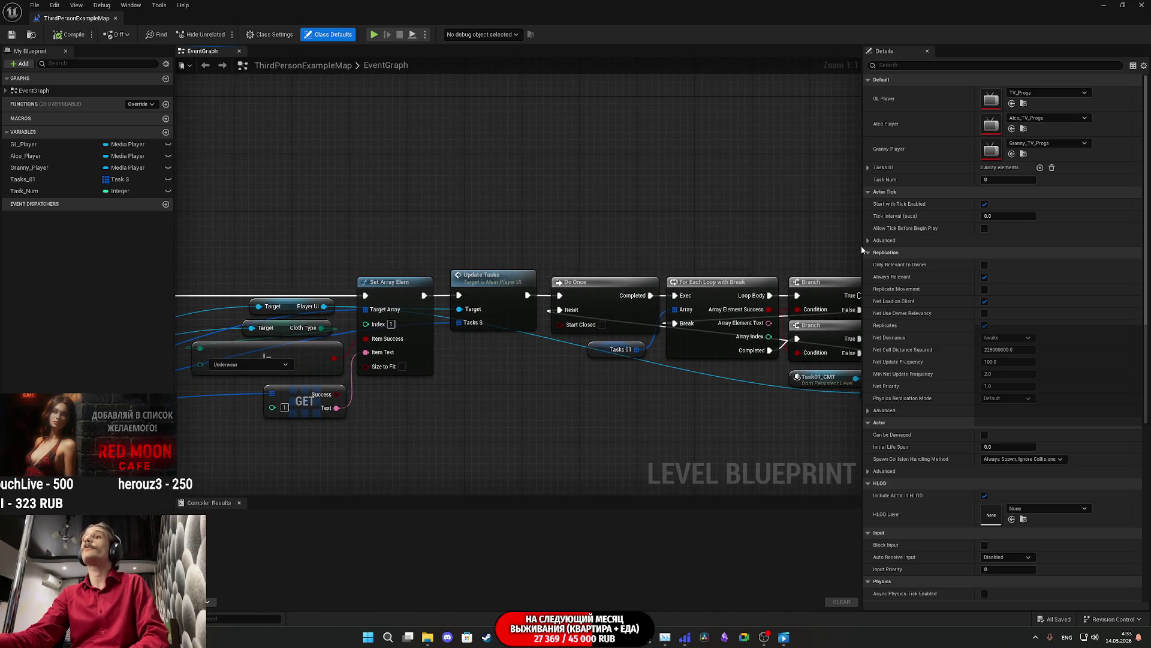